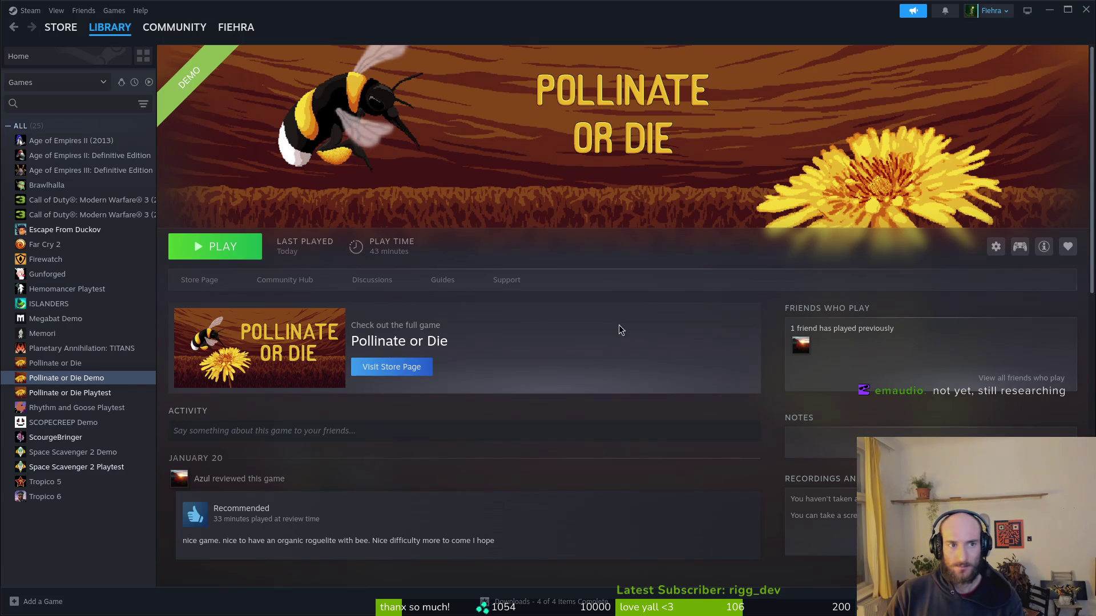
Look through Steam's FIEHRA, Steam and Help menus without choosing anything.
mouse_move(232, 34)
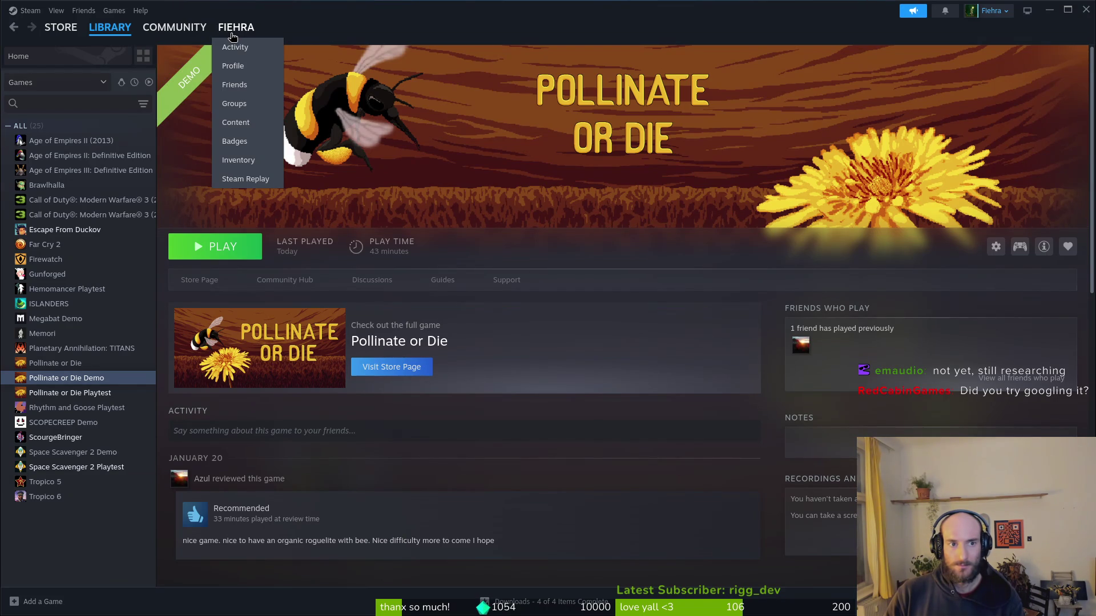
click(31, 11)
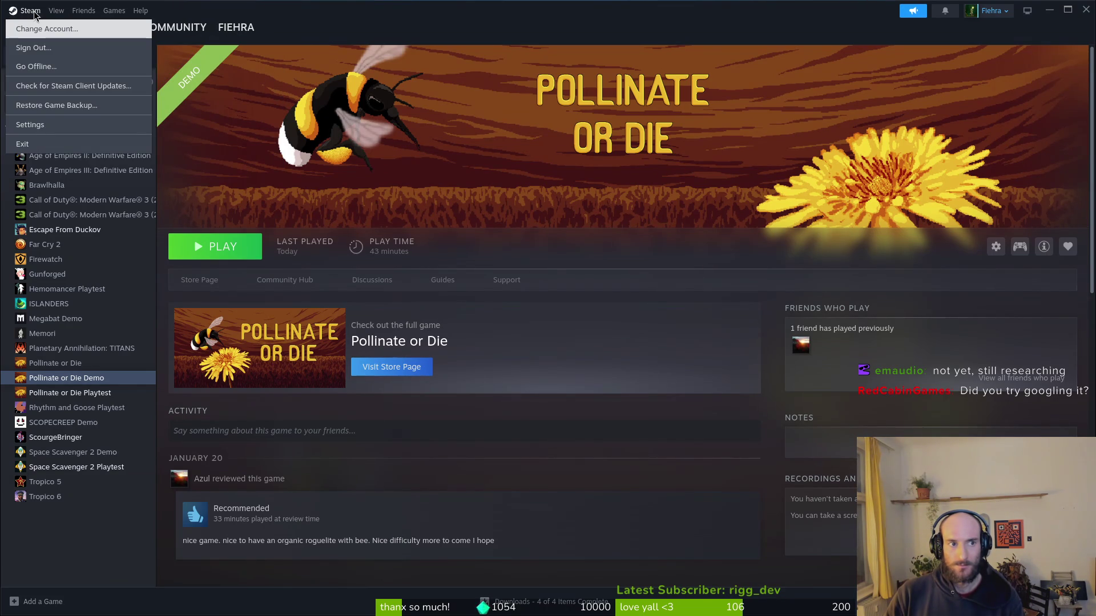
click(667, 321)
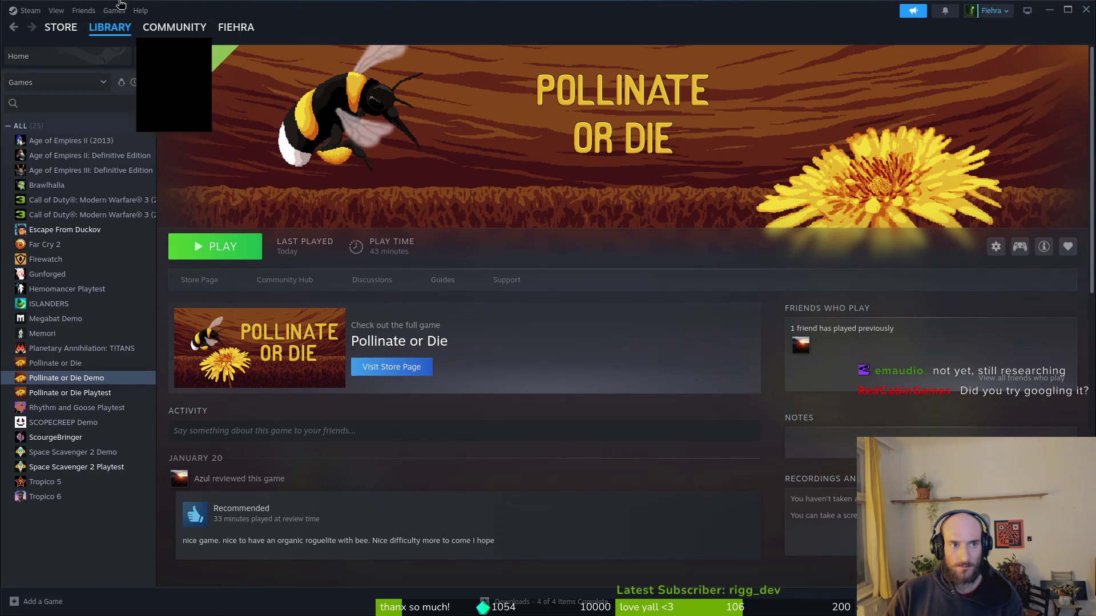
click(141, 11)
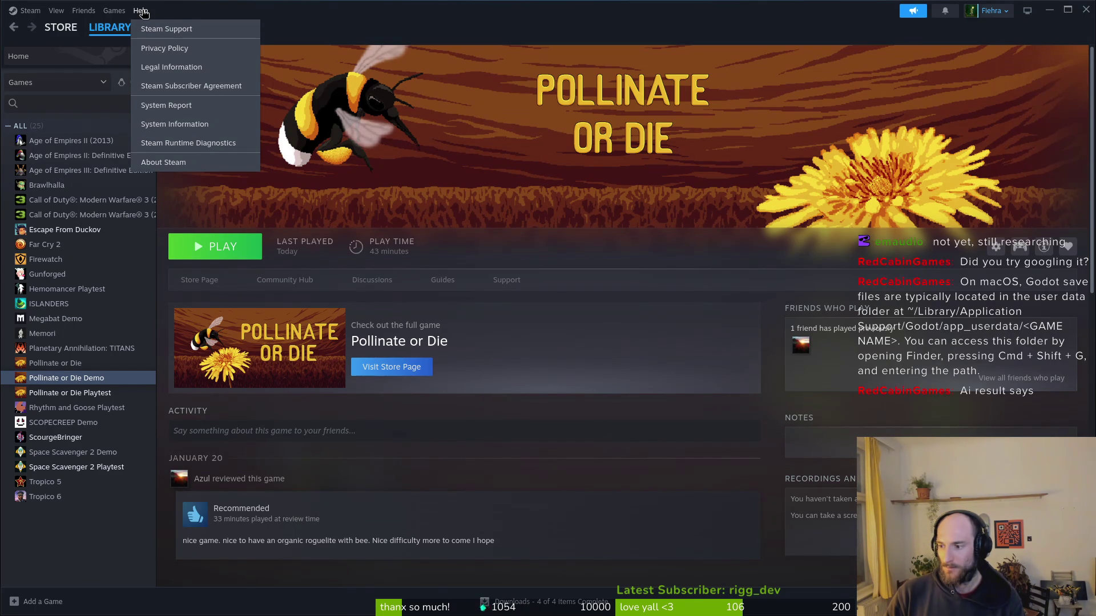
click(843, 96)
Start backing up Pollinate or Die Demo's game files from the gear's Manage menu.
click(997, 247)
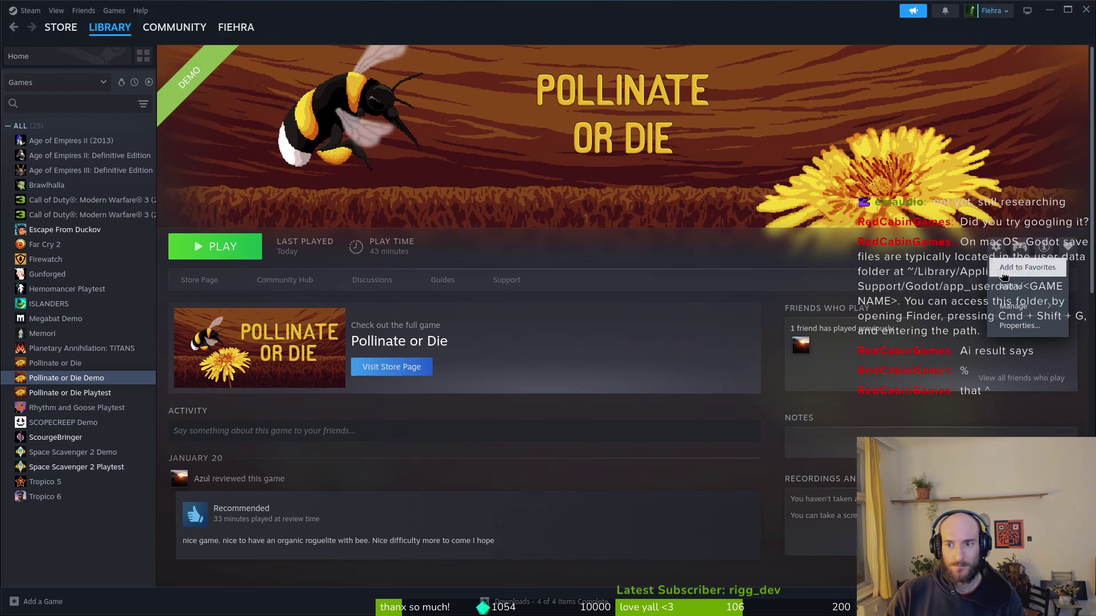
mouse_move(1021, 306)
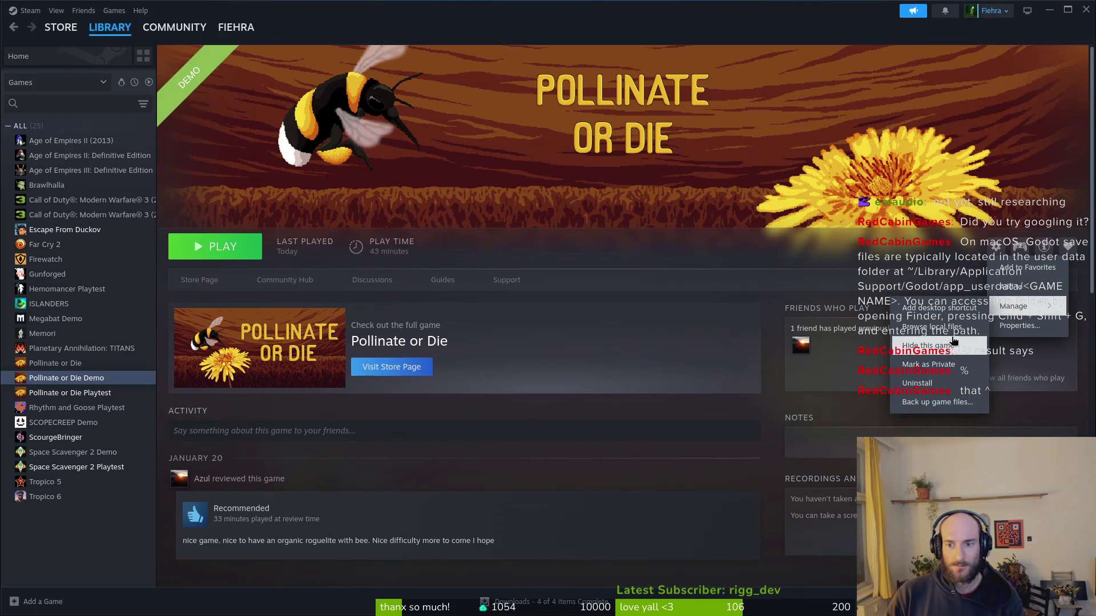
click(945, 403)
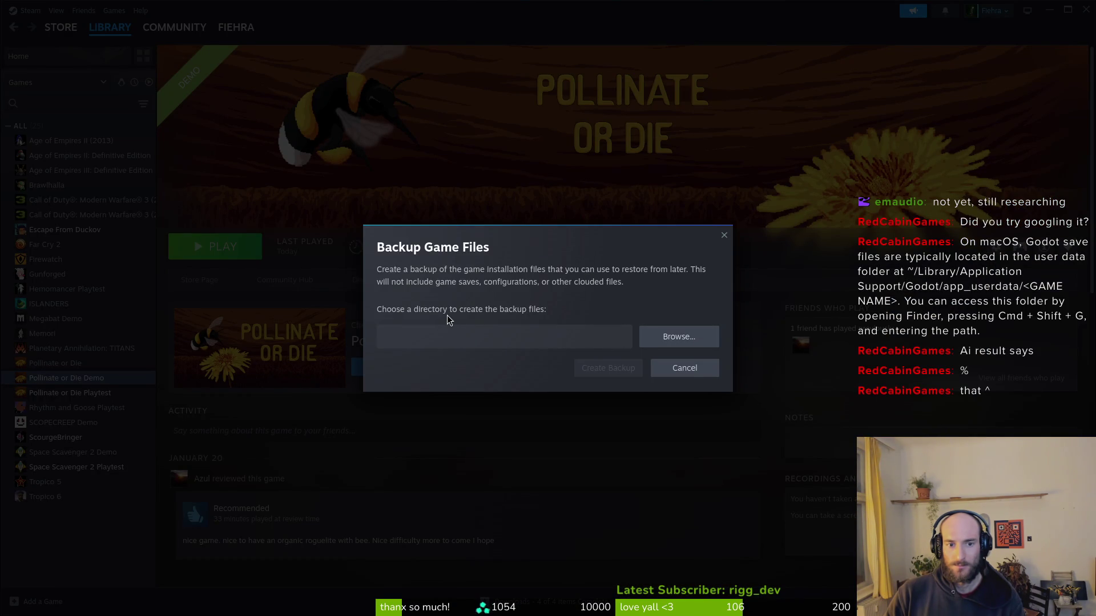
click(679, 337)
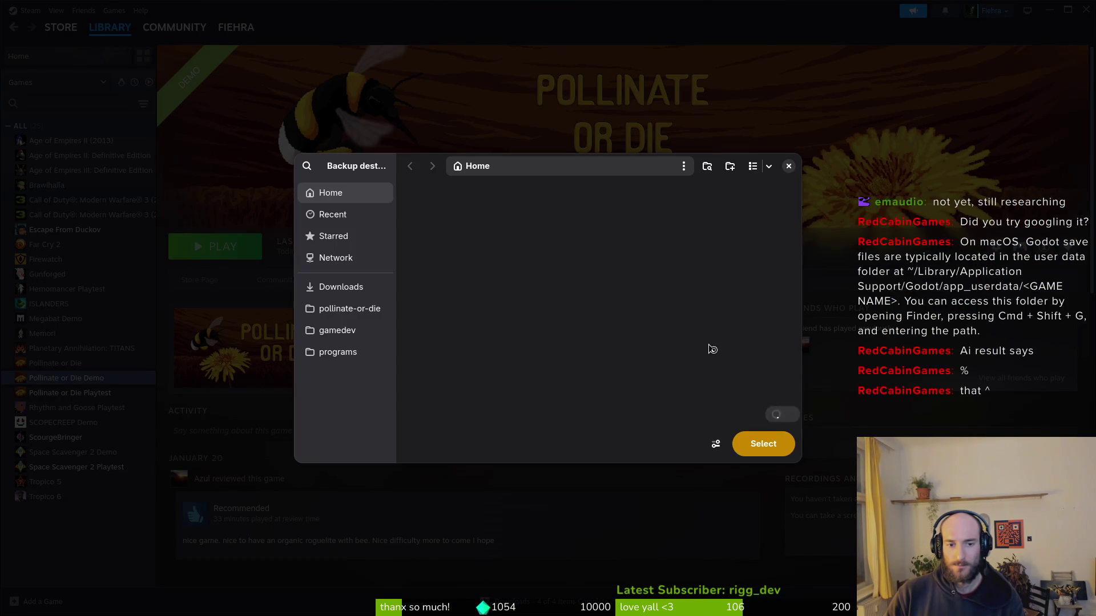
key(Escape)
key(Escape)
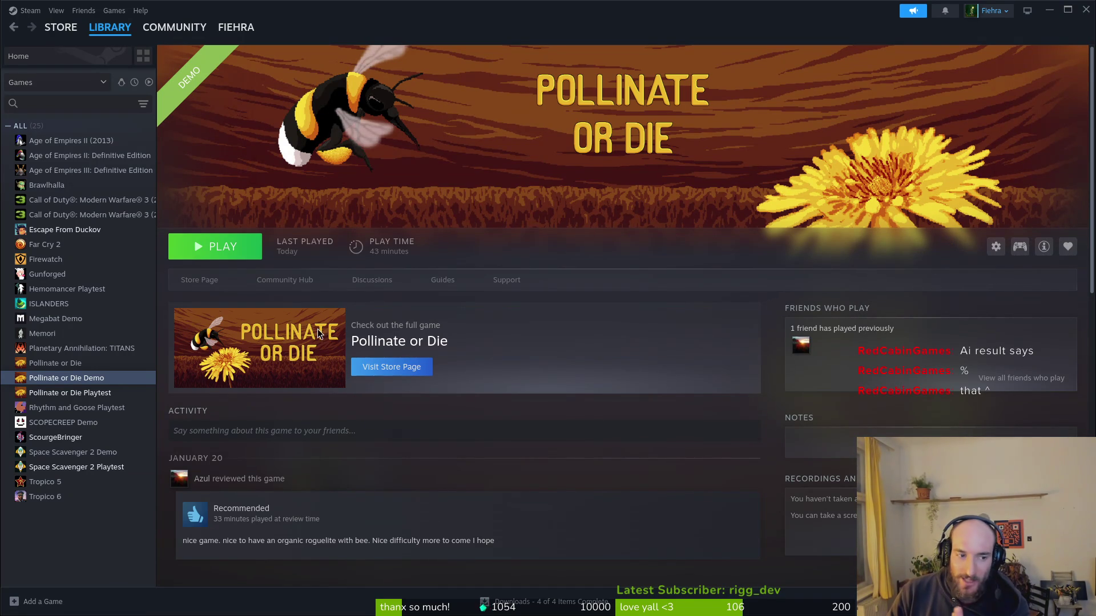
Launch the Files browser at the Home folder from the overview.
key(super)
text(files)
key(Return)
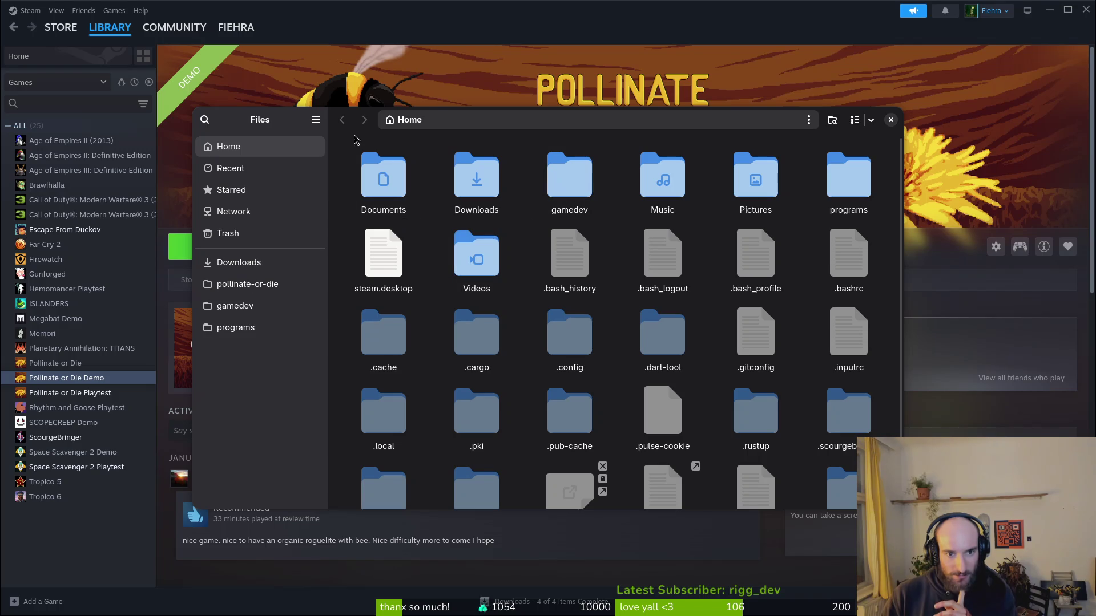
Try a path in the location bar, dismiss the error, and switch to a full-screen terminal.
click(469, 120)
click(469, 119)
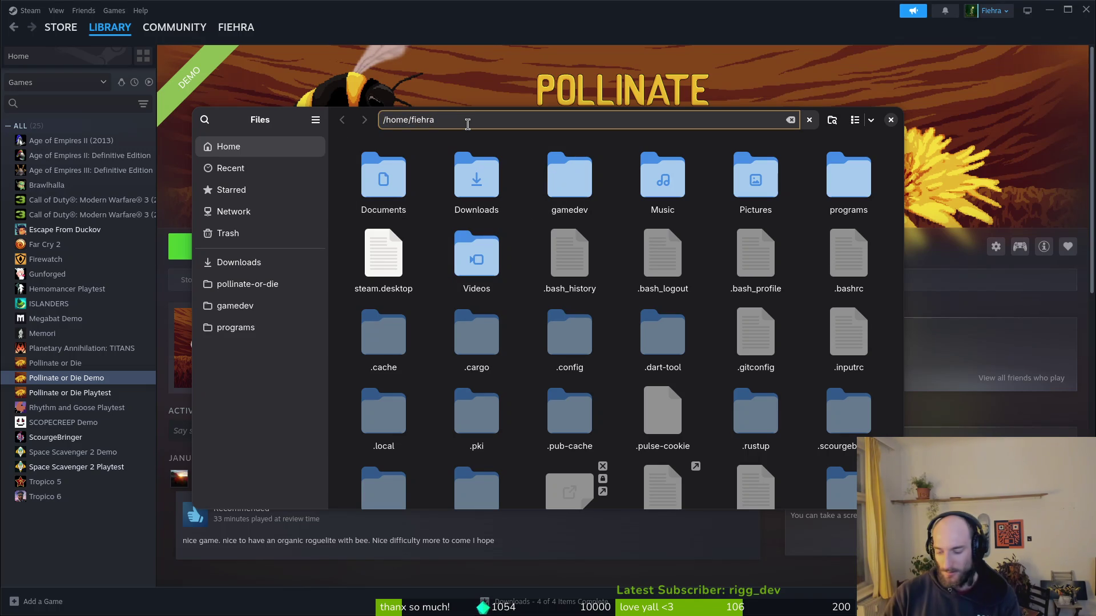
key(Return)
key(Escape)
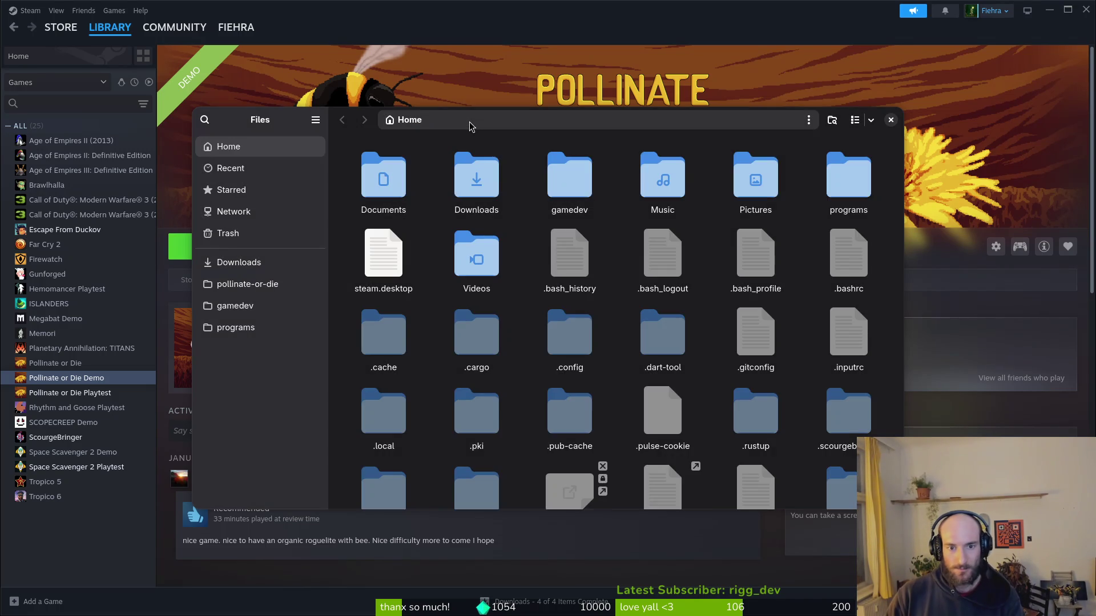
key(super)
key(ctrl+alt+t)
Change into /var, list it, then list /var/games including hidden entries.
text(cd )
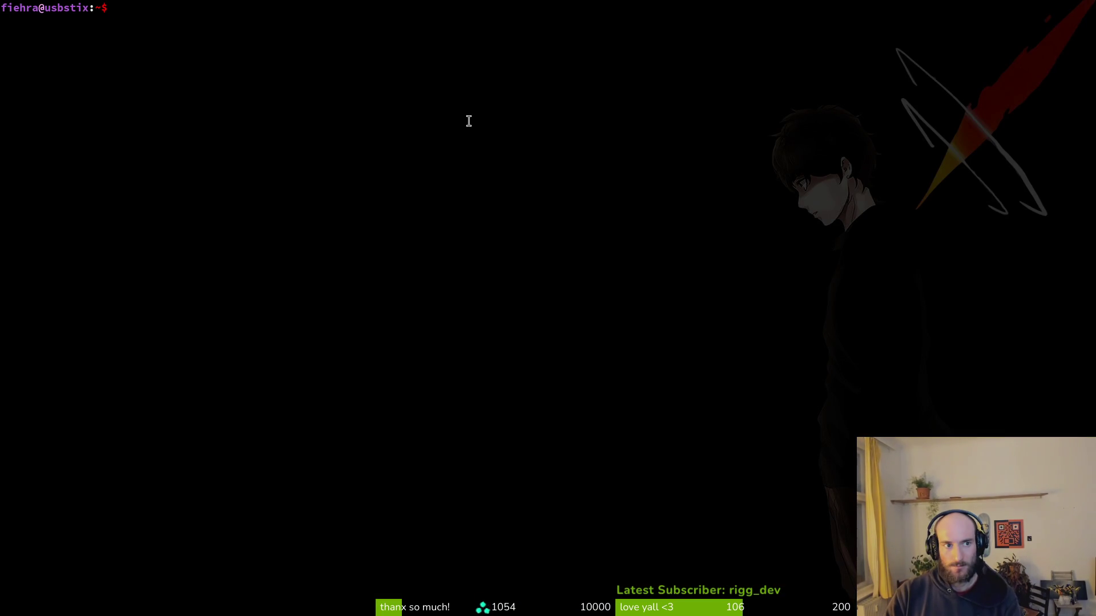
text(/var/)
key(Return)
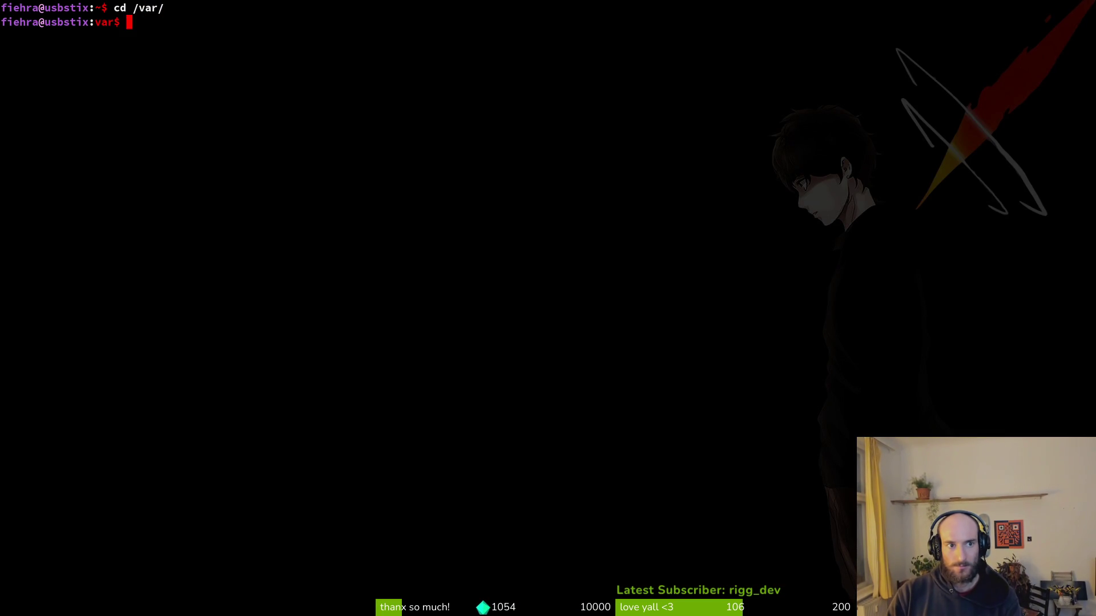
text(ls)
key(Return)
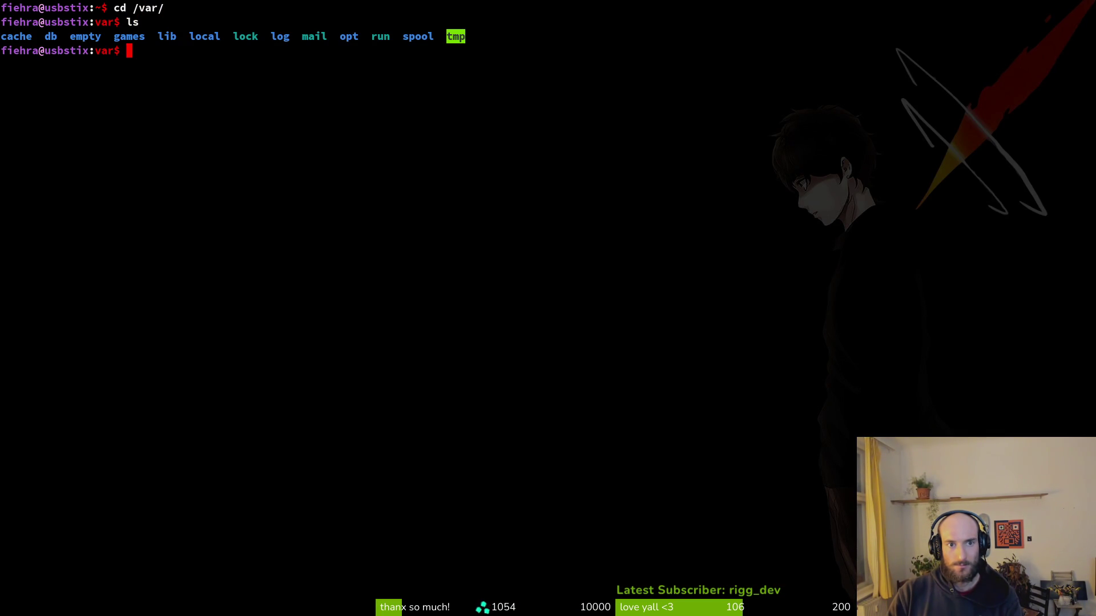
text(cd gm)
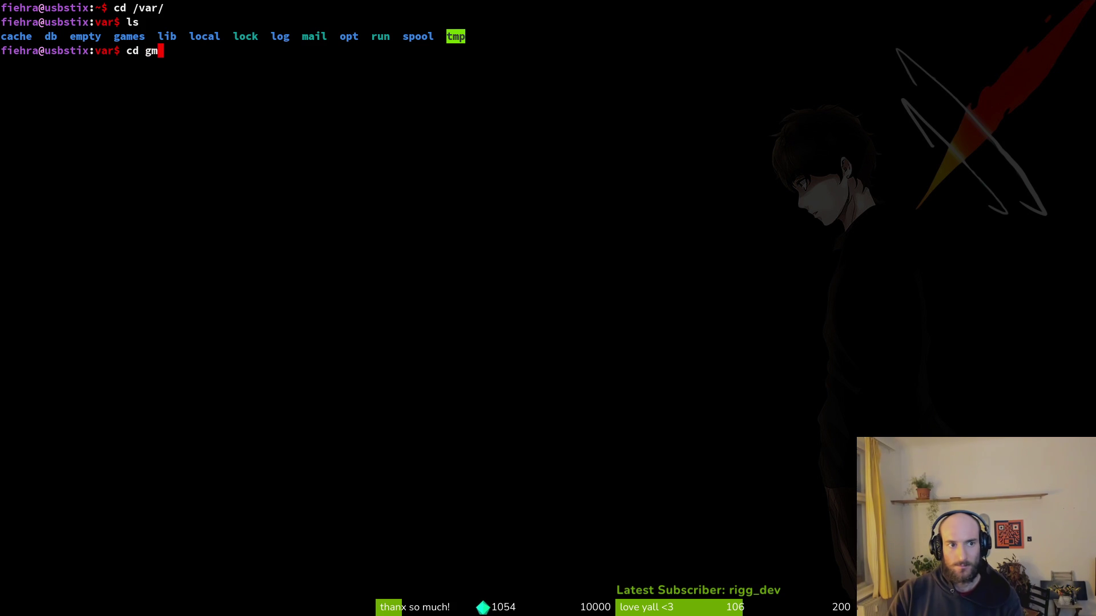
key(Tab)
key(Return)
text(ls)
key(Return)
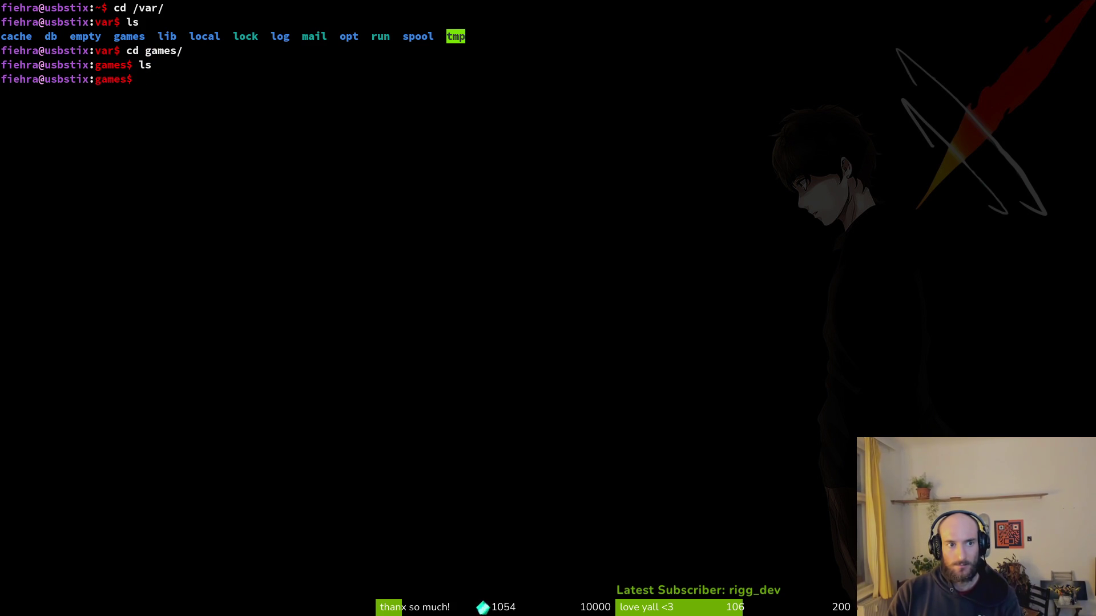
text(ls -a)
key(Return)
text(cd ..)
key(Return)
Inspect the /var/local and /var/opt folders, returning to /var afterwards.
text(cd loc)
key(Return)
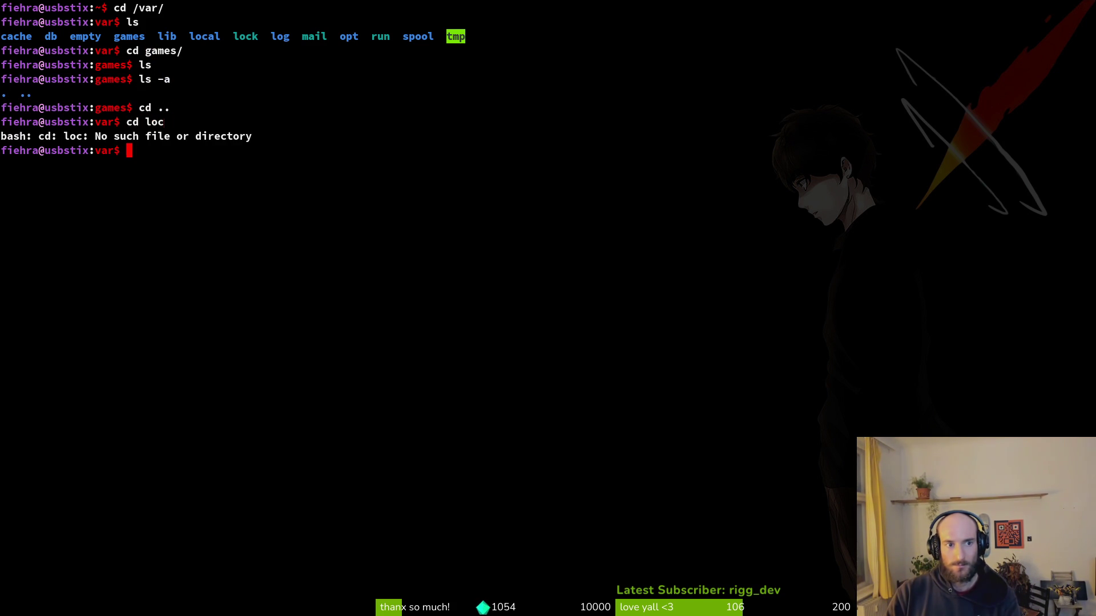
text(cd loc)
key(Tab)
key(Return)
text(l)
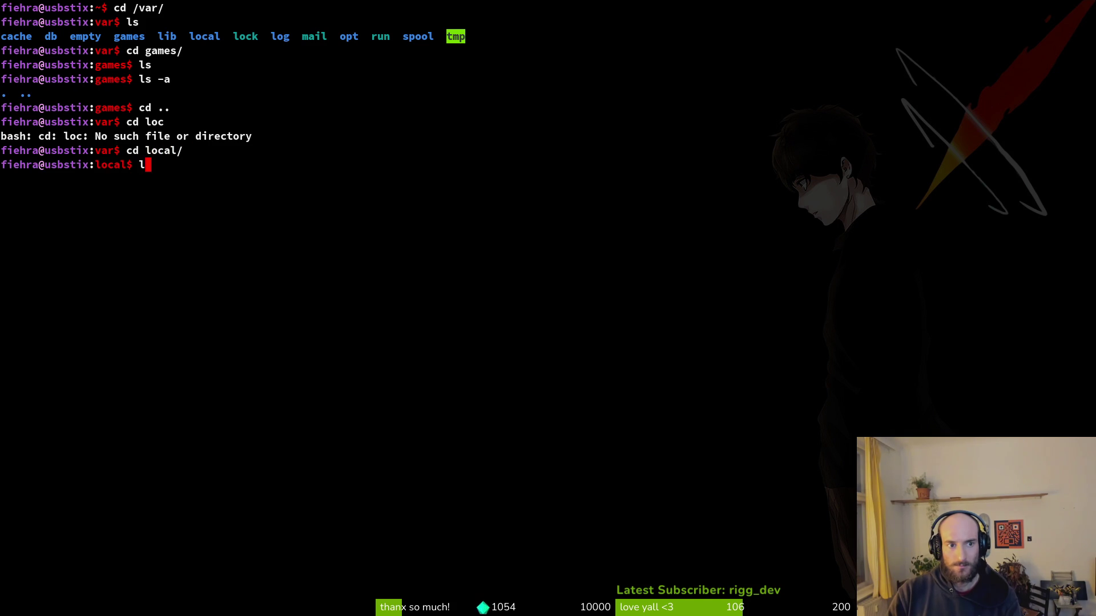
text(s)
key(Return)
text(cd ..)
key(Return)
text(cd opt/)
key(Return)
Go up to the root directory and list its contents.
text(ls)
key(Return)
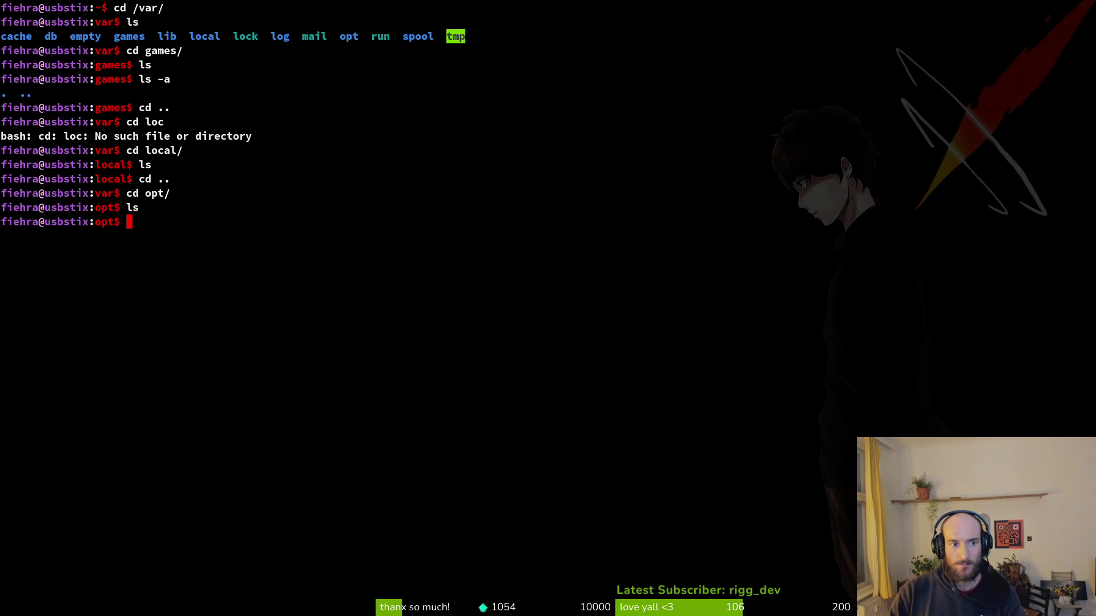
text(cd ..)
key(Return)
text(cd ..)
key(Return)
text(ls)
key(Return)
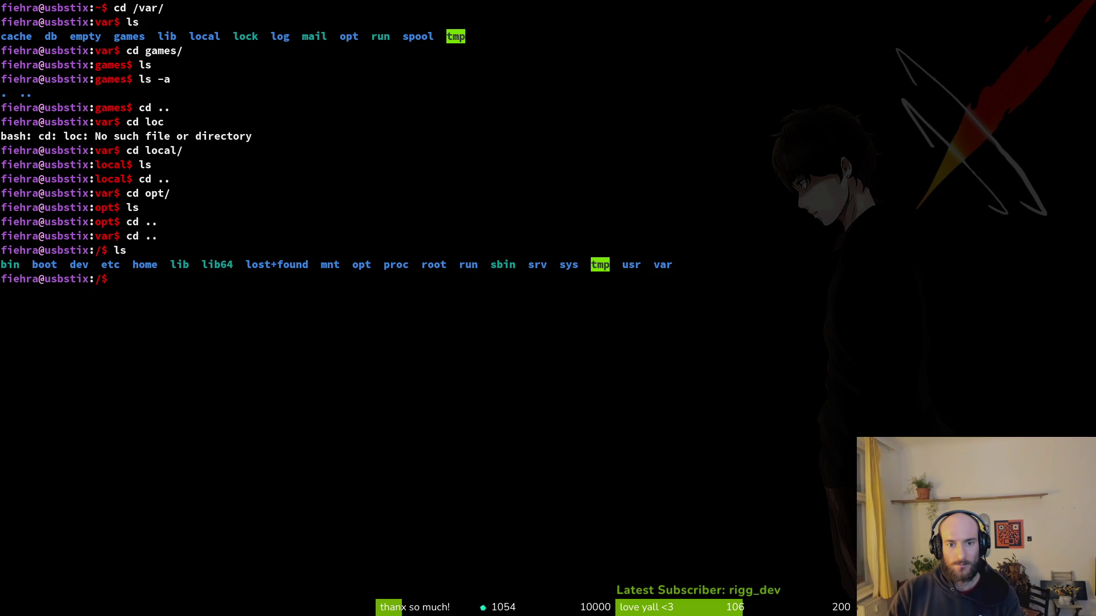
Move into /usr/share, listing /usr along the way.
text(cd u)
key(Tab)
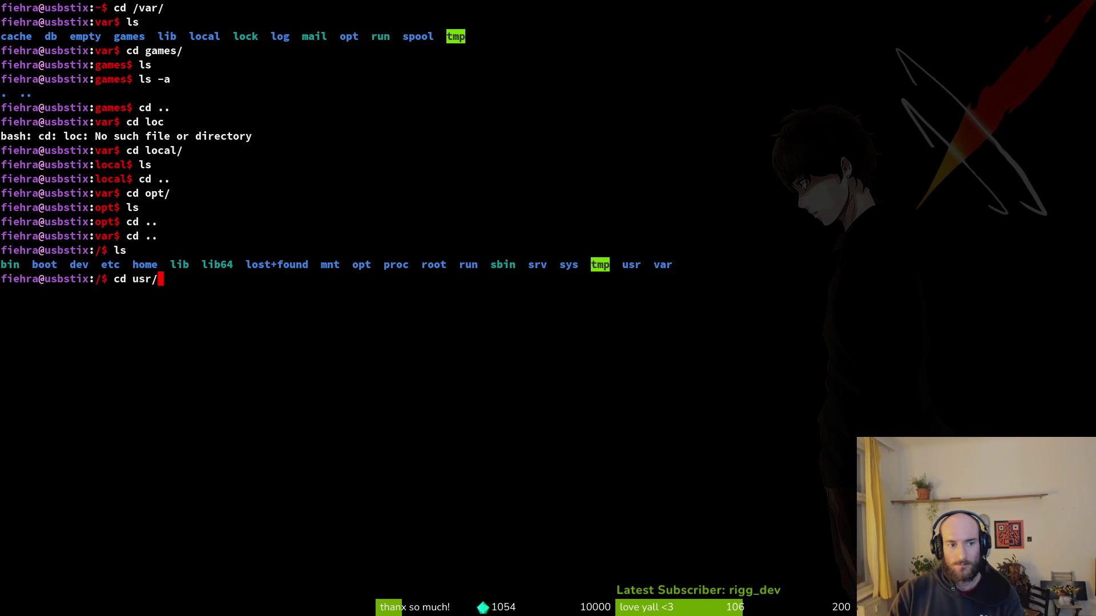
key(Return)
text(ls)
key(Return)
text(cd share/)
key(Tab)
key(Return)
text(ls)
key(Return)
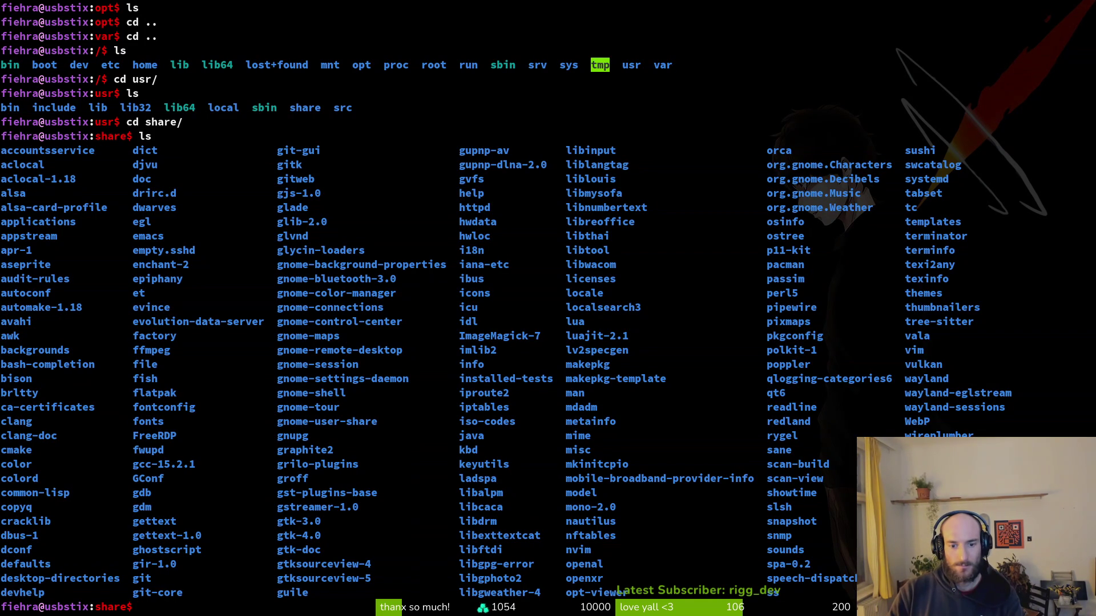
Discard the unfinished 'cd stea' command and clear the terminal screen.
text(cd )
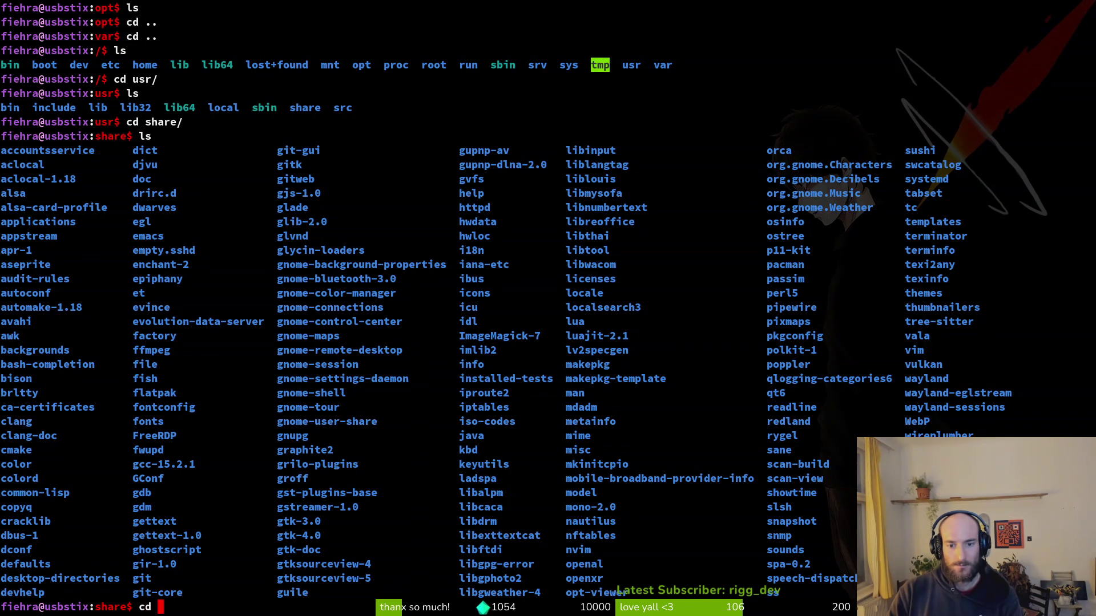
text(stea)
key(BackSpace)
key(BackSpace)
key(BackSpace)
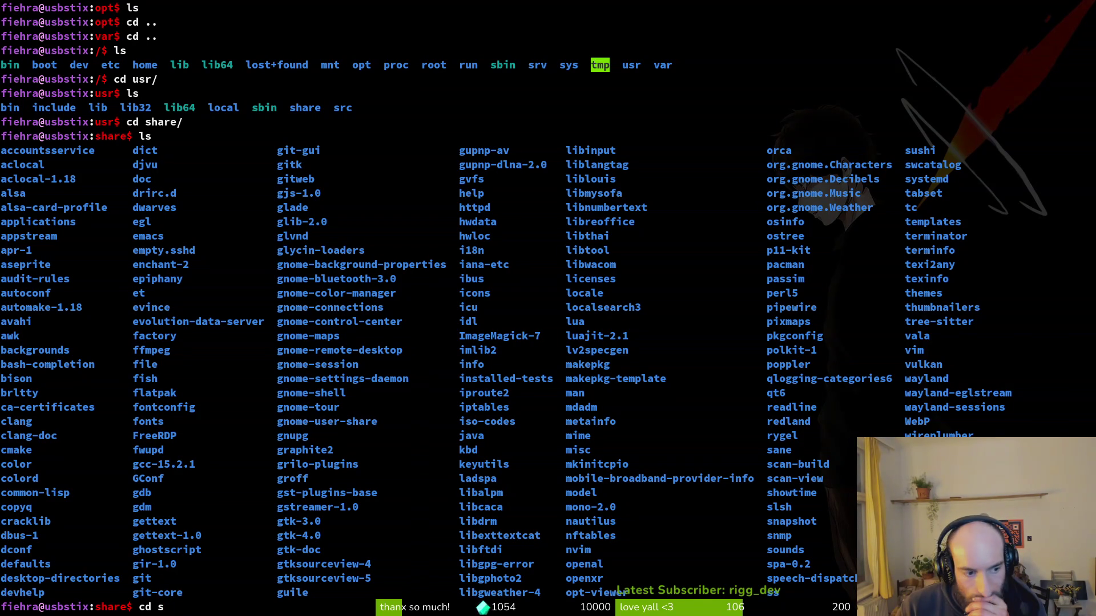
key(BackSpace)
key(BackSpace)
key(BackSpace)
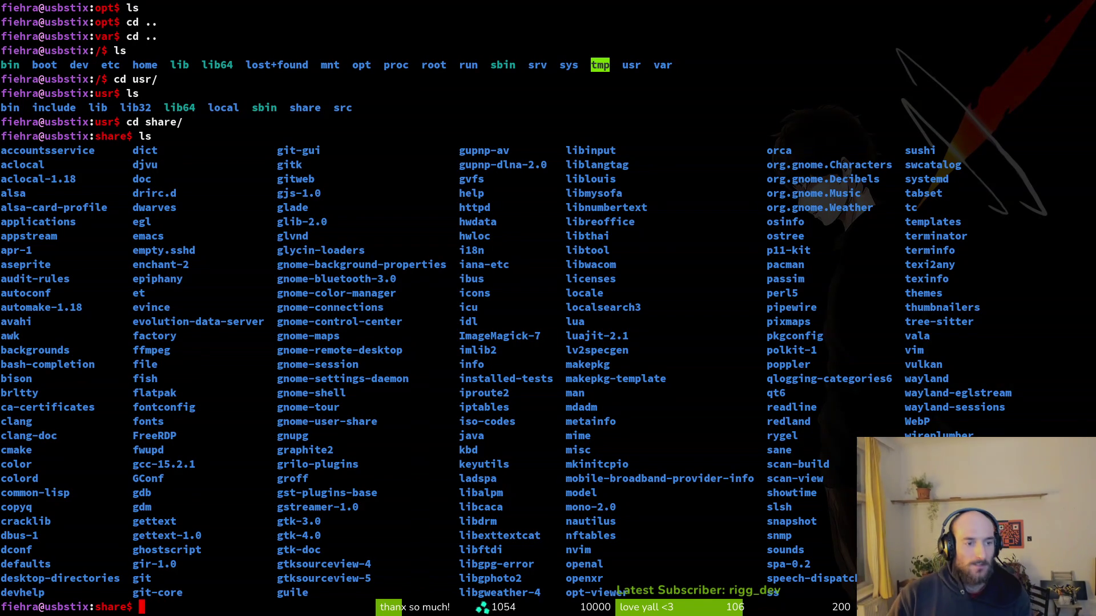
key(ctrl+l)
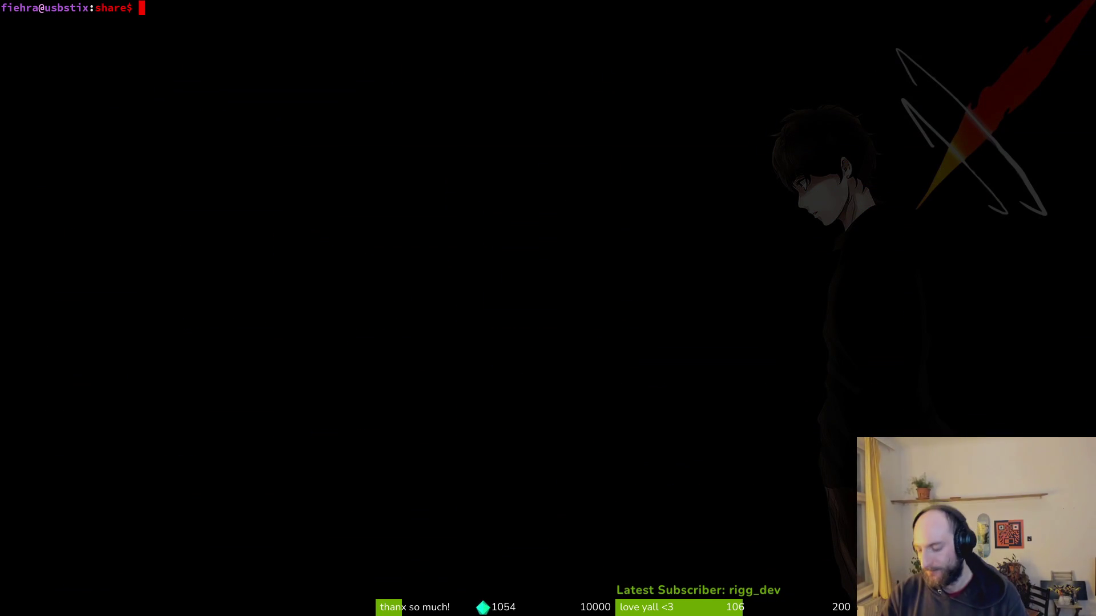
List the current directory, then cancel a stray search in Files and close its window.
text(ls)
key(Return)
key(alt+Tab)
text(c)
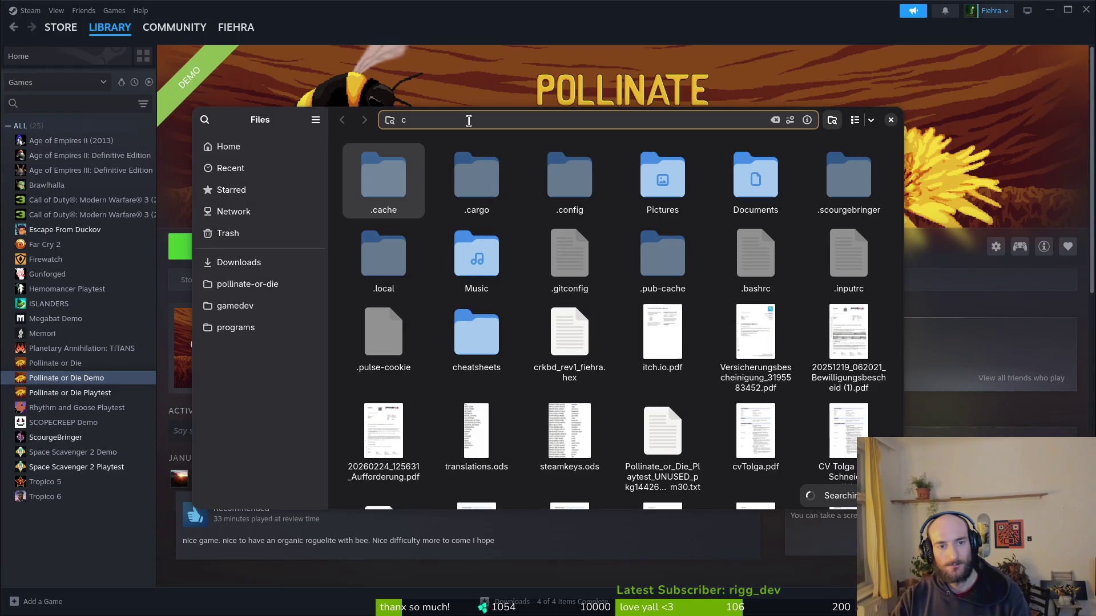
key(Escape)
click(891, 120)
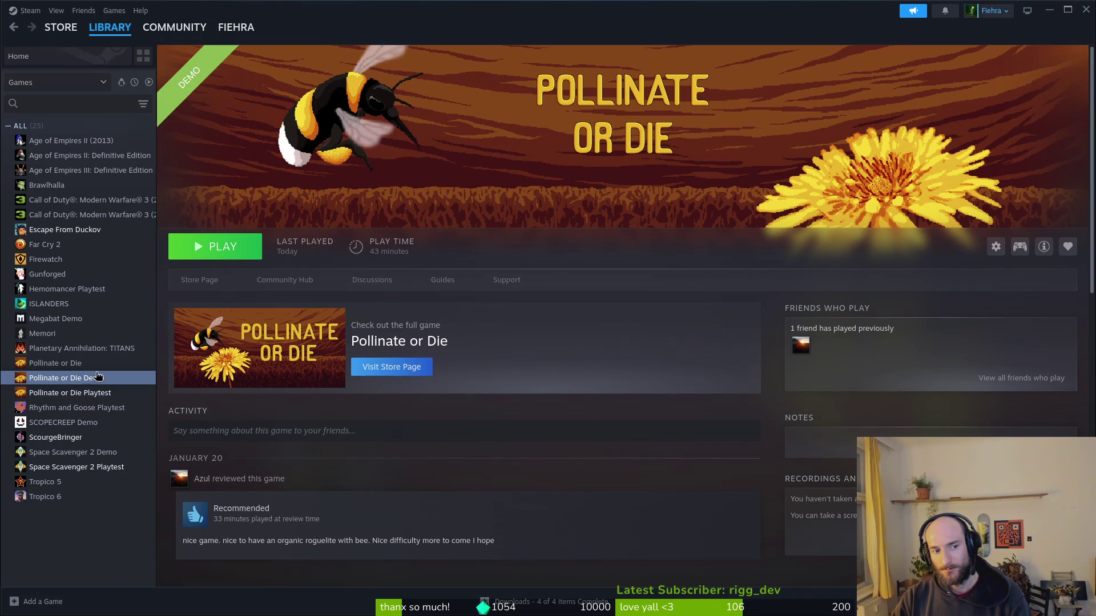
Uninstall Pollinate or Die Demo through Manage > Uninstall and confirm it.
click(993, 251)
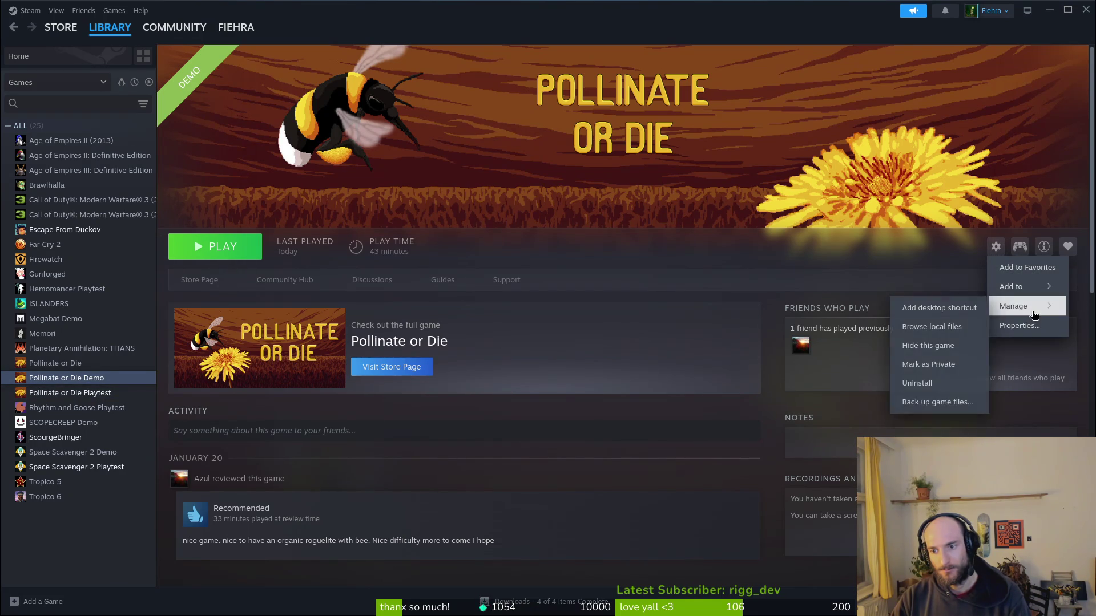
mouse_move(1022, 306)
click(949, 385)
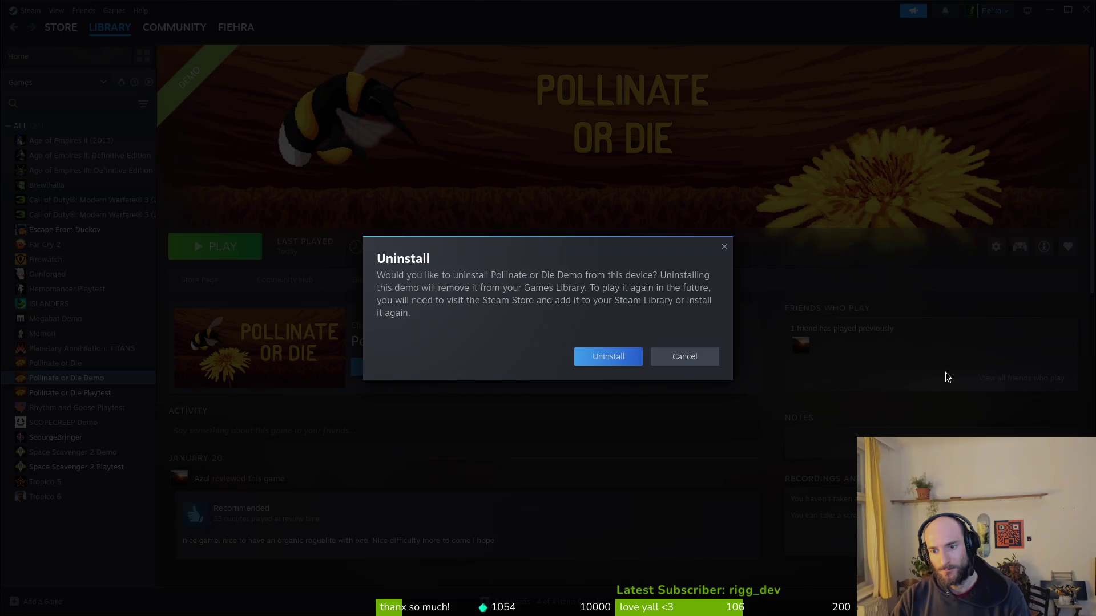
click(620, 362)
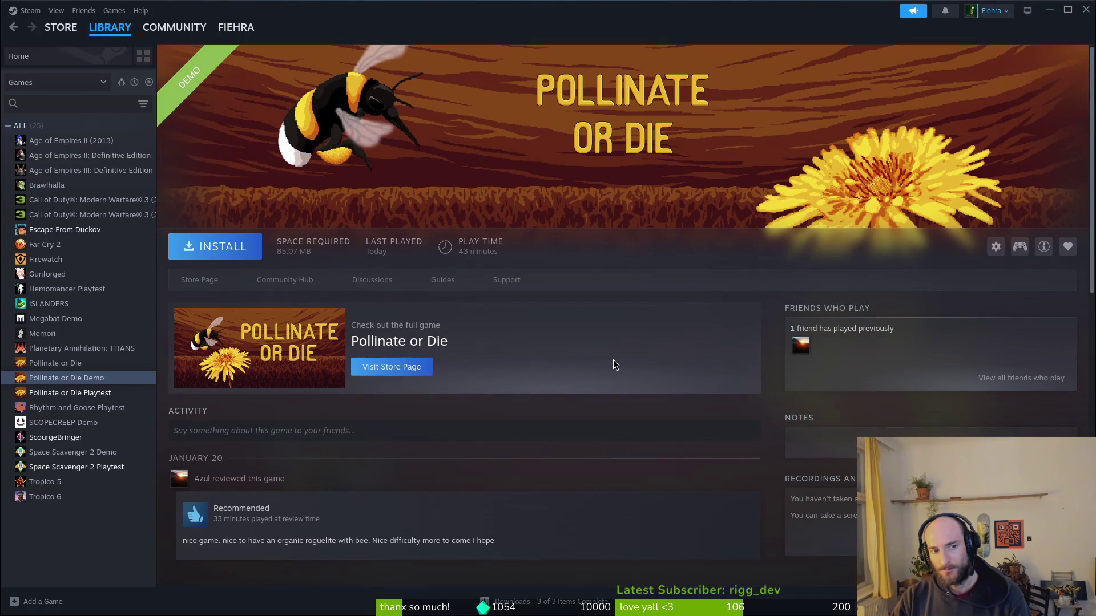
click(996, 246)
mouse_move(1022, 286)
click(836, 260)
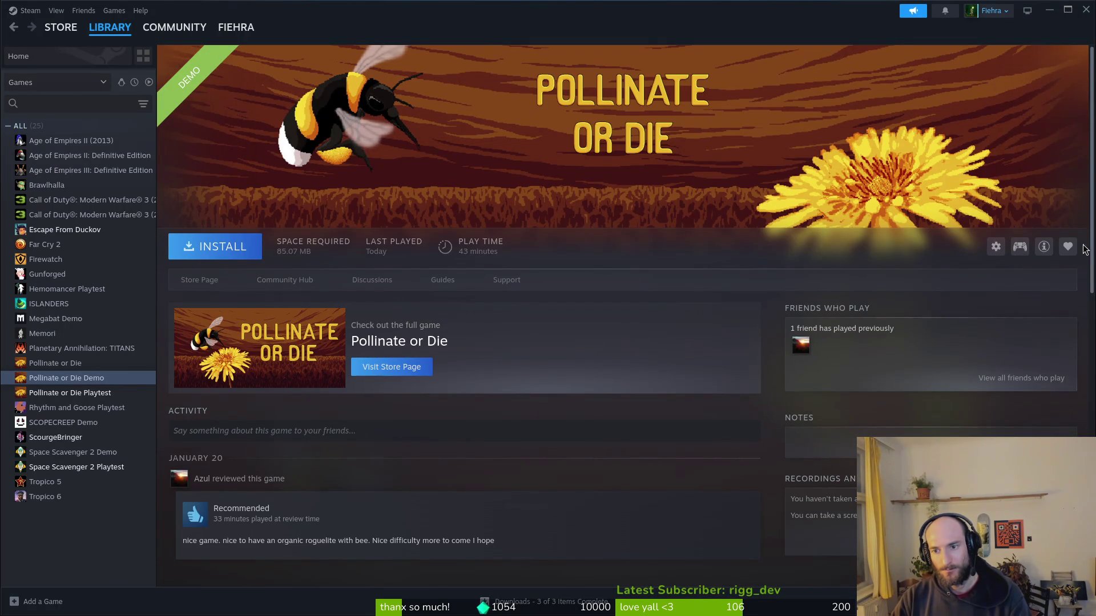
Reinstall the demo to the Local Drive and launch it with PLAY.
click(214, 246)
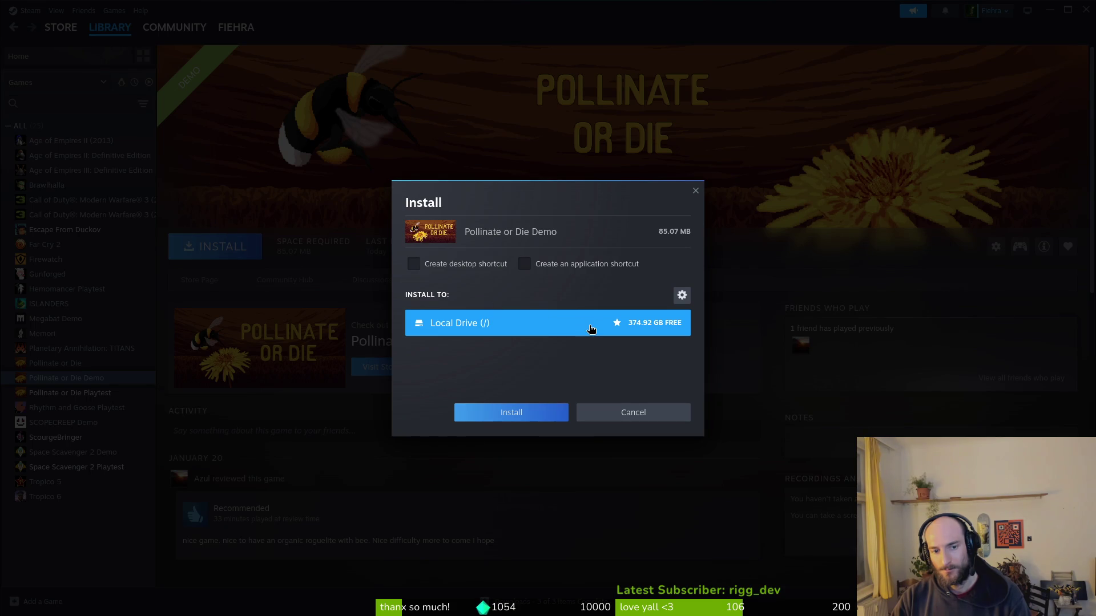
click(513, 417)
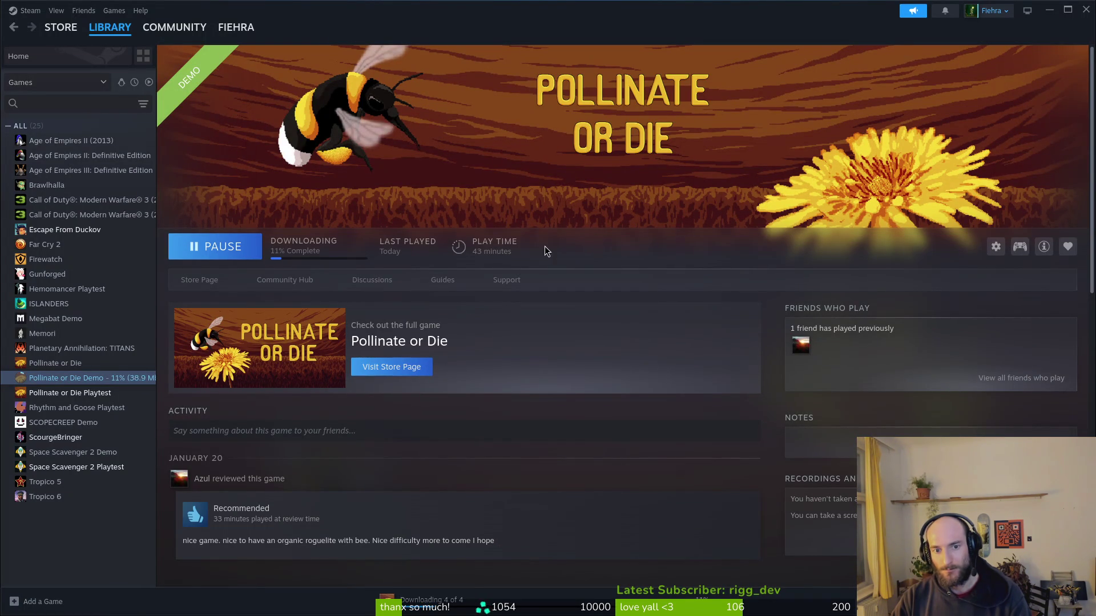
click(234, 253)
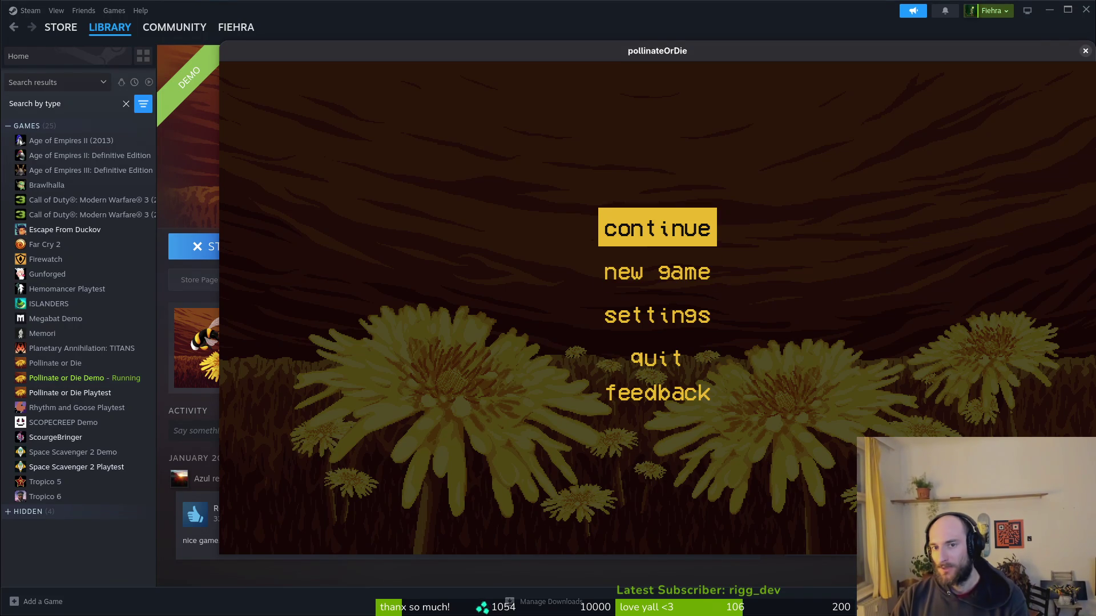
Close the running demo and bring up the window overview.
click(1085, 51)
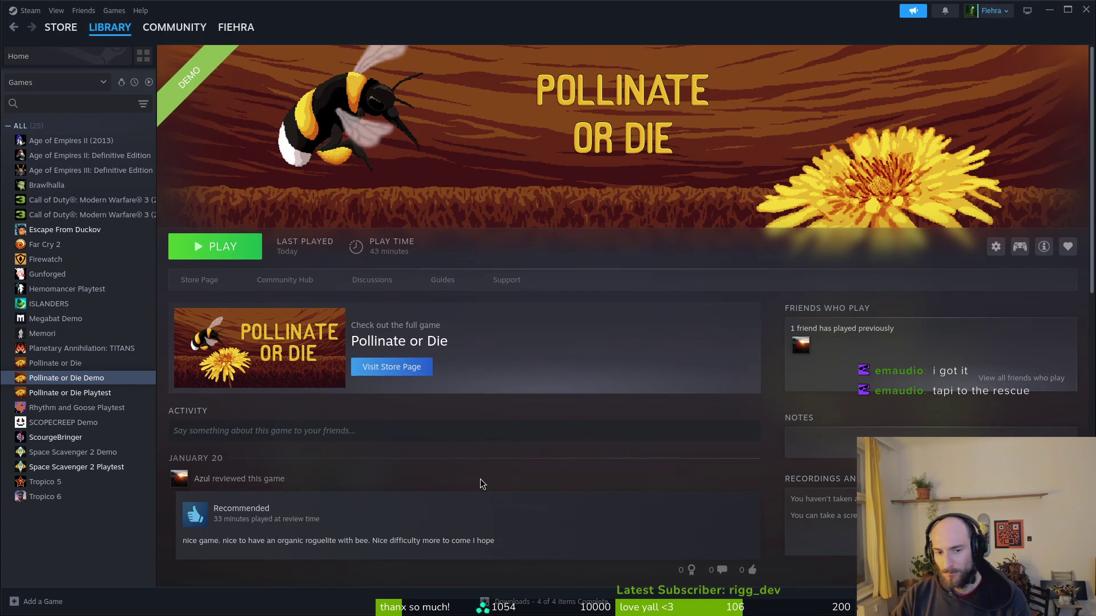
key(super)
Browse from Home into .steam/steam, peeking into its games and cached folders.
key(super+e)
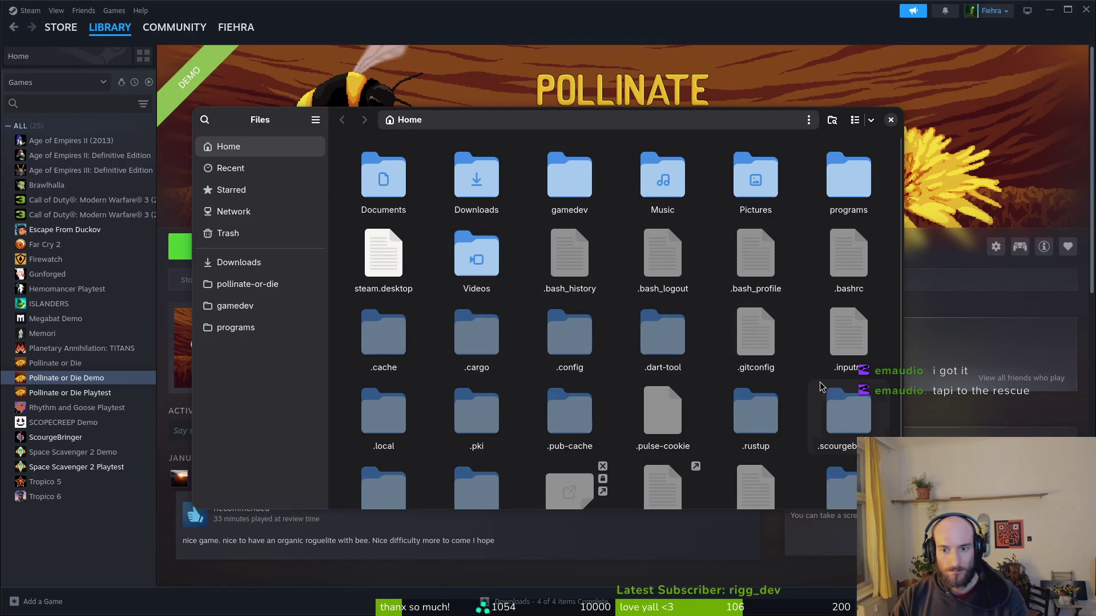
scroll(550, 411, down, 1)
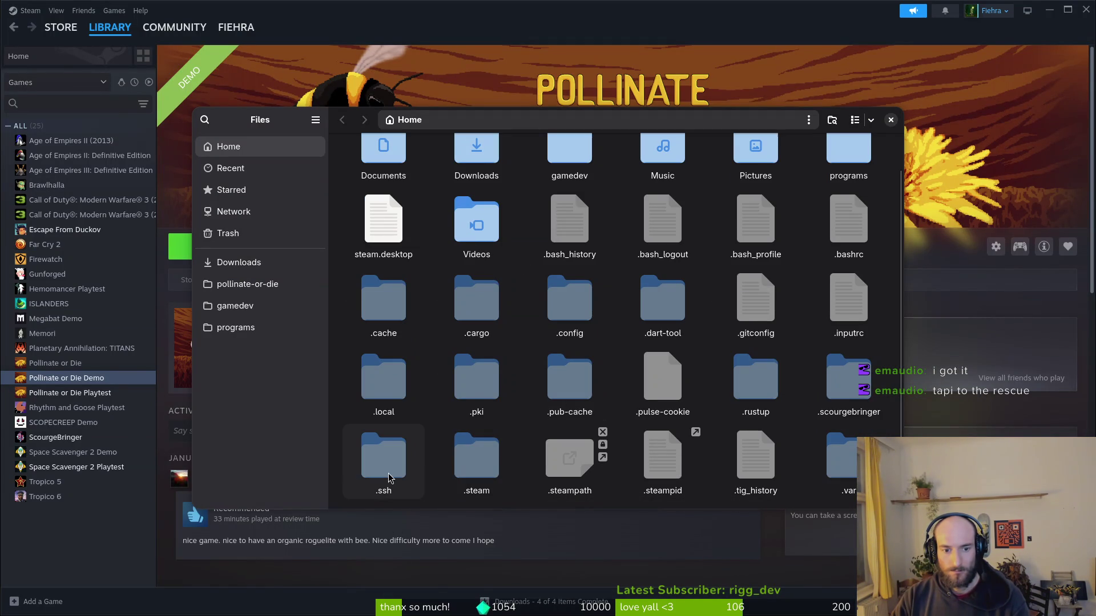
double_click(484, 467)
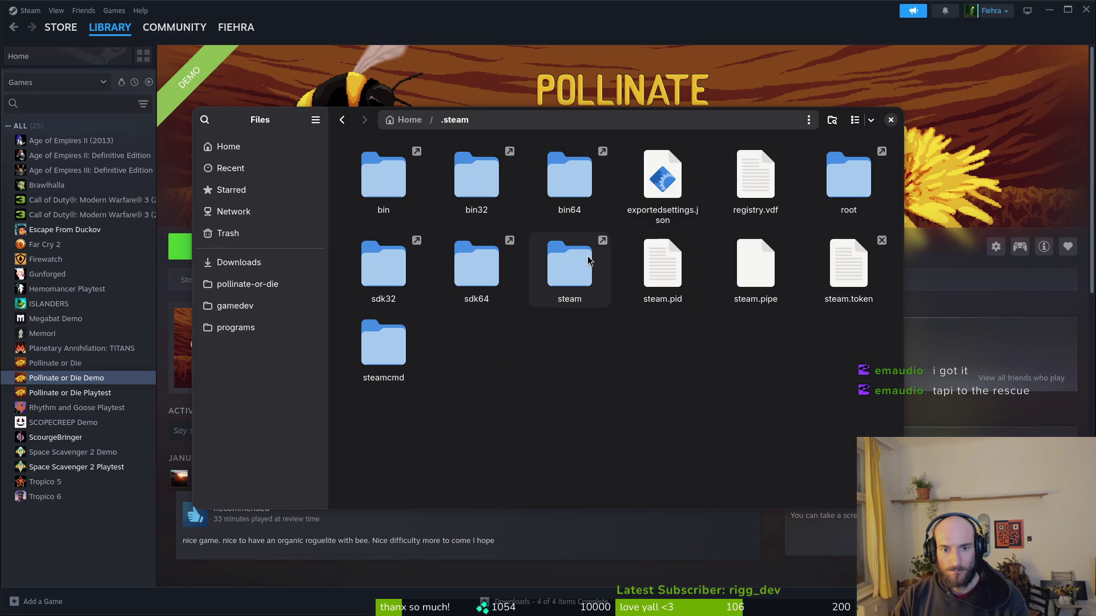
double_click(559, 270)
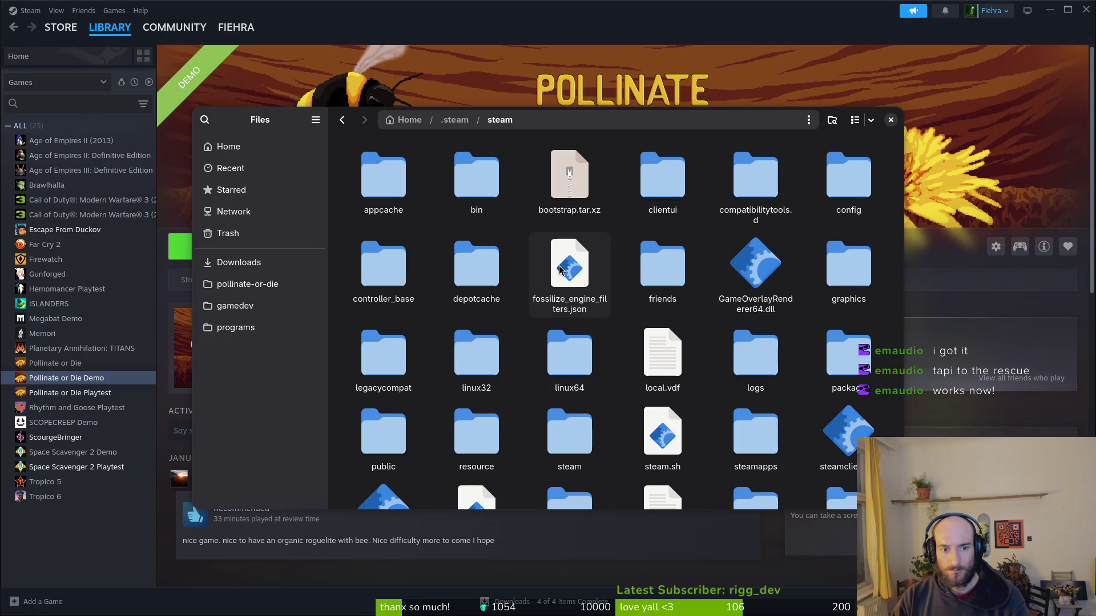
double_click(552, 420)
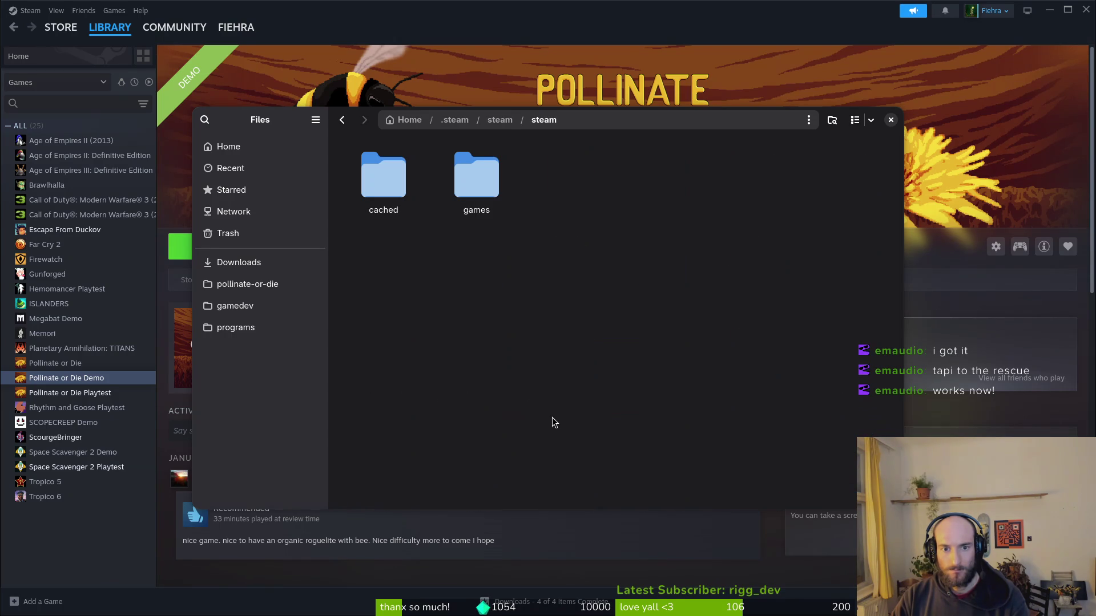
double_click(472, 171)
key(alt+Left)
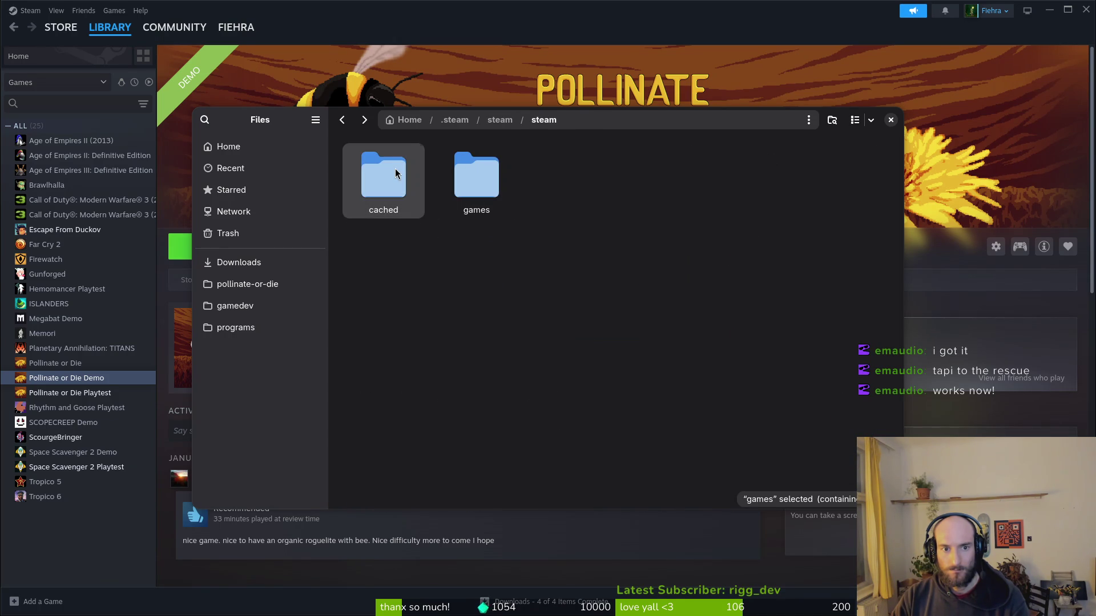
double_click(396, 173)
key(alt+Left)
key(alt+Left)
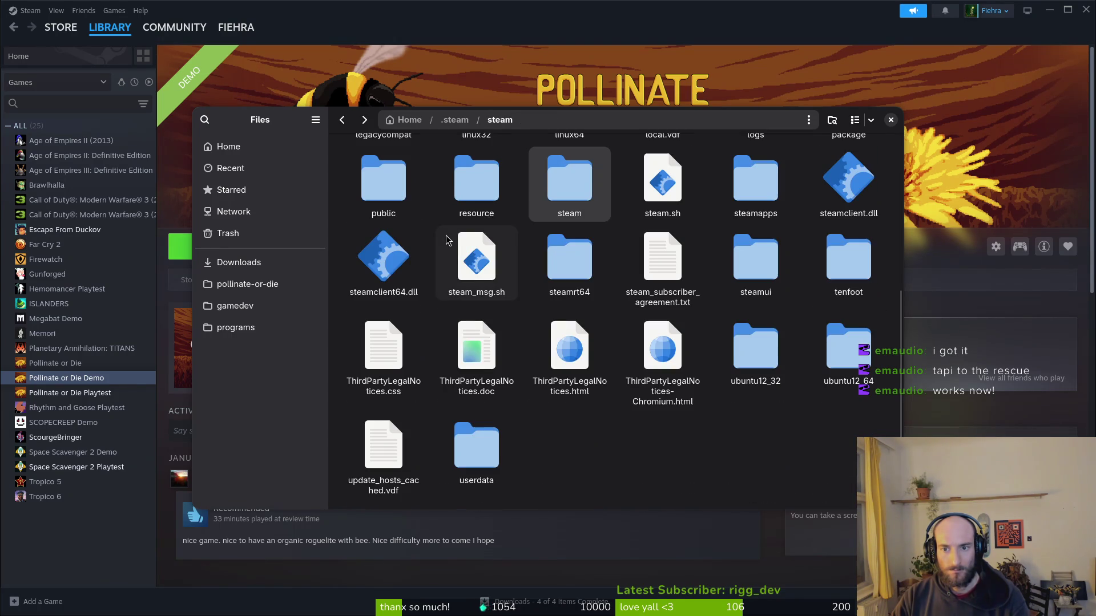
Open steamapps/common/Pollinate or Die Demo, then navigate back up.
double_click(765, 181)
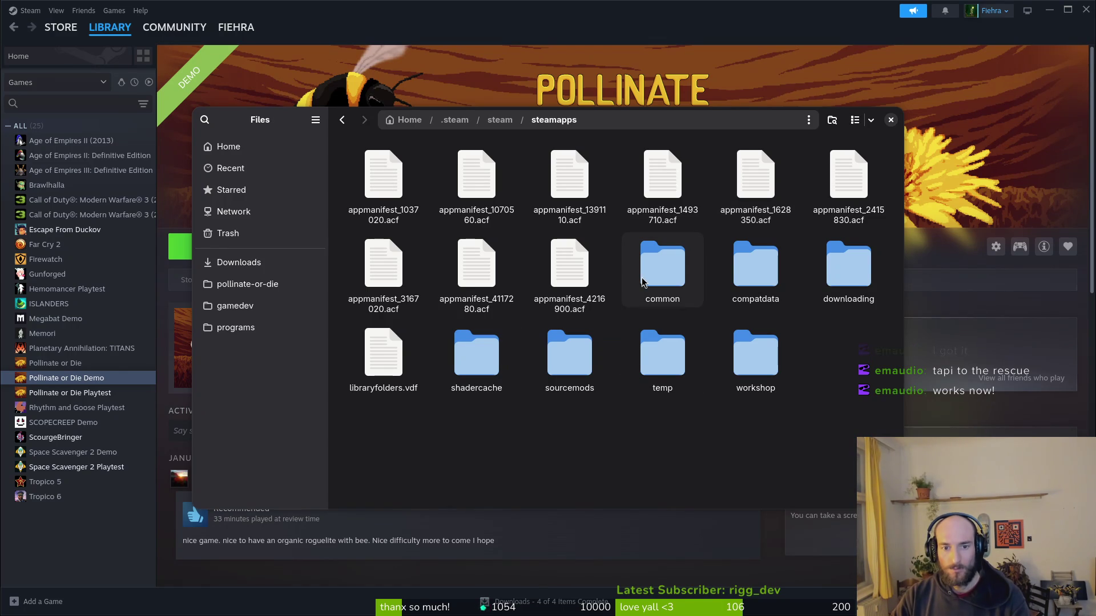
double_click(666, 261)
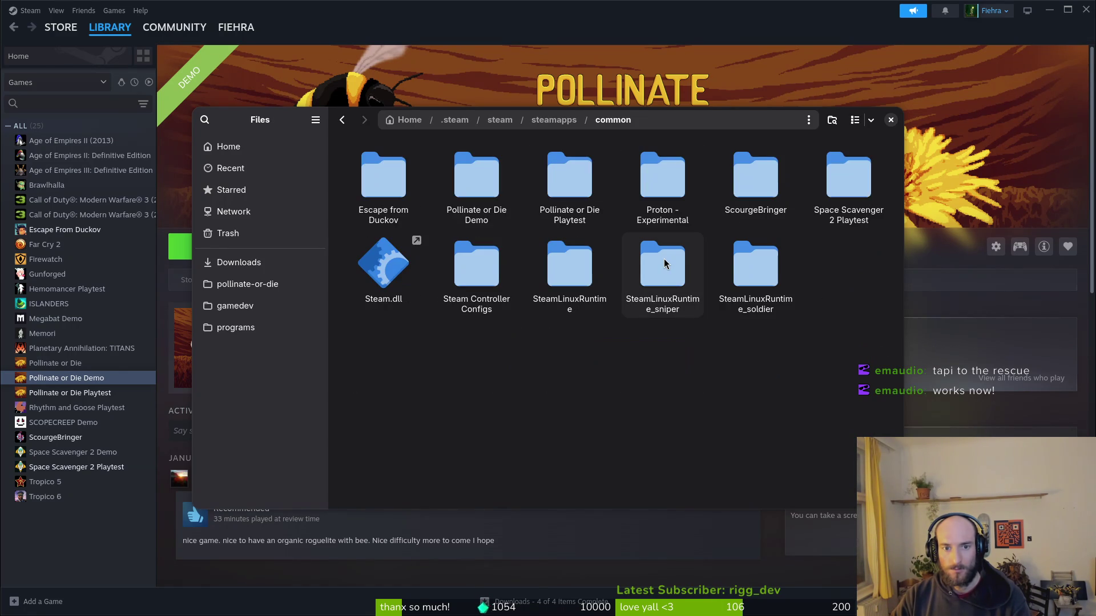
double_click(480, 188)
key(alt+Left)
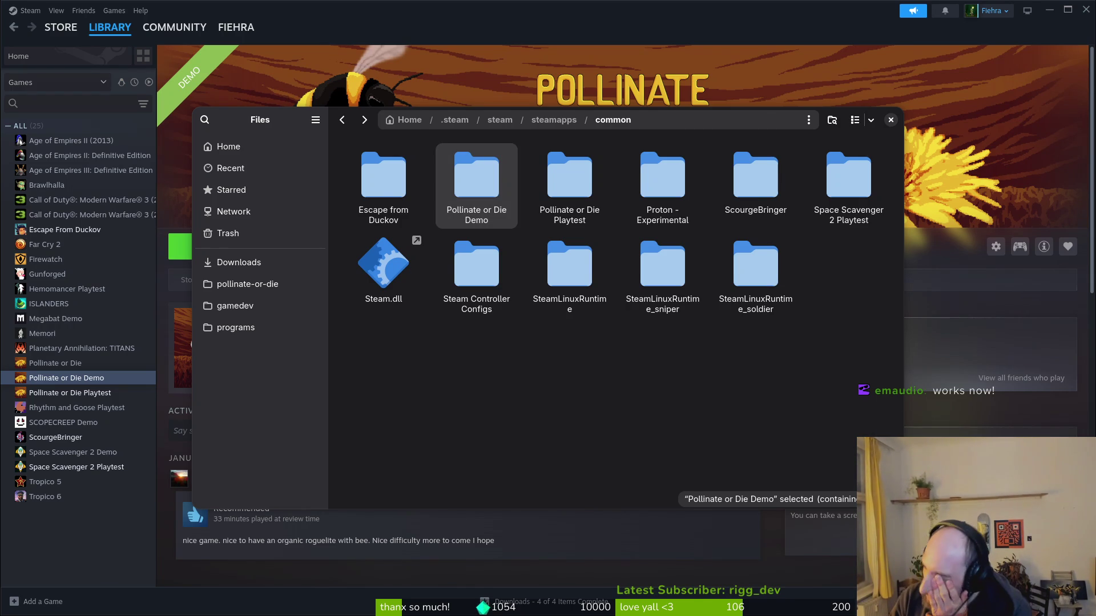
key(alt+Up)
key(alt+Up)
key(alt+Up)
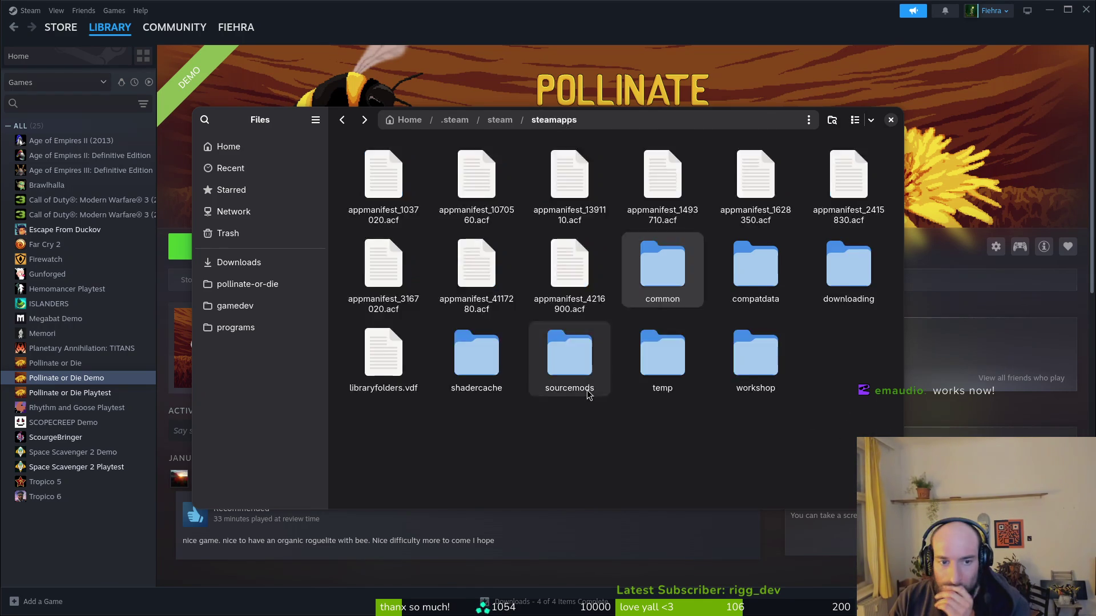
Delete logs, savefile.tres and shader_cache from .local/share/godot/app_userdata/pollinateOrDie.
double_click(363, 363)
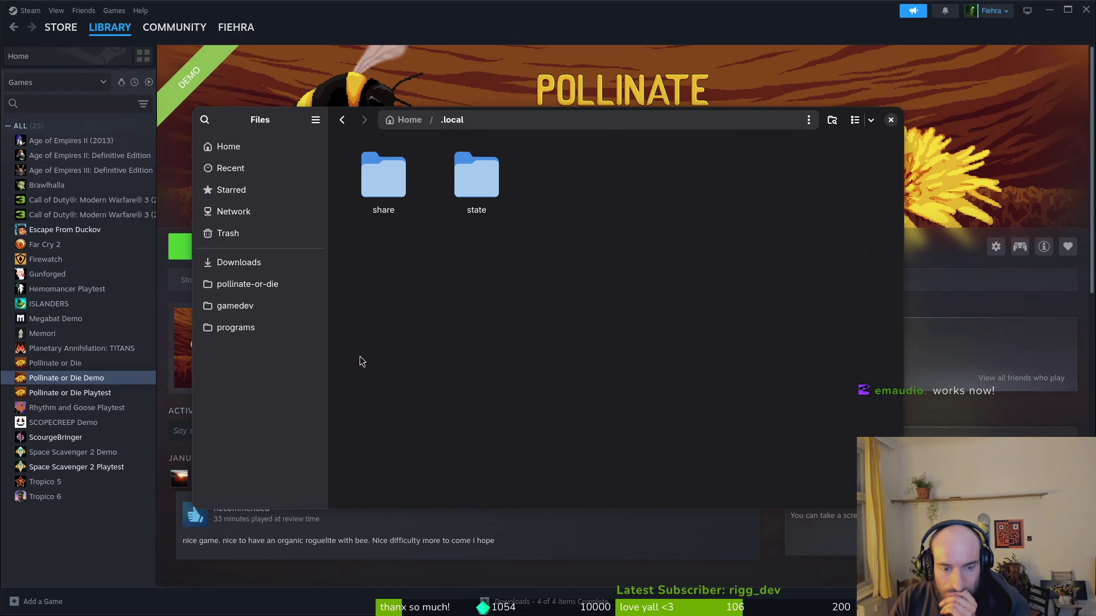
double_click(407, 181)
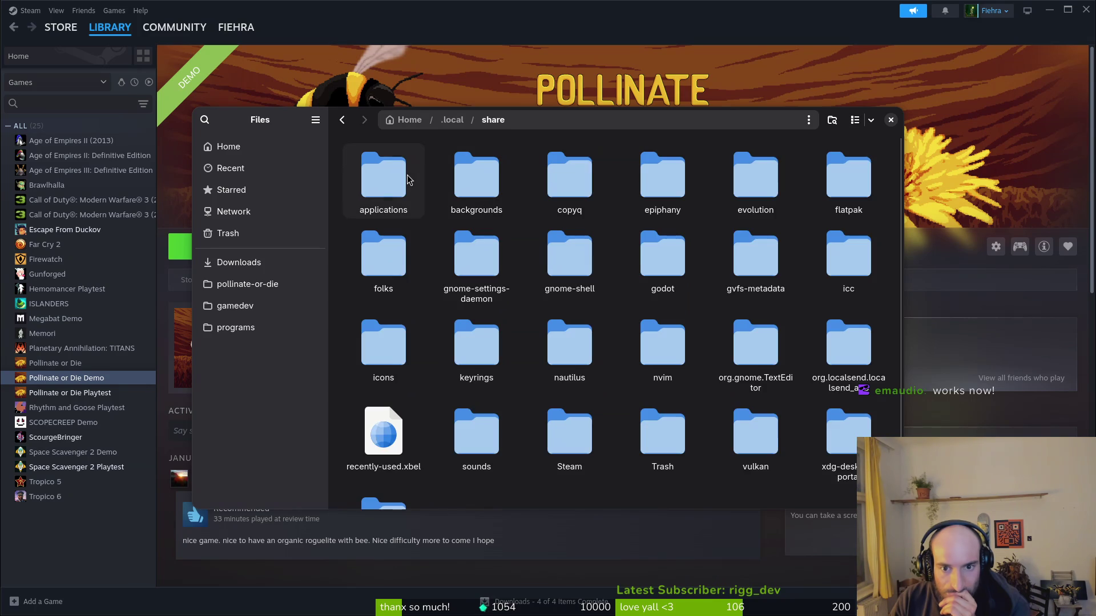
double_click(665, 254)
double_click(386, 194)
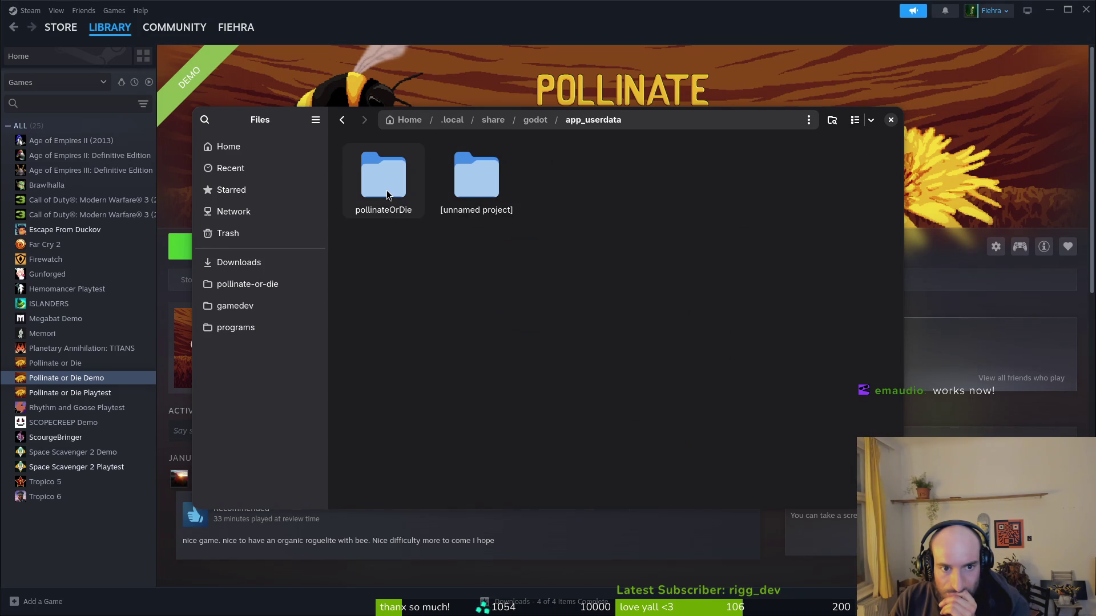
double_click(386, 195)
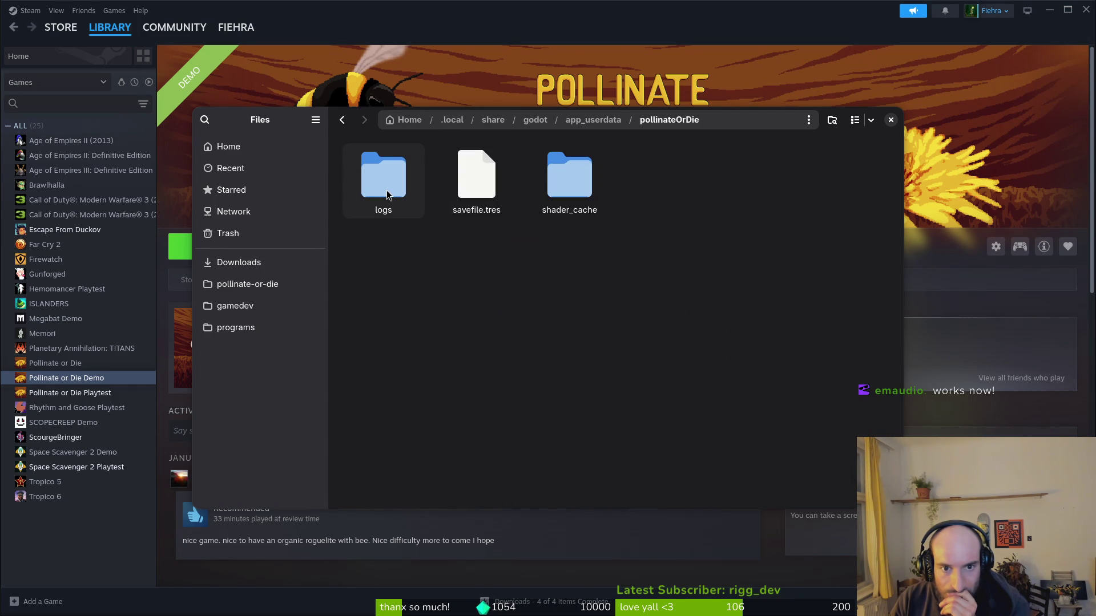
key(alt+Left)
double_click(505, 197)
key(alt+Left)
key(alt+Left)
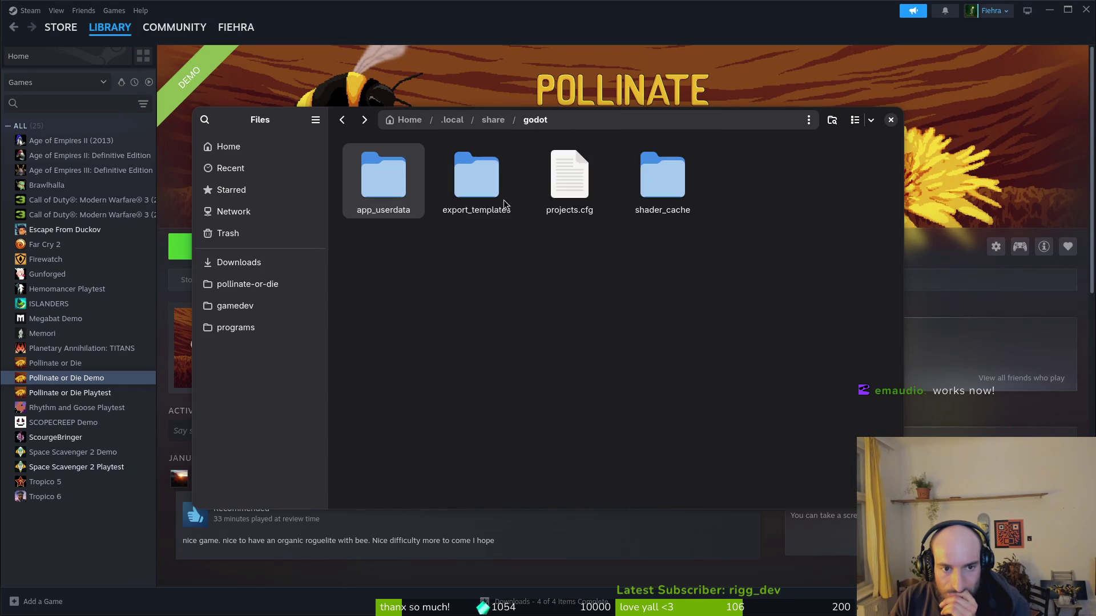
key(Return)
key(Return)
key(ctrl+a)
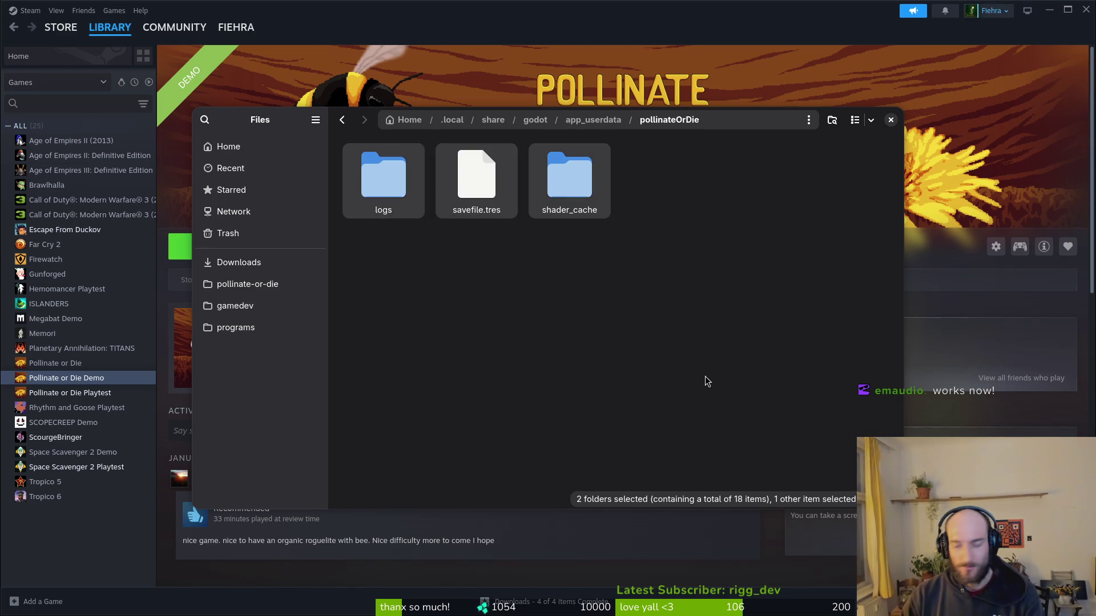
key(Delete)
Move the empty [unnamed project] folder in app_userdata to the trash.
key(alt+Left)
double_click(507, 181)
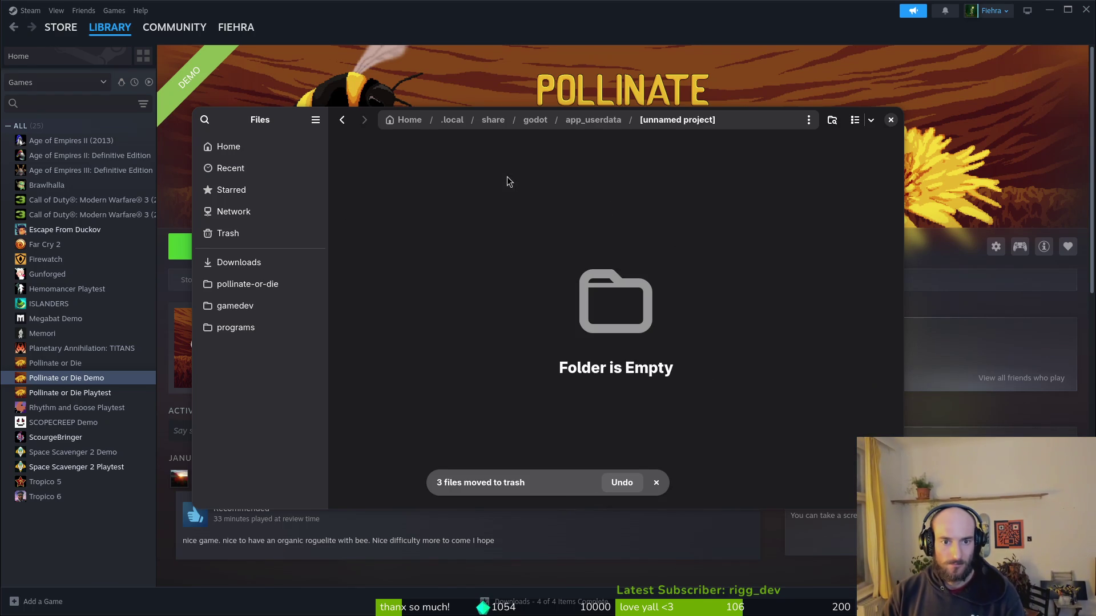
key(alt+Left)
key(ctrl+a)
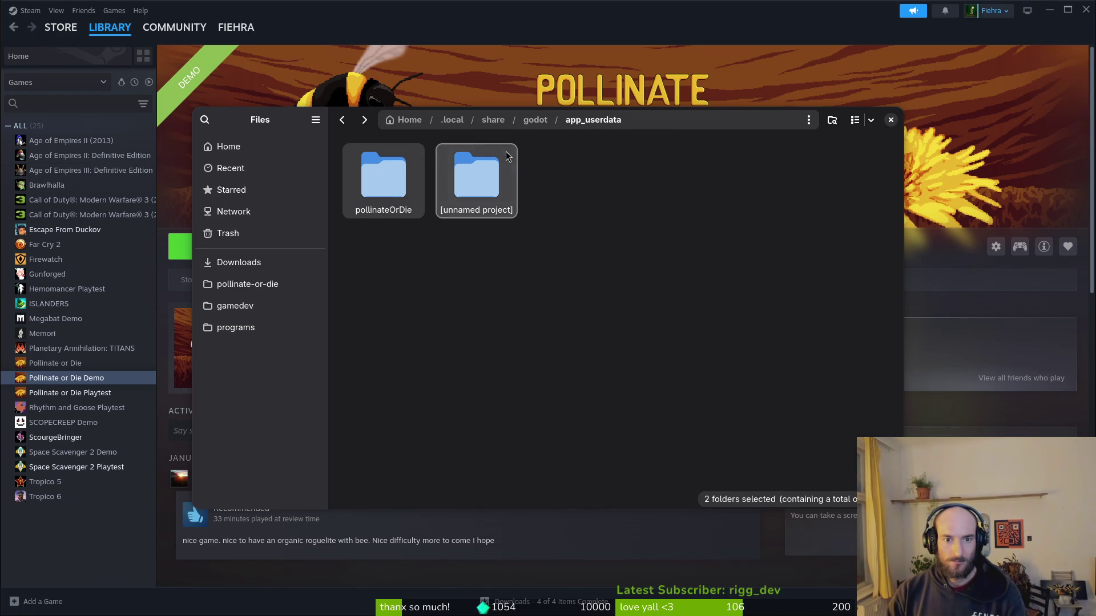
click(506, 157)
key(Delete)
Close Files and launch Pollinate or Die Demo again from Steam.
key(alt+Left)
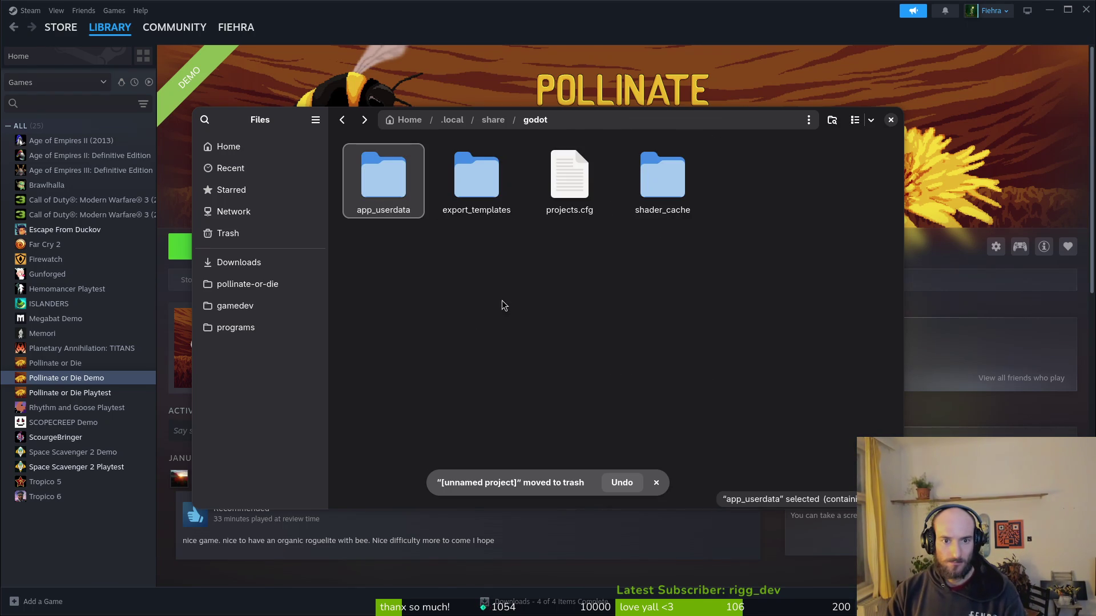
click(890, 120)
click(244, 251)
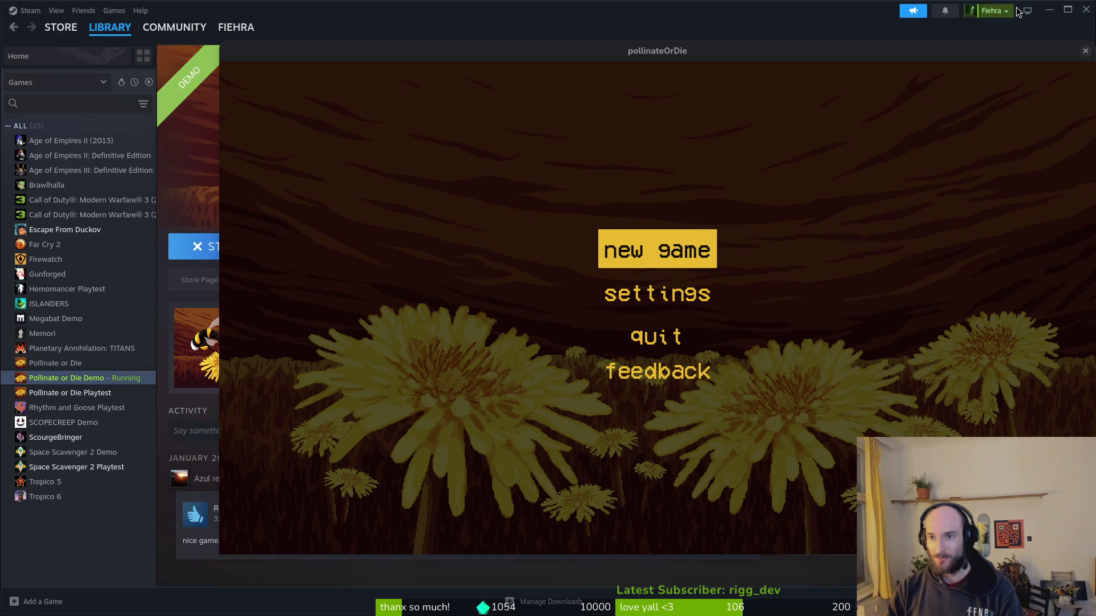
Nudge the game window left, then close the demo's window and show the overview.
drag(899, 51, 847, 45)
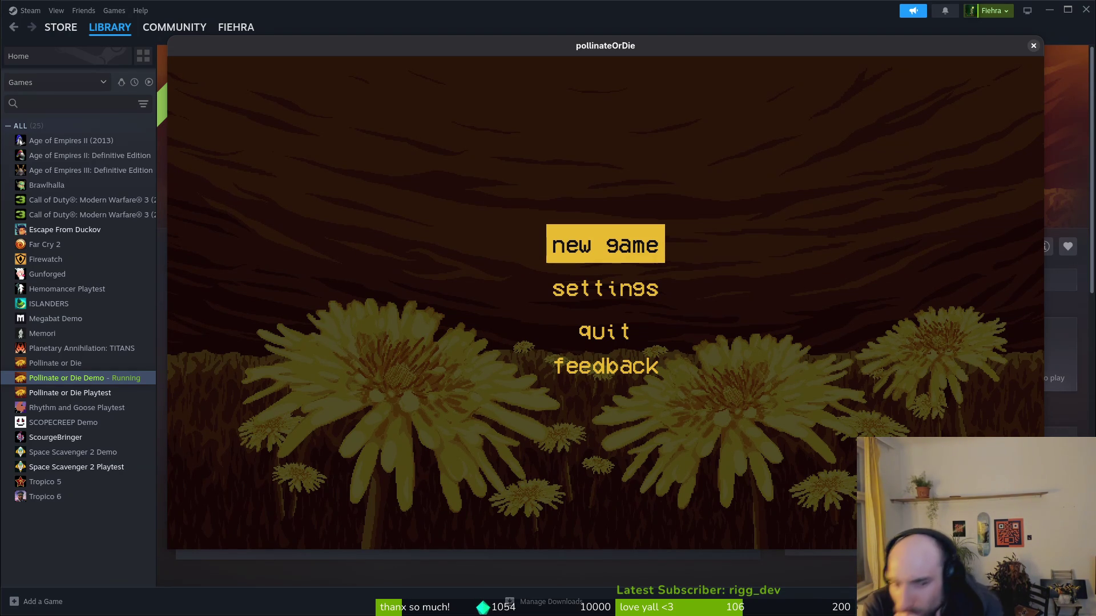
click(1033, 46)
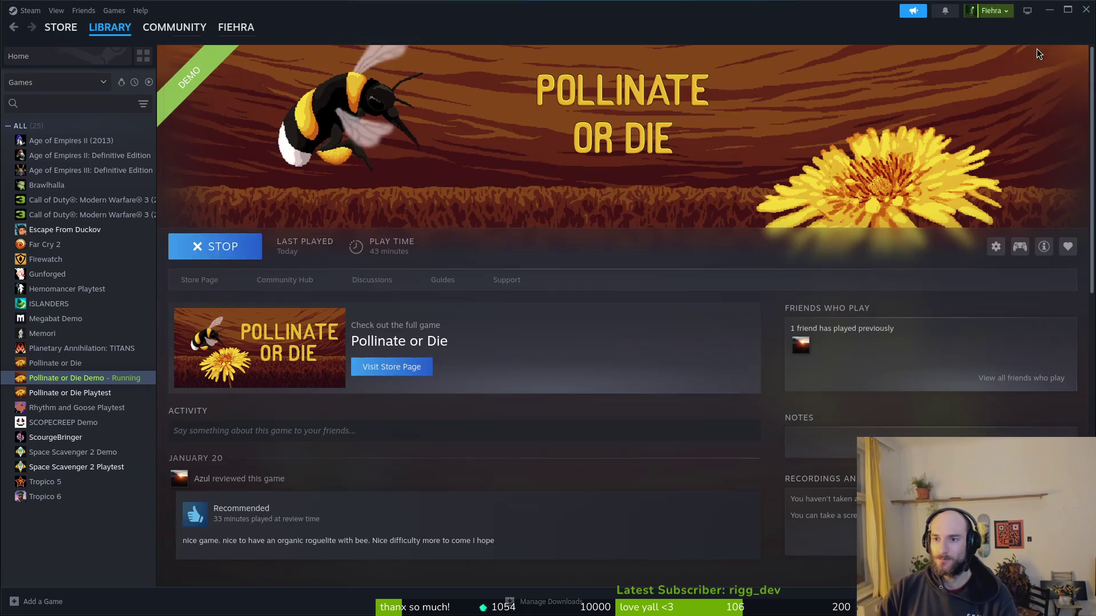
key(super)
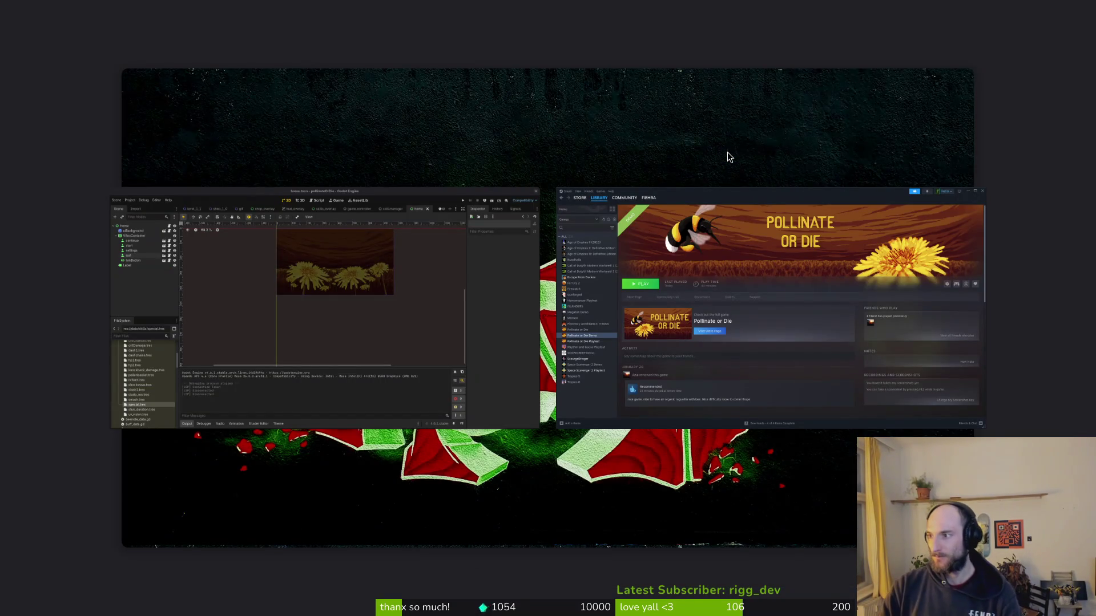
Start Neovim on the gamedev/pollinate-or-die project folder from a full-screen terminal.
key(super)
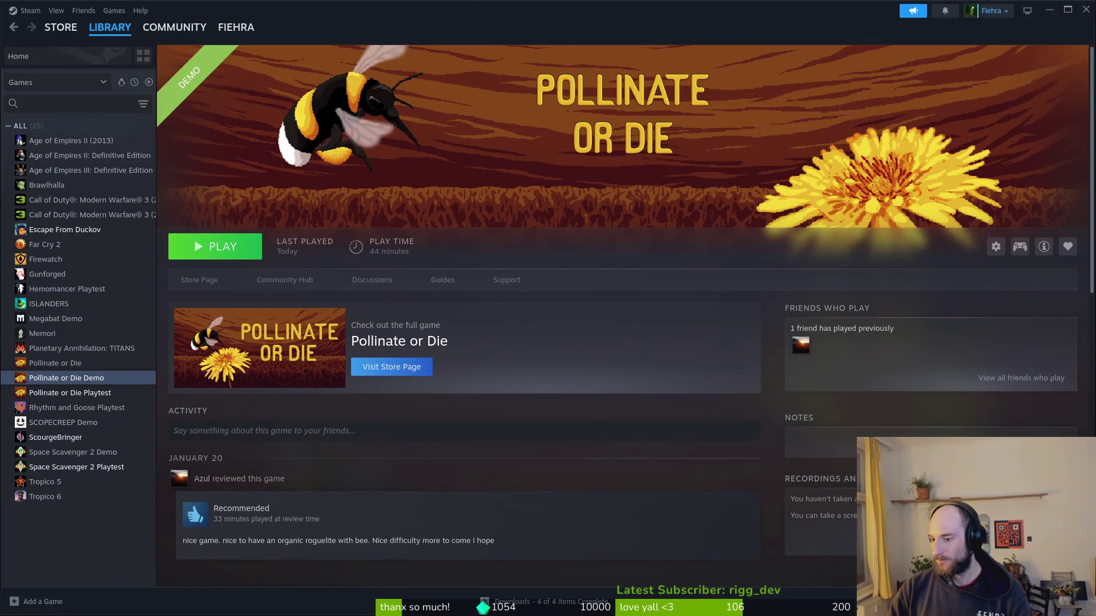
key(super)
key(super)
key(ctrl+alt+t)
text(cd gamedev/po)
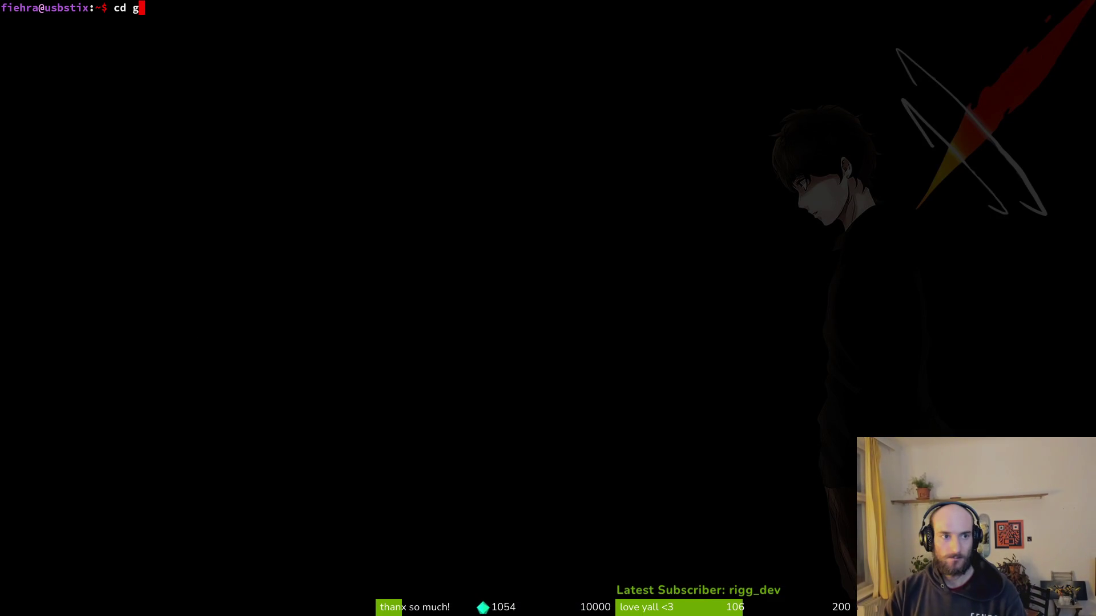
key(Tab)
key(Return)
text(nvim .)
key(Return)
Find and open data/save_data.gd with Telescope, then copy all 39 lines.
key(space)
key(f)
key(f)
text(svaema)
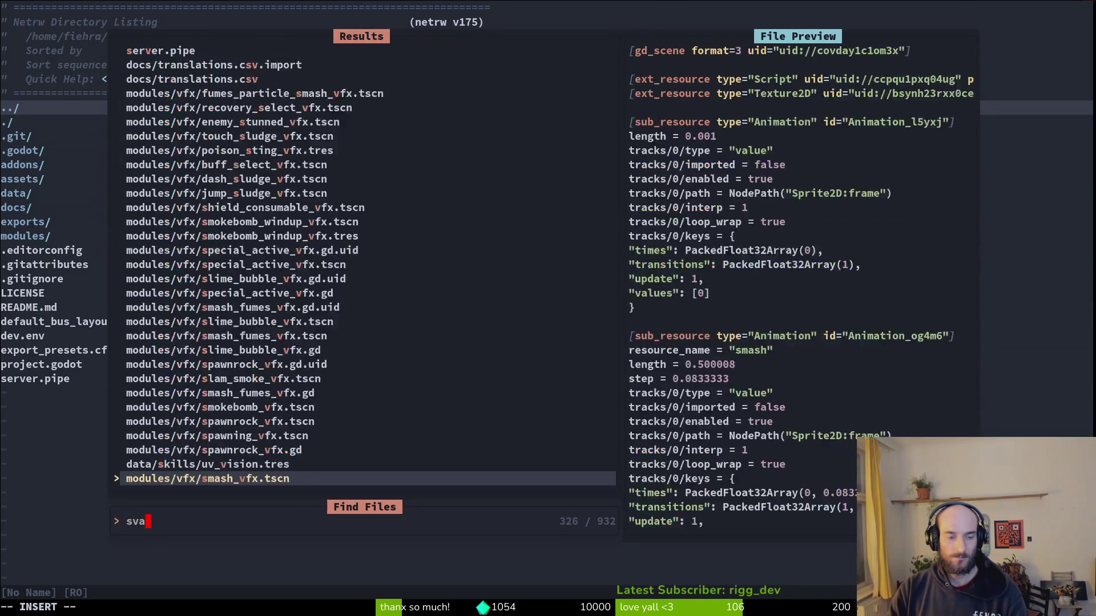
key(BackSpace)
key(BackSpace)
key(BackSpace)
text(a)
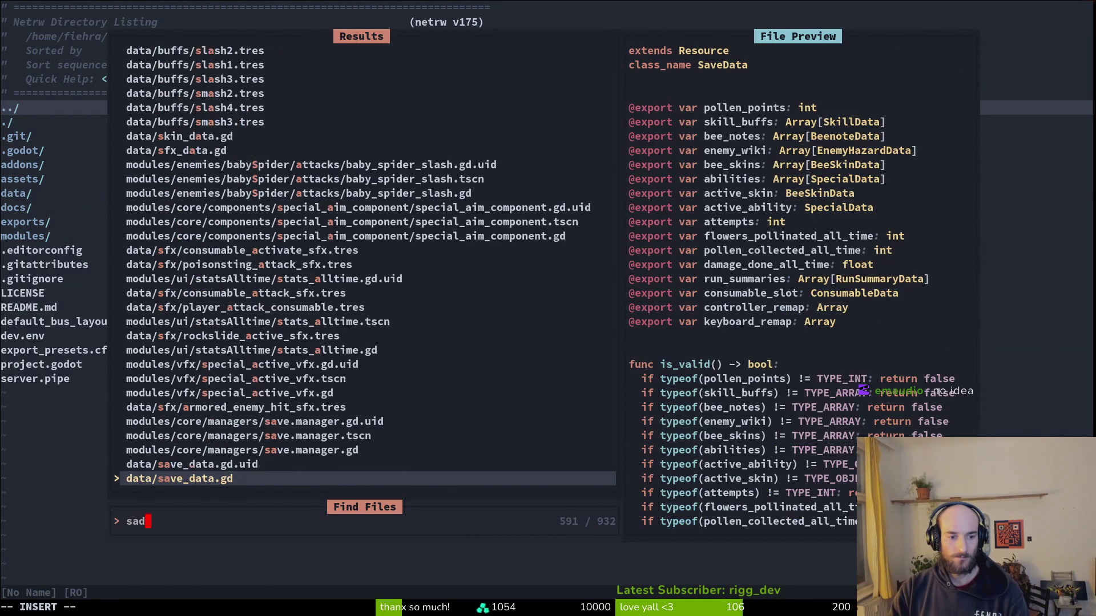
key(Return)
text(VG=)
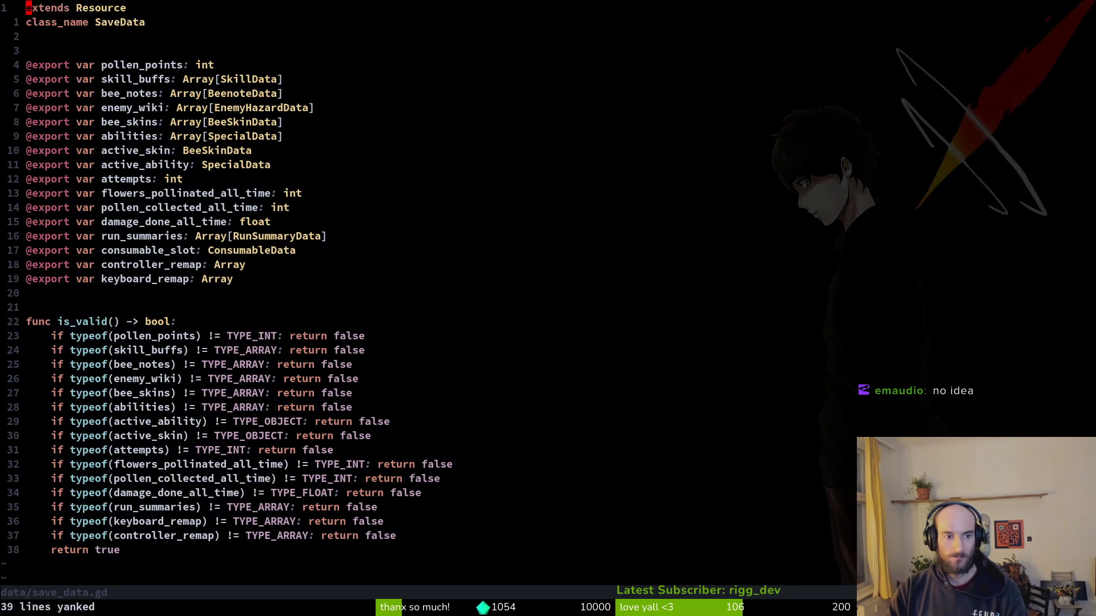
text(:w)
key(Return)
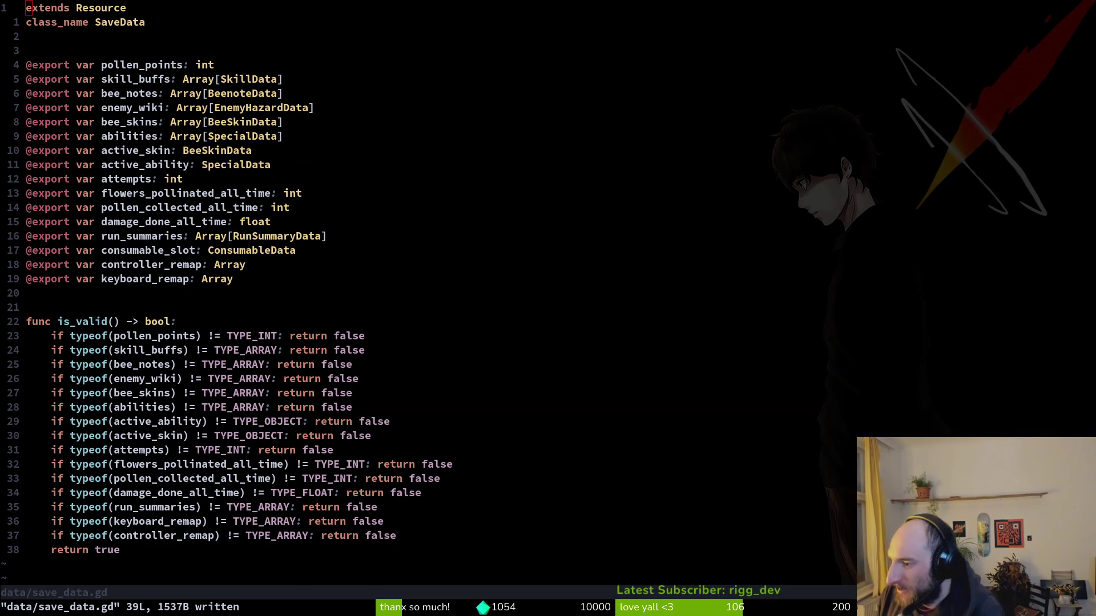
Move the cursor 21 lines down to the blank line above func is_valid() in save_data.gd.
key(2)
key(1)
key(j)
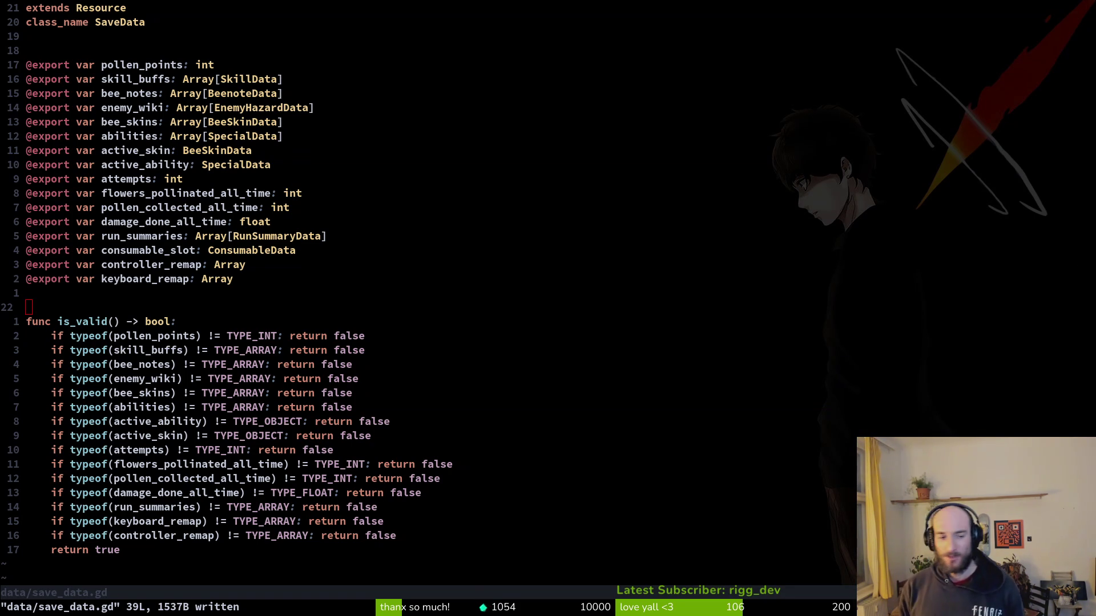
Place the cursor on the active_ability check line and write save_data.gd with :w.
click(375, 422)
text(:w)
key(Return)
Quit Neovim with :q and return to the Steam library page.
text(:q)
key(Return)
key(alt+Tab)
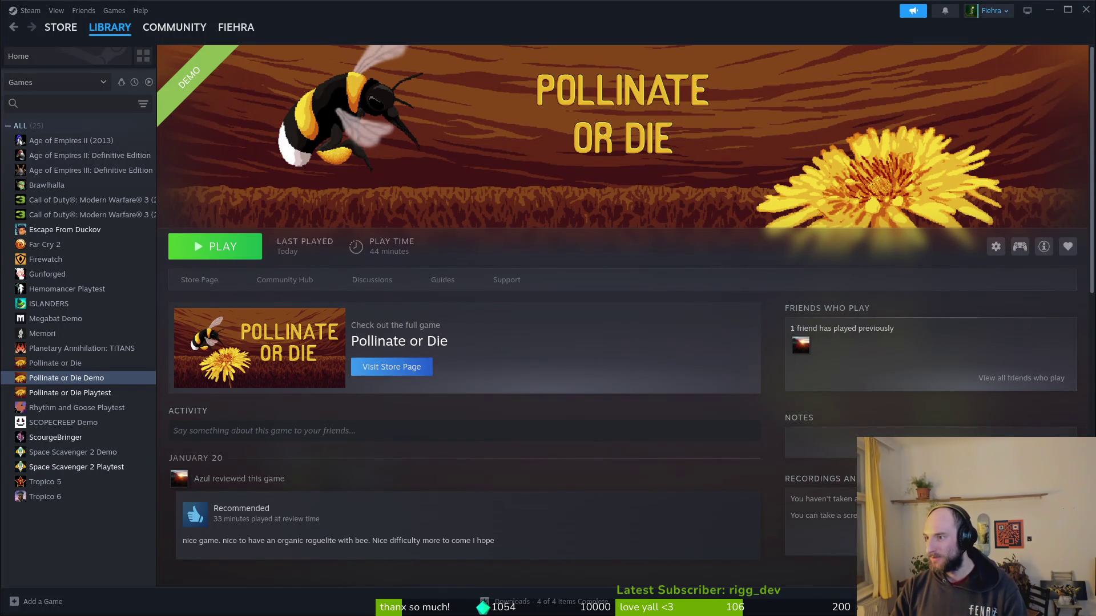
key(alt+Tab)
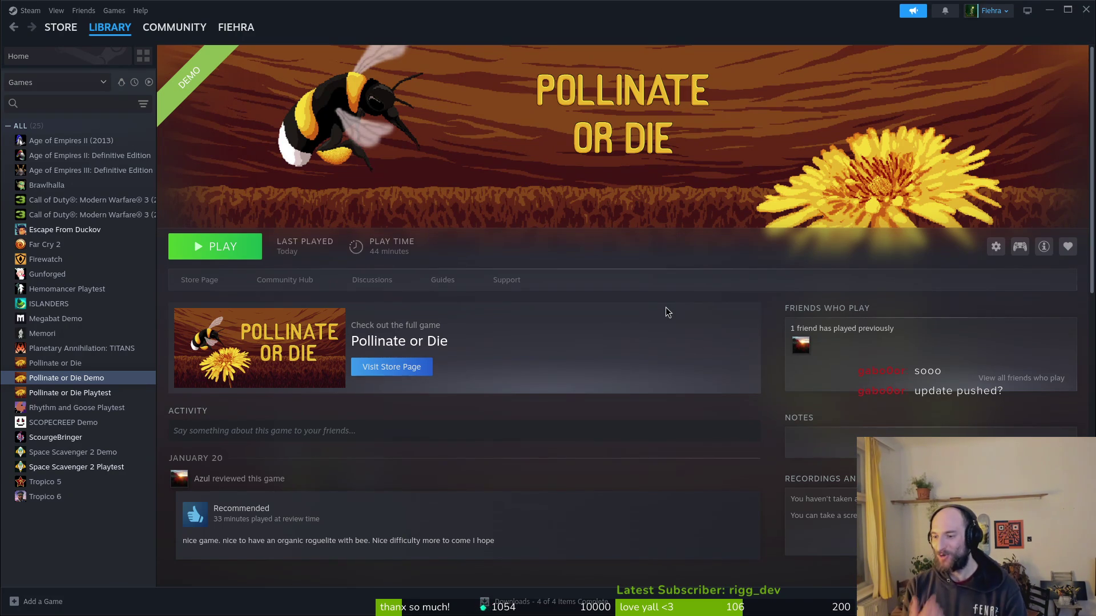
click(996, 246)
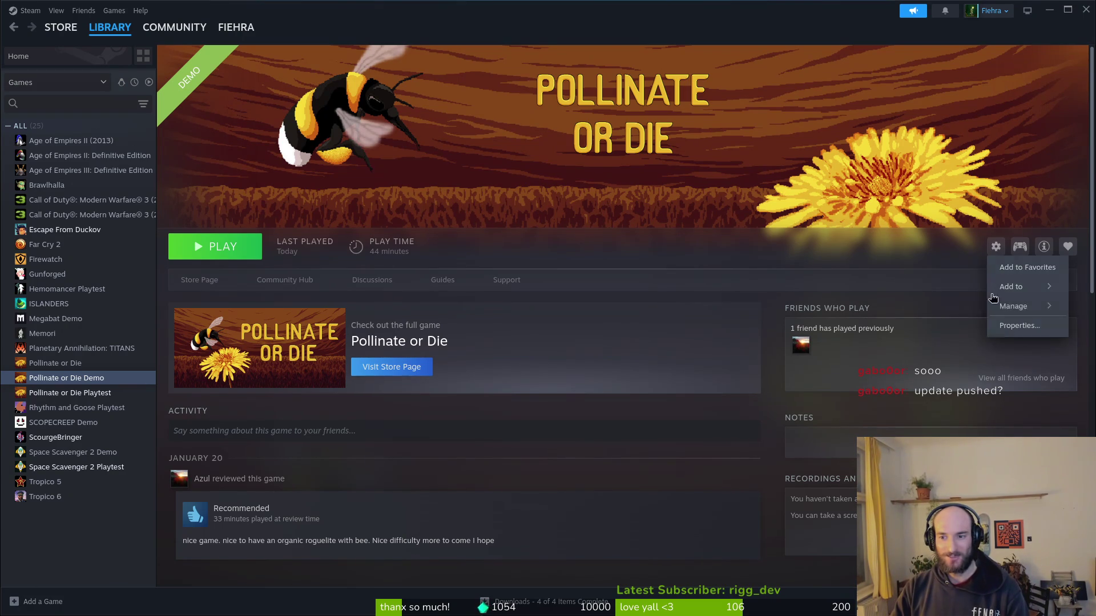
Check the demo's Installed Files in Properties, close the dialog, and launch Pollinate or Die Demo.
click(1016, 326)
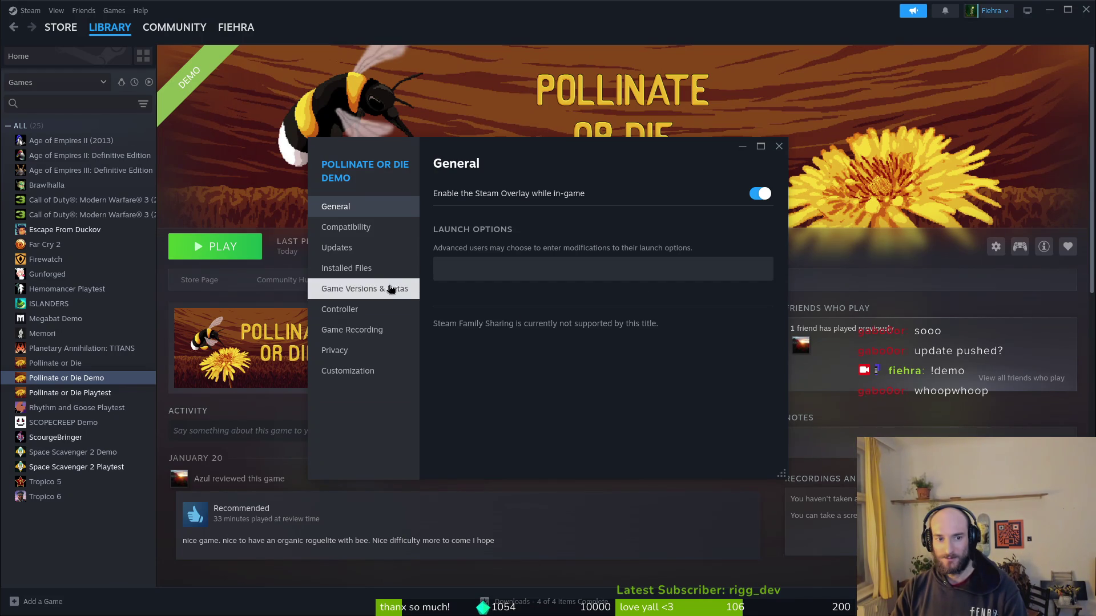
click(342, 270)
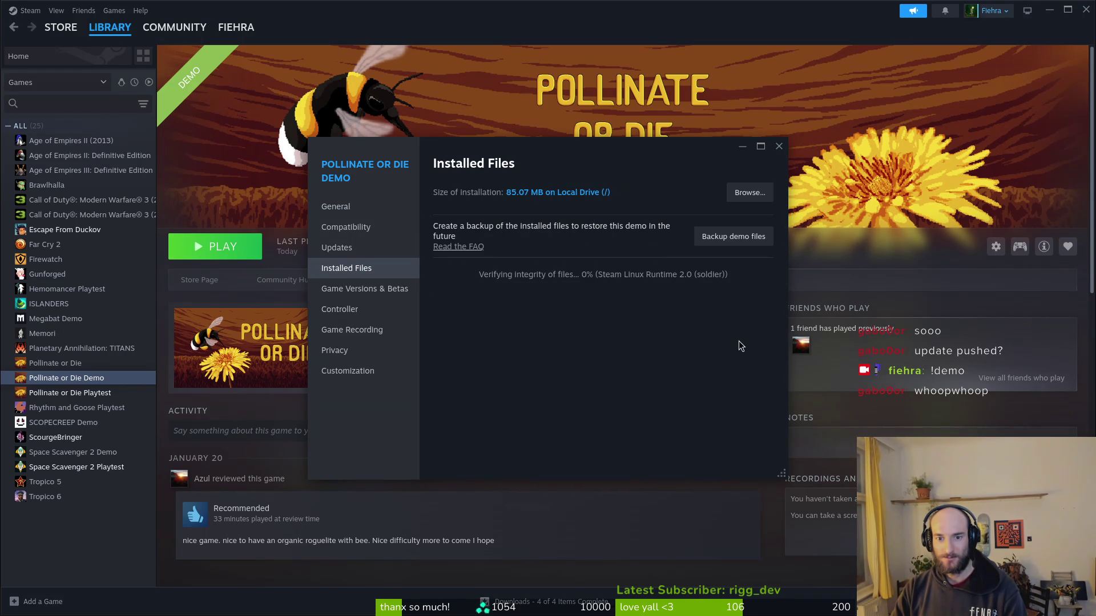
click(780, 147)
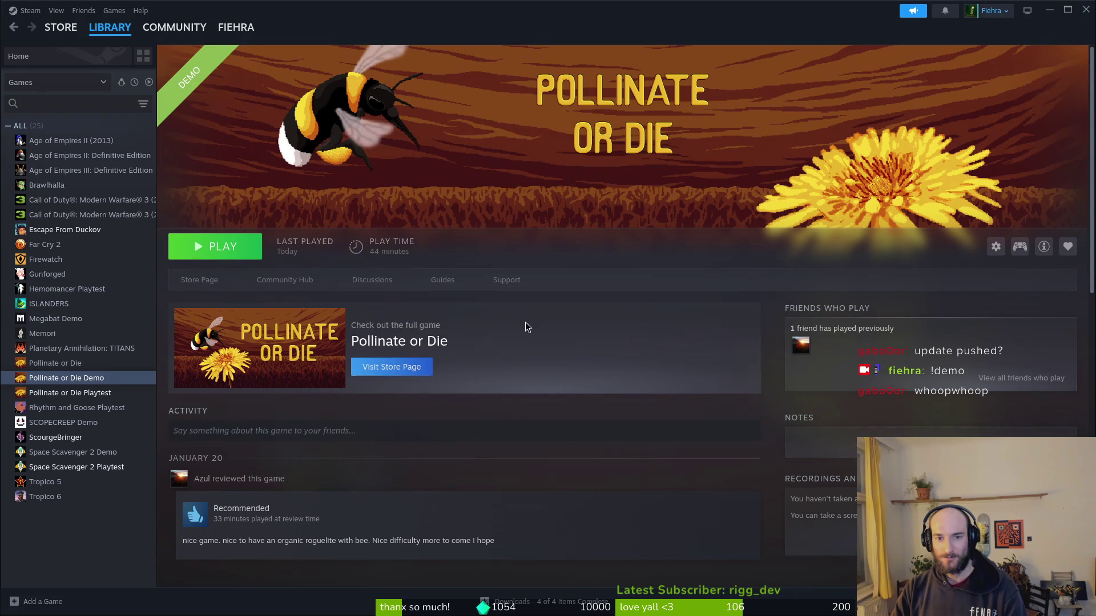
click(227, 248)
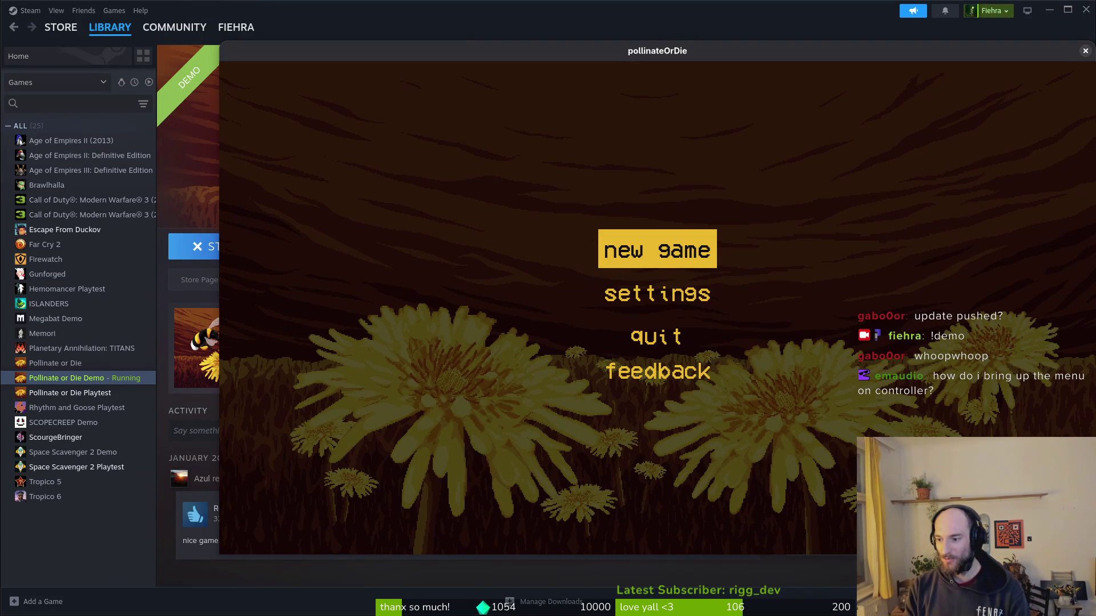
Start a new game and browse the pause menu options before resuming.
key(Return)
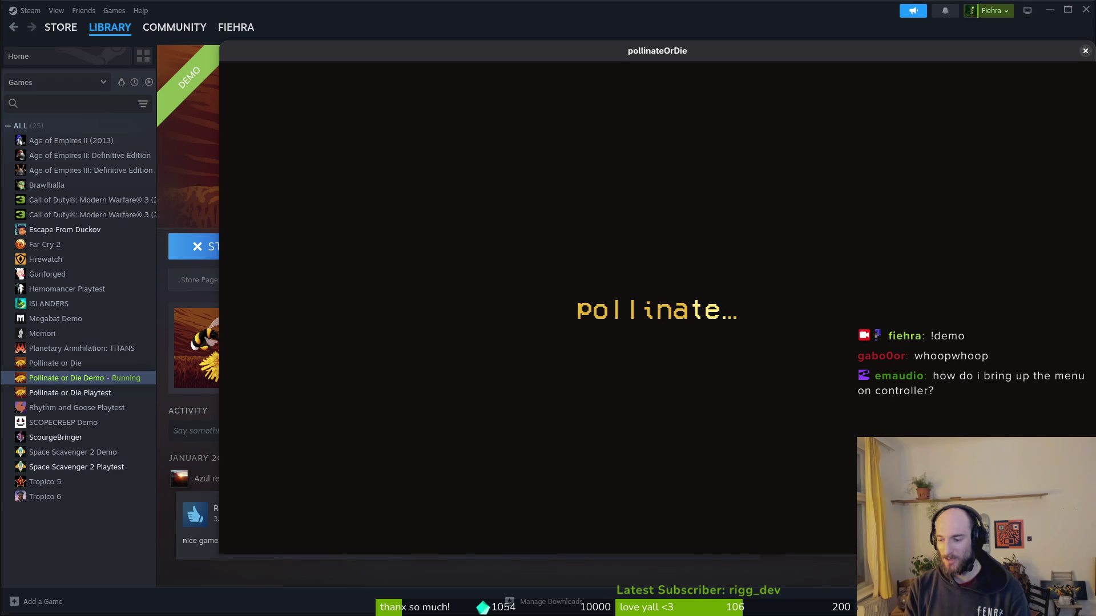
key(Escape)
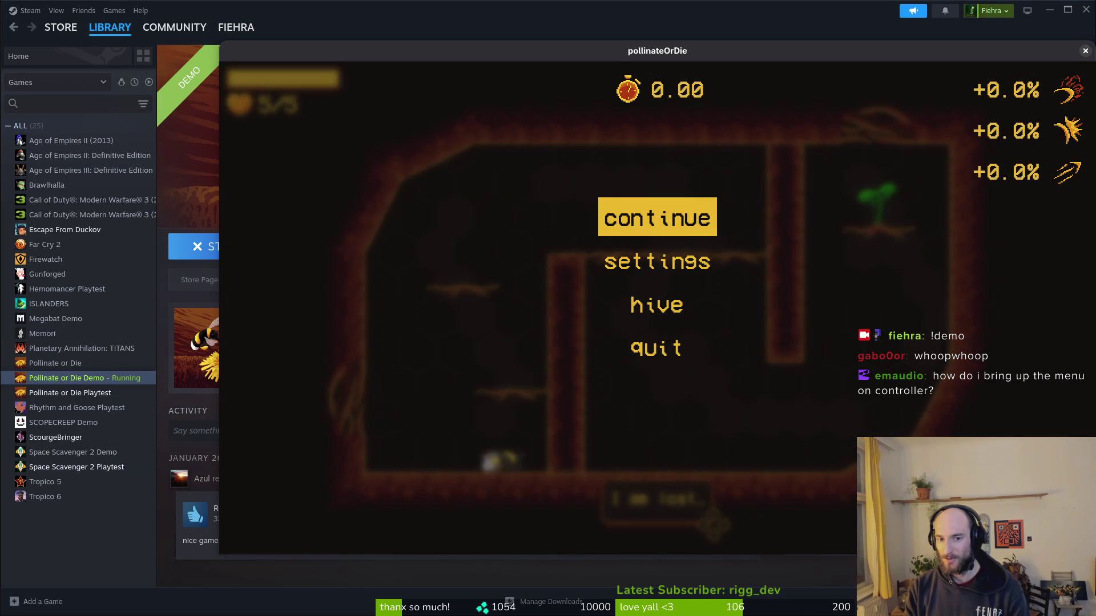
key(Down)
key(Down)
key(Up)
key(Escape)
key(Escape)
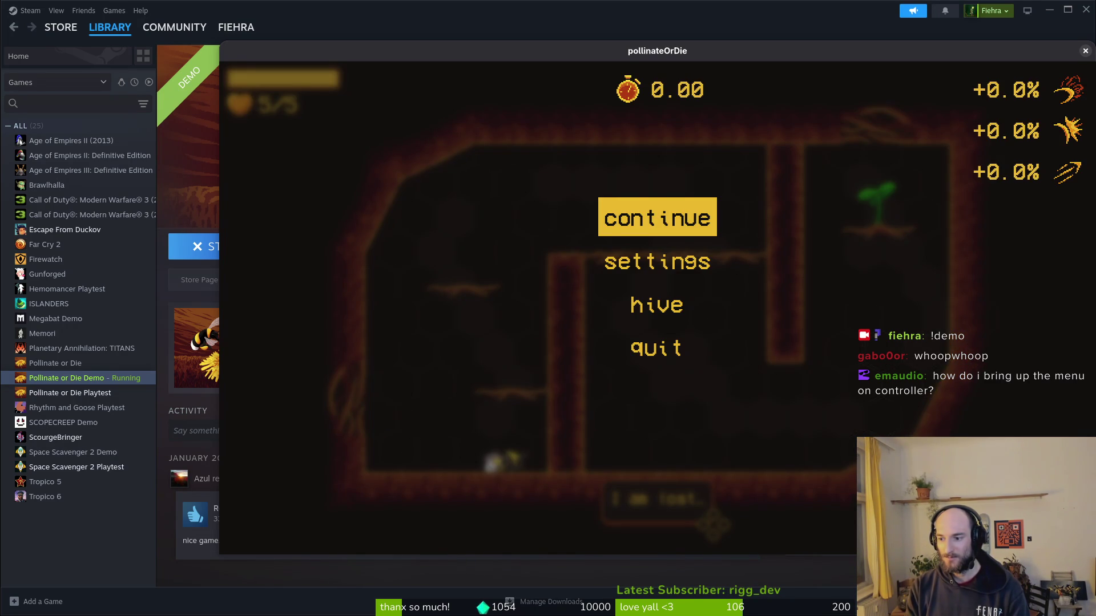
Quit from the pause menu to the main menu and continue the saved run.
key(Escape)
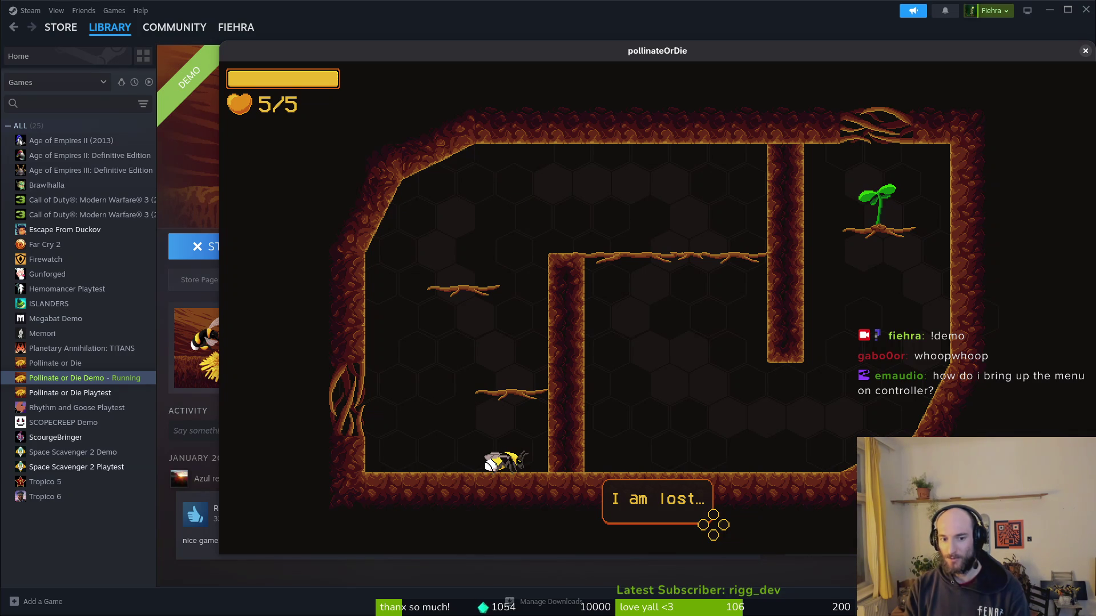
key(Escape)
key(Down)
key(Down)
key(Down)
key(Return)
key(Return)
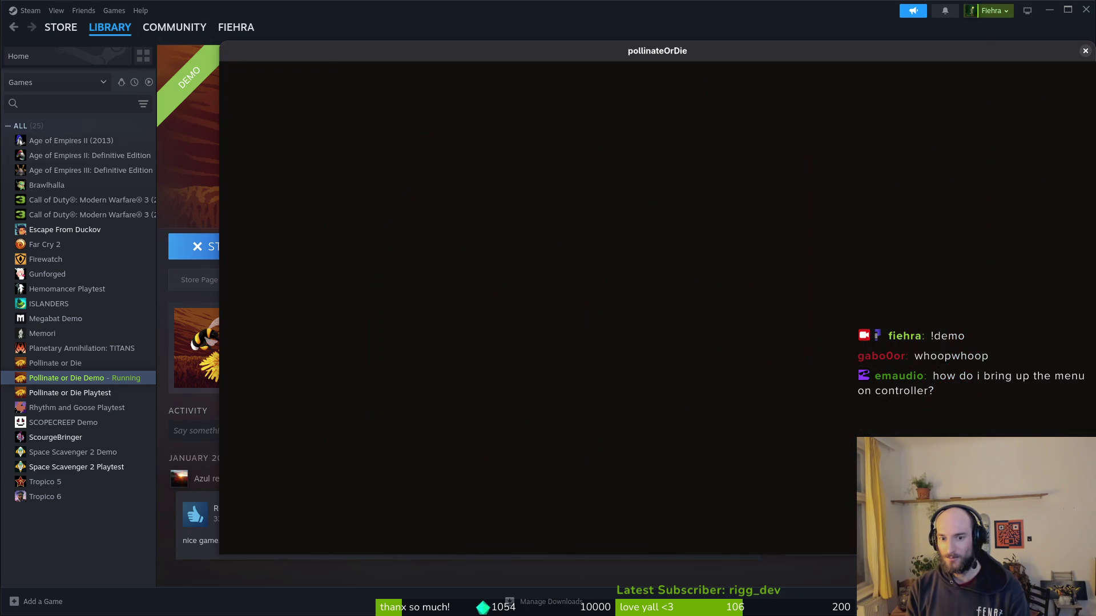
key(Return)
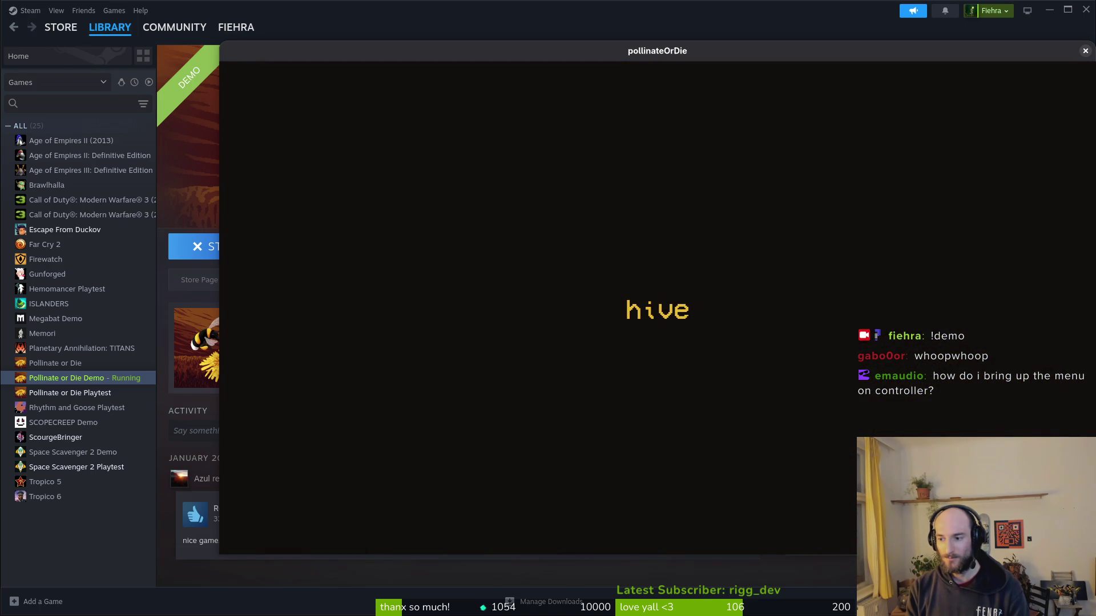
Quit to the main menu again and start a new game.
key(Escape)
key(Down)
key(Down)
key(Return)
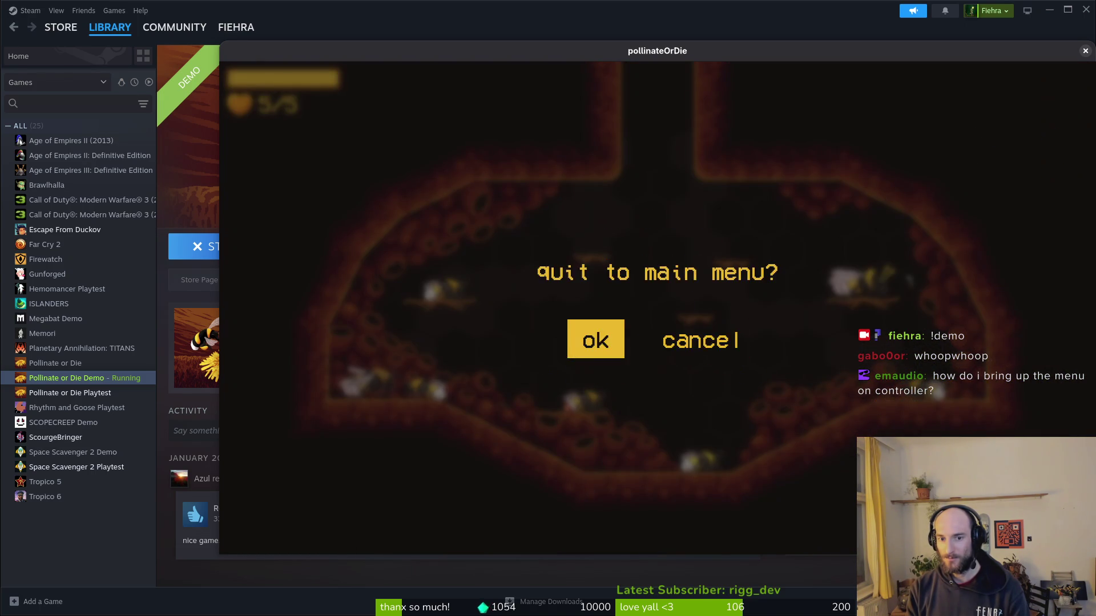
key(Return)
key(Down)
key(Return)
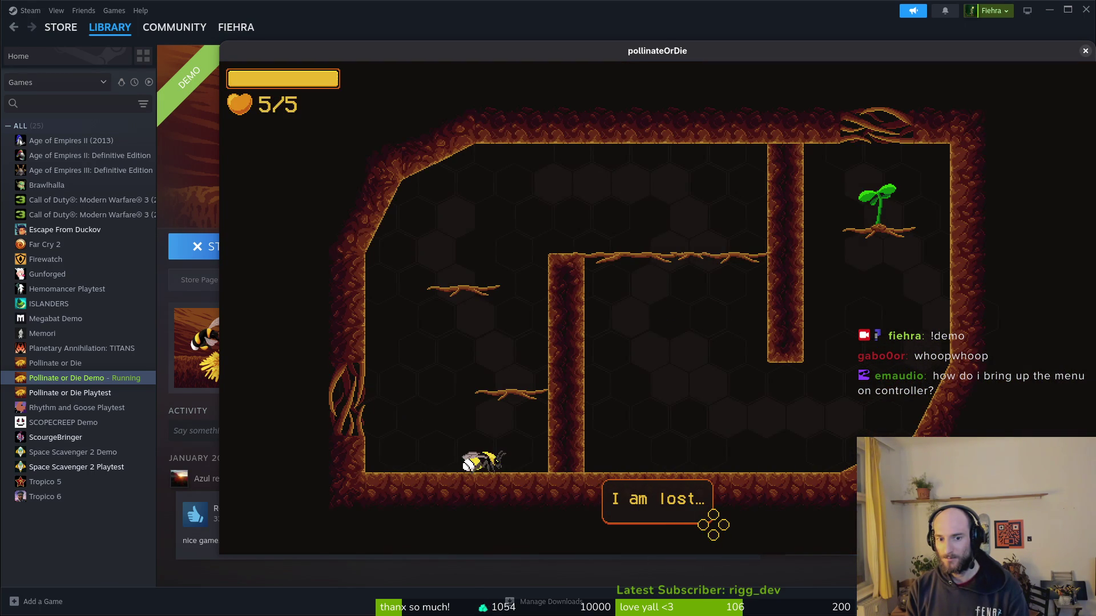
Dismiss the bee's dialogue, walk left and hop, then quit to the main menu.
key(Return)
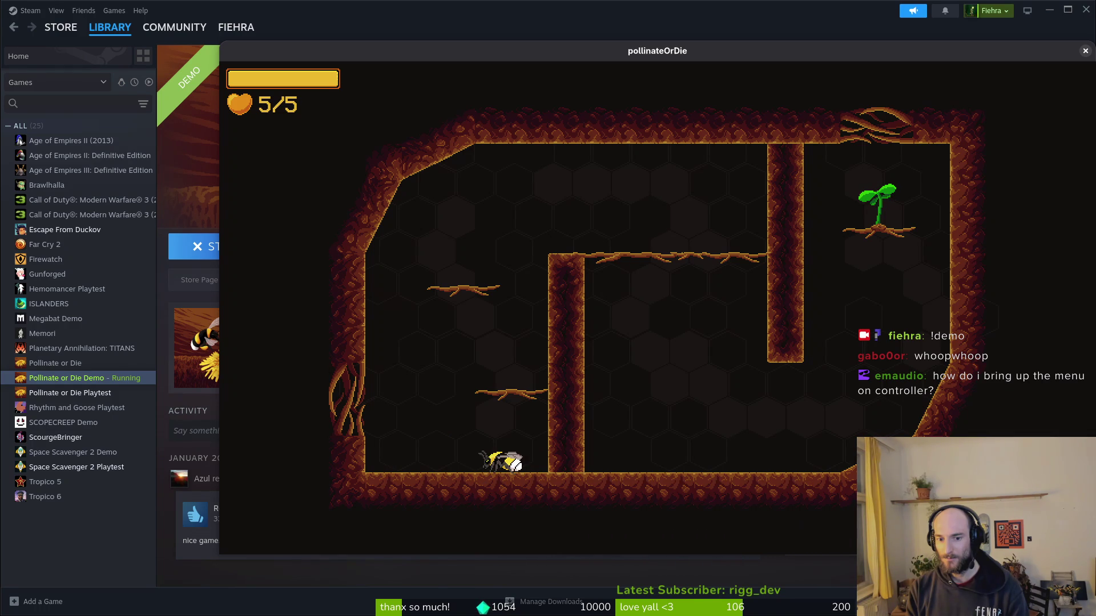
key(Left)
key(space)
key(Escape)
key(Down)
key(Down)
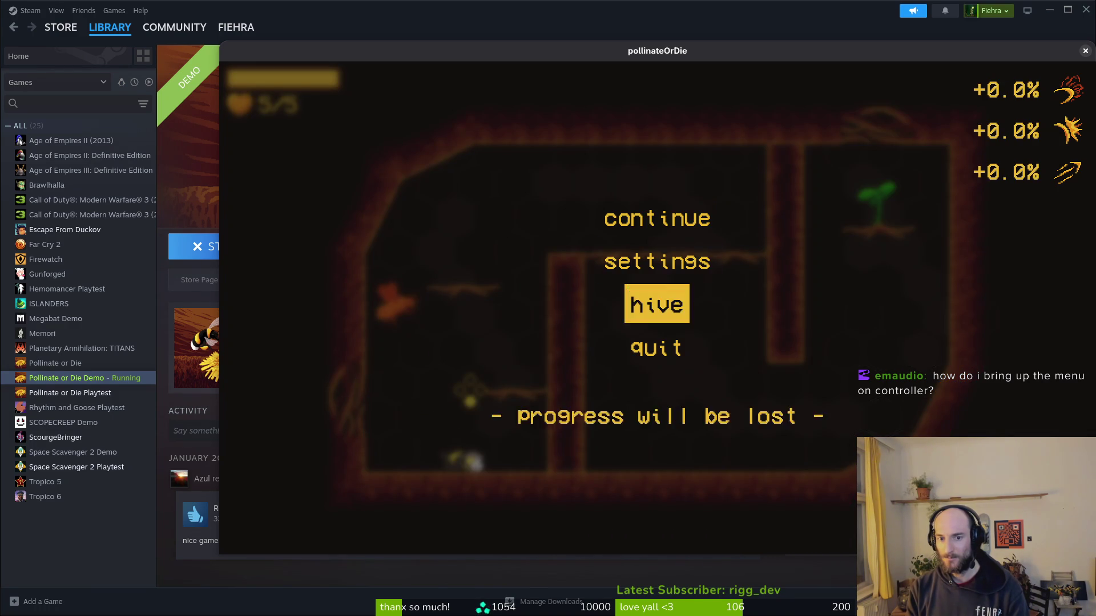
key(Down)
key(Return)
key(Return)
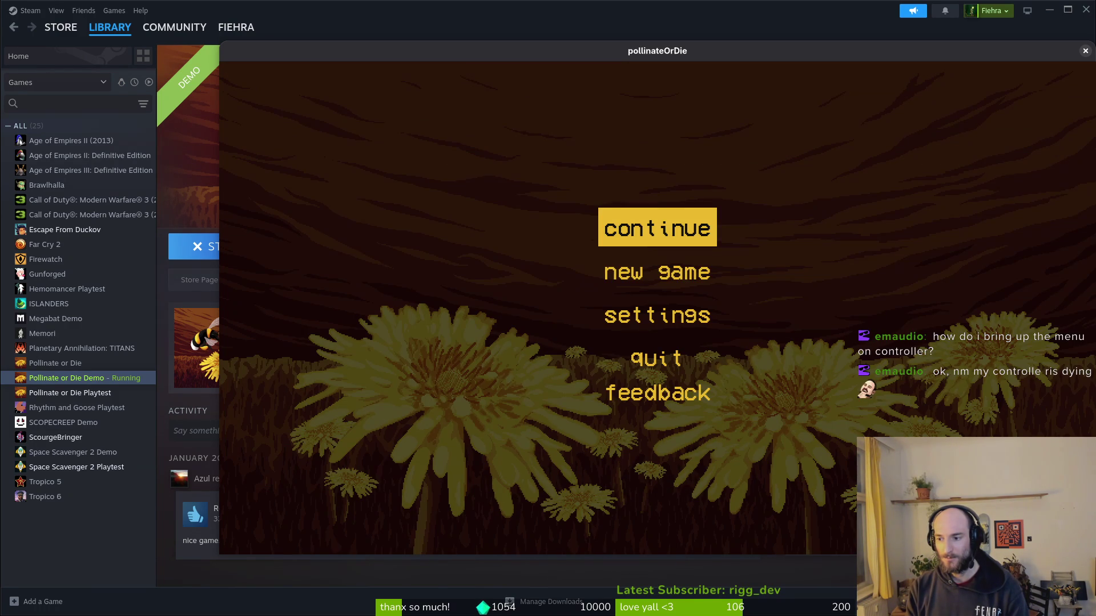
Continue the saved run, quit back to the main menu, and start another new game.
key(Return)
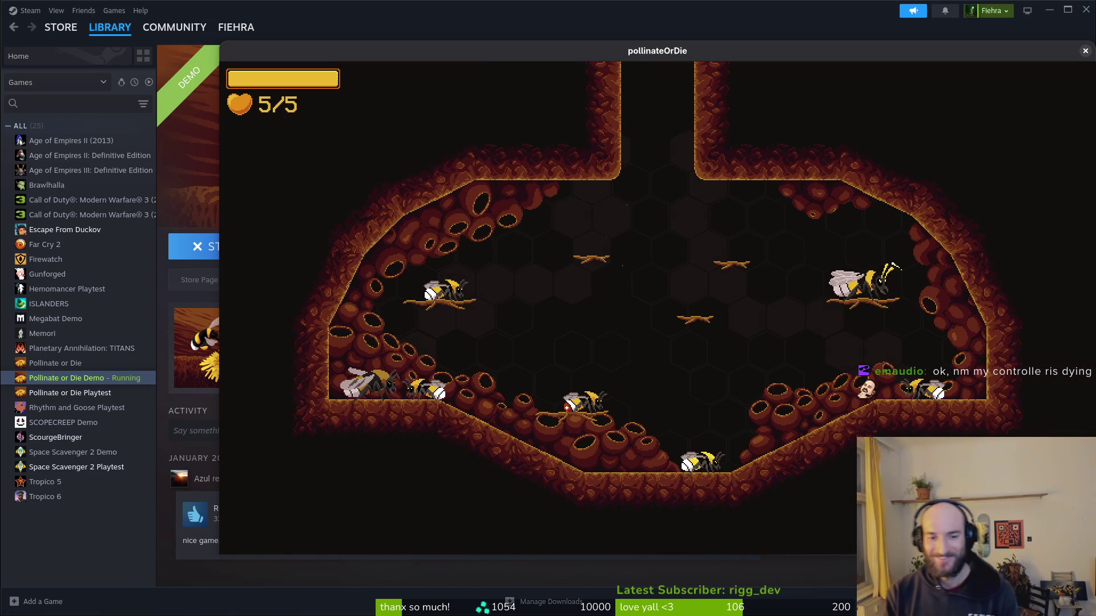
key(Escape)
key(Down)
key(Down)
key(Return)
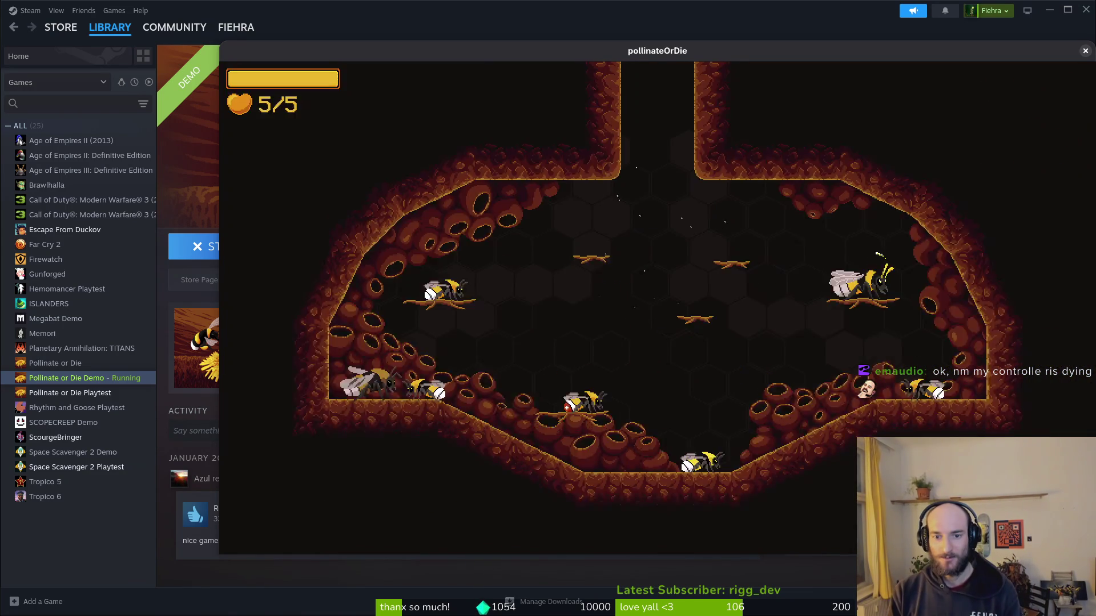
key(Down)
key(Return)
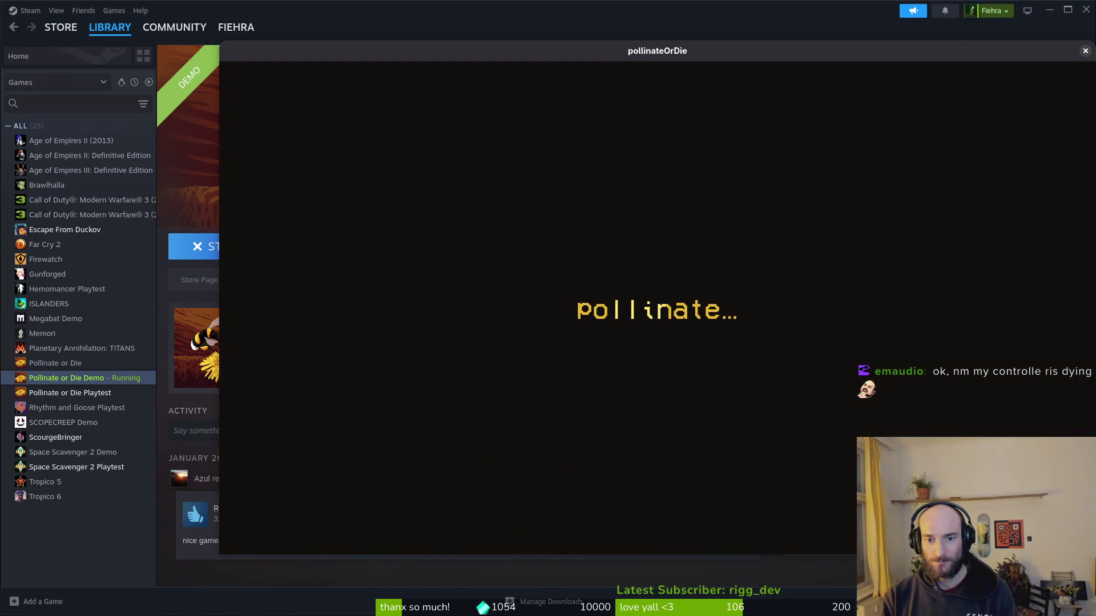
Fly the bee past the left branch and right pillar up into the next room, then close the game.
key(Escape)
key(Escape)
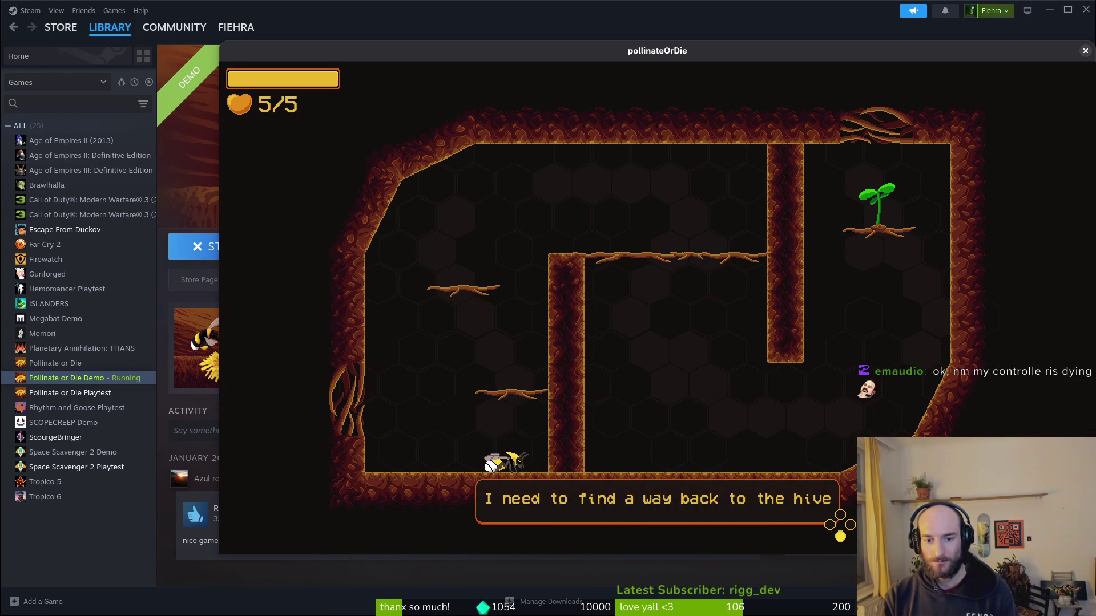
key(Return)
key(space)
key(Right)
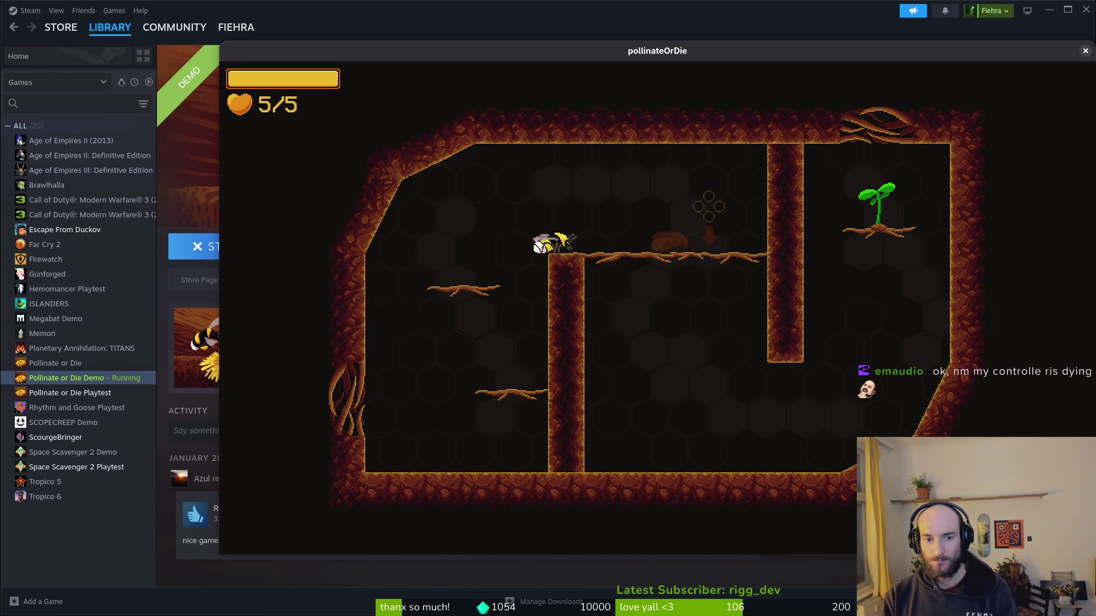
key(Right)
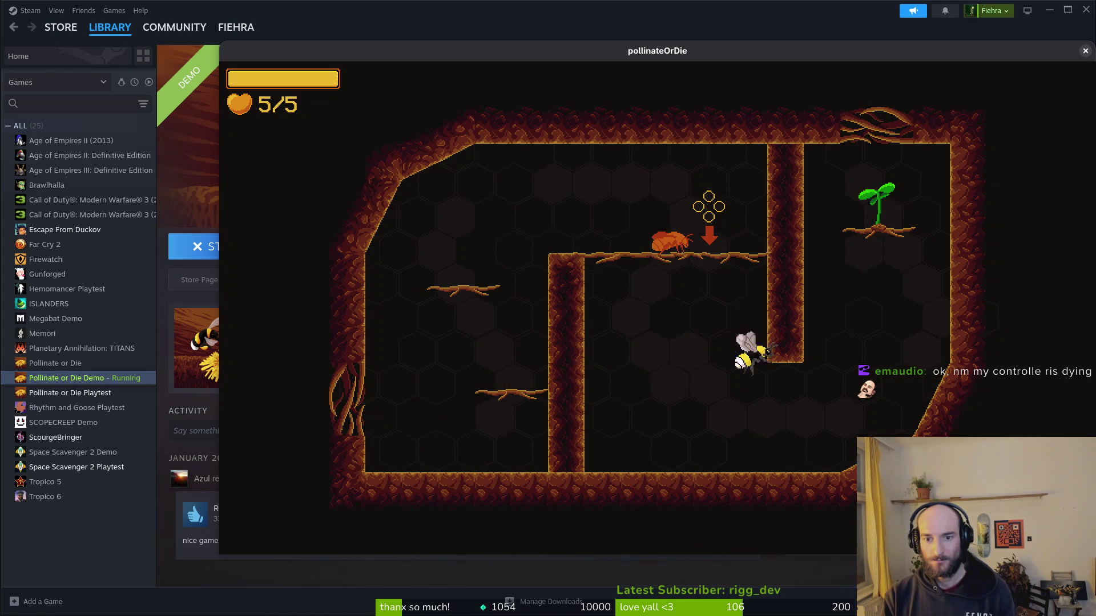
key(Up)
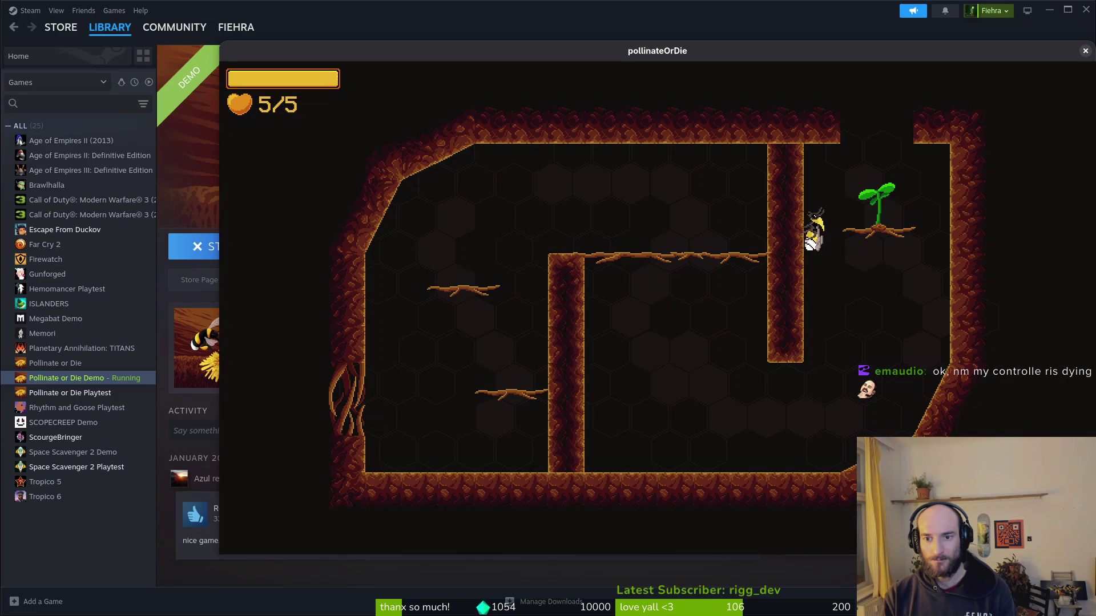
key(Up)
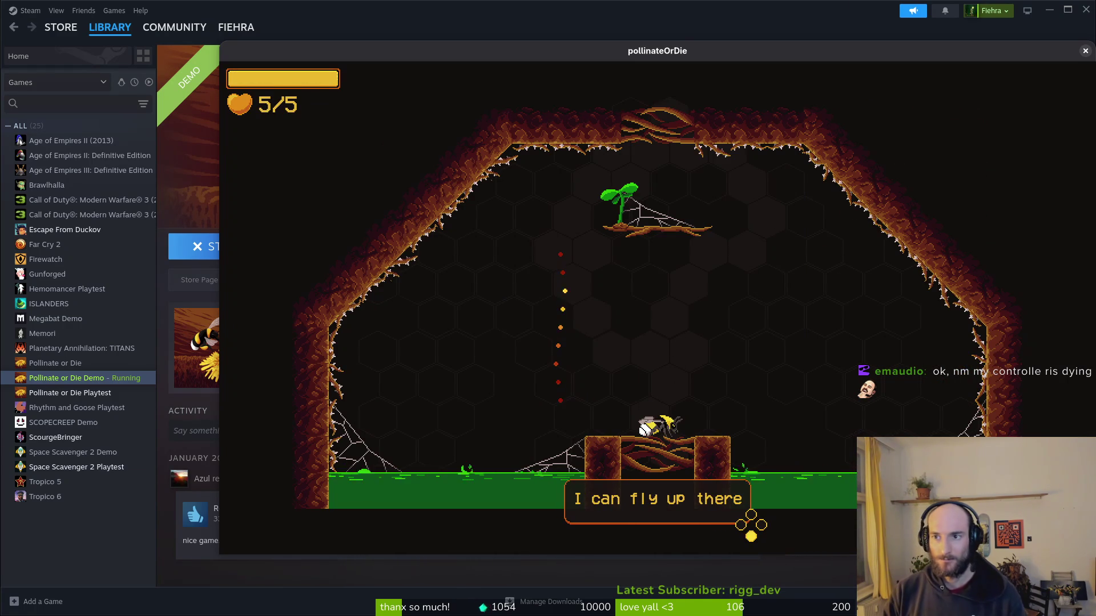
click(1085, 51)
key(alt+Tab)
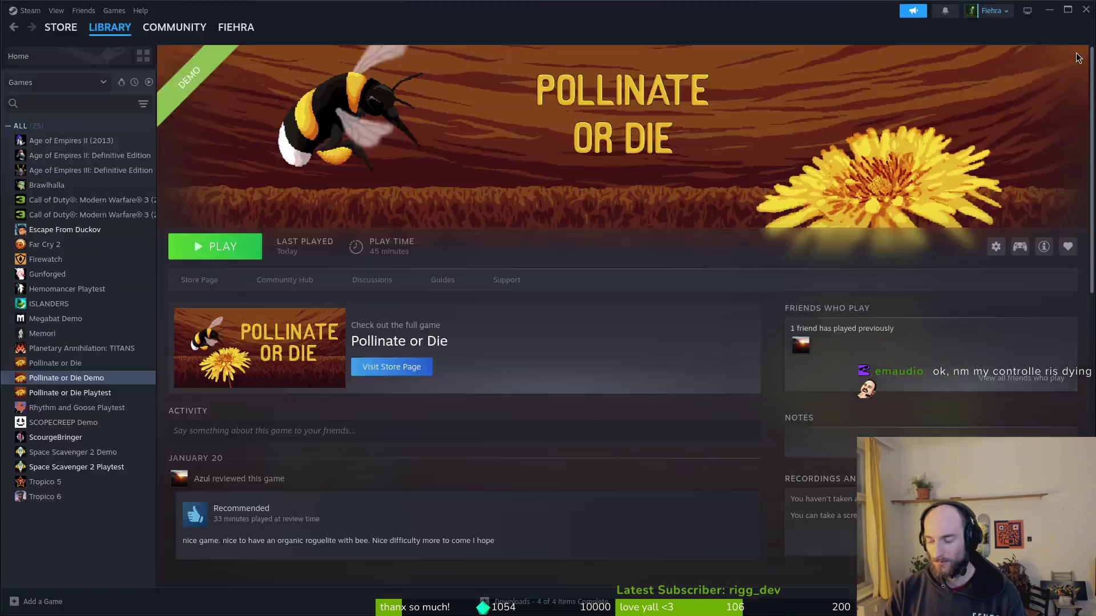
Open dirtTileset.aseprite from the assets/aseprite folder.
click(57, 78)
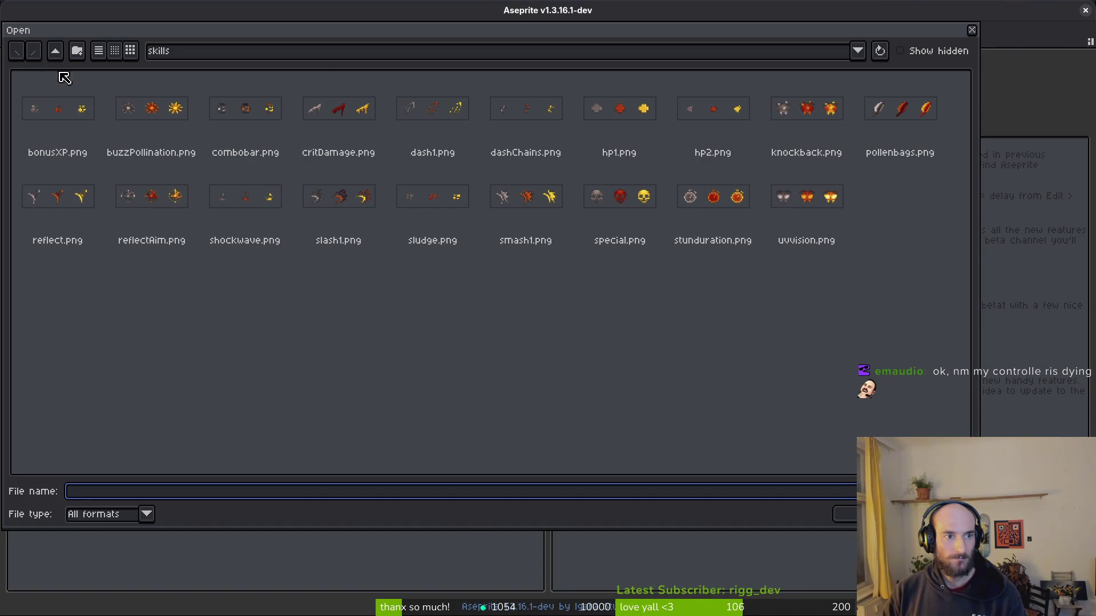
click(54, 51)
click(54, 51)
double_click(138, 160)
scroll(609, 304, down, 5)
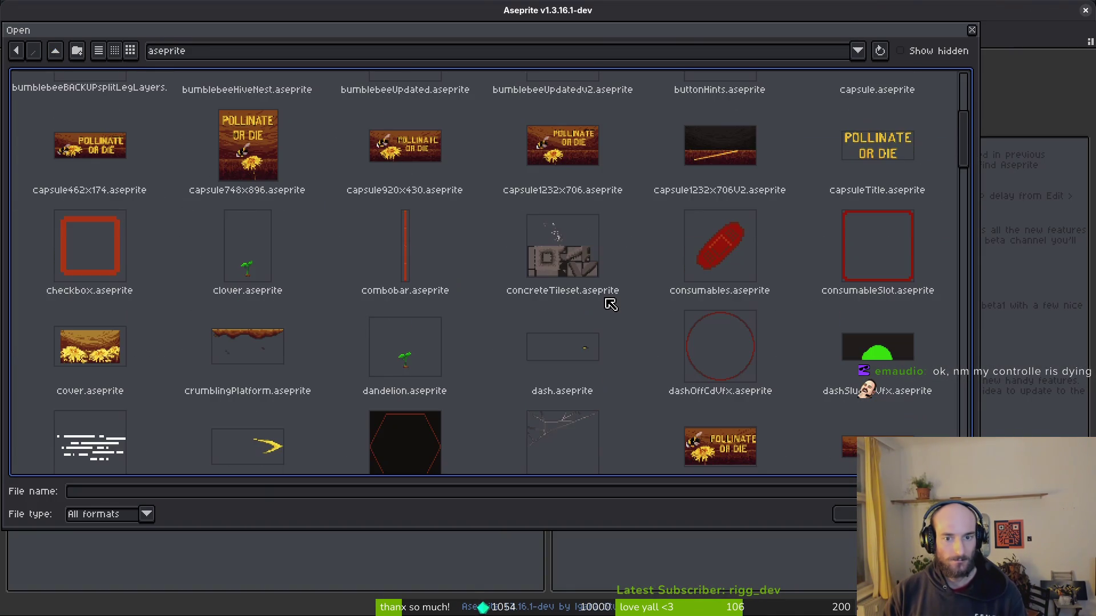
scroll(607, 306, up, 1)
scroll(594, 302, down, 4)
click(393, 256)
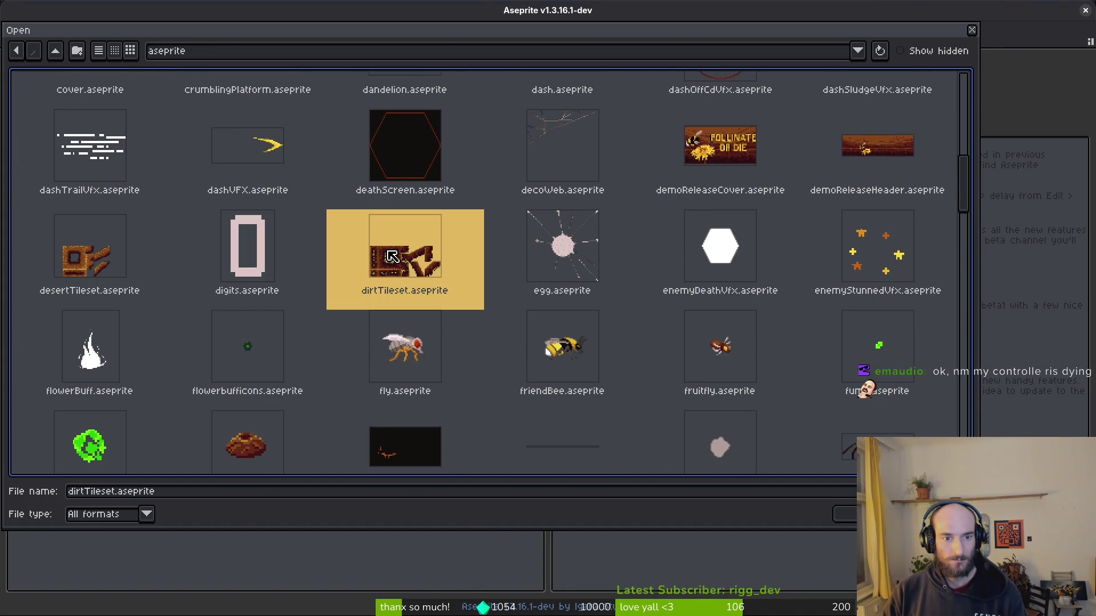
click(838, 508)
Zoom and pan across the dirt tiles, then switch back to Steam.
scroll(611, 345, up, 5)
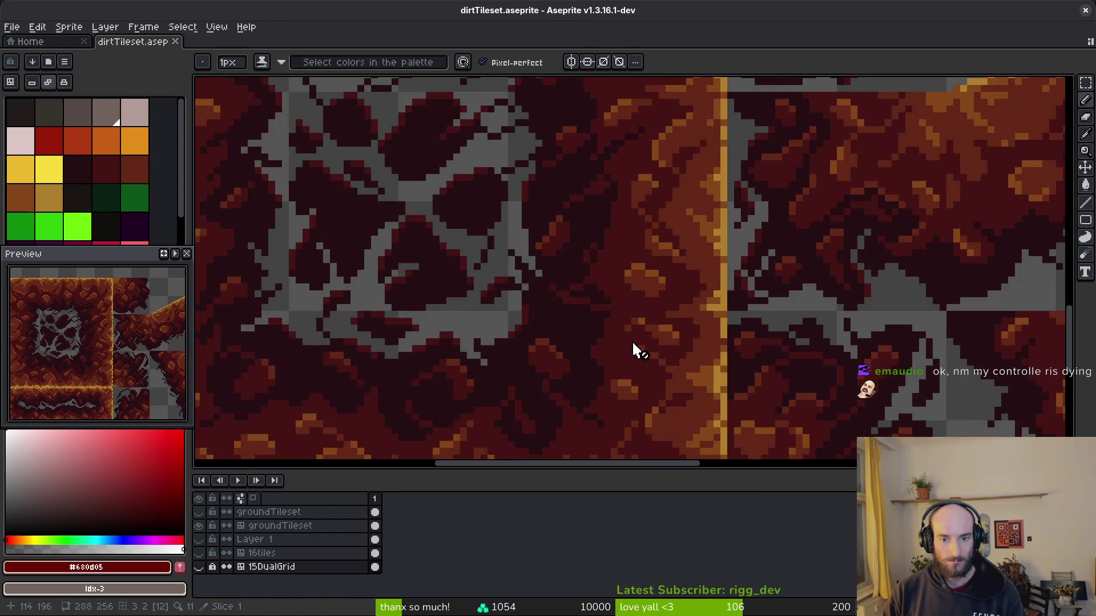
scroll(602, 294, down, 3)
scroll(638, 254, down, 4)
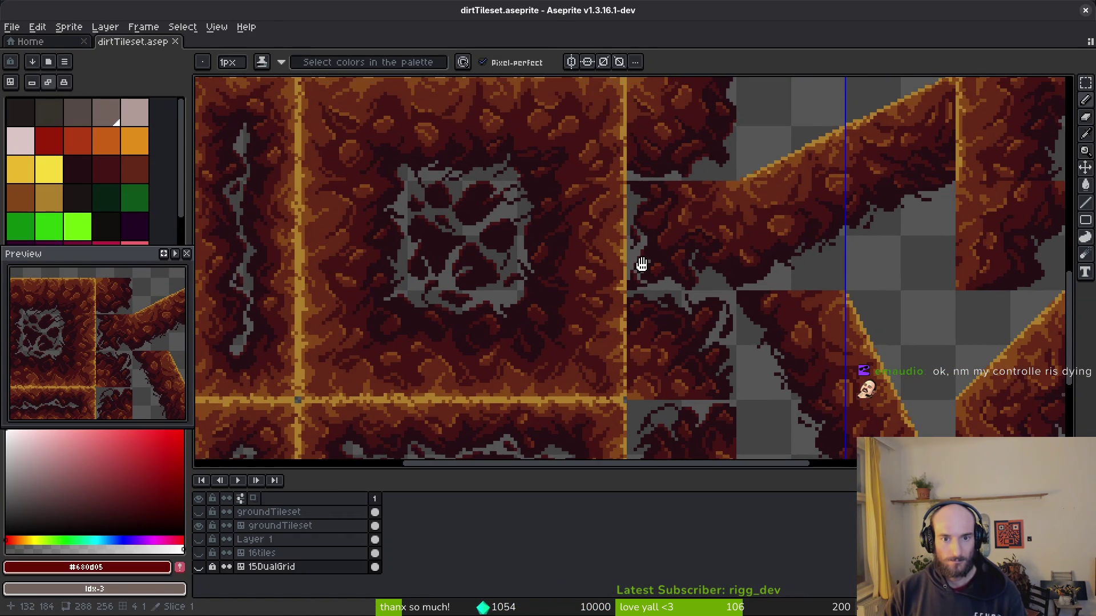
scroll(639, 277, up, 4)
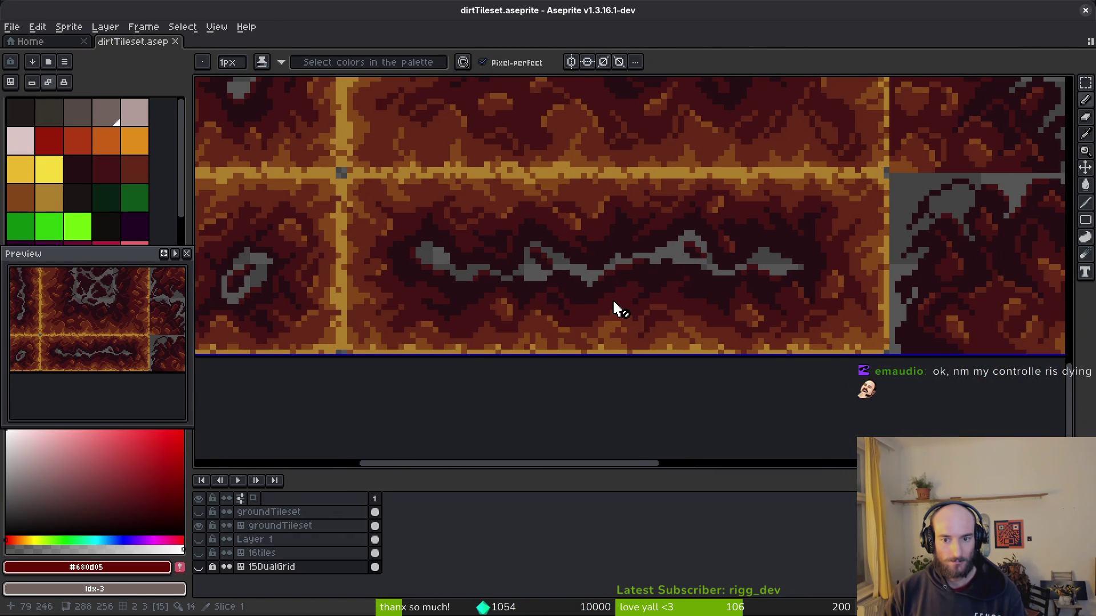
drag(462, 227, 565, 270)
key(alt+Tab)
key(alt+Tab)
drag(754, 311, 717, 306)
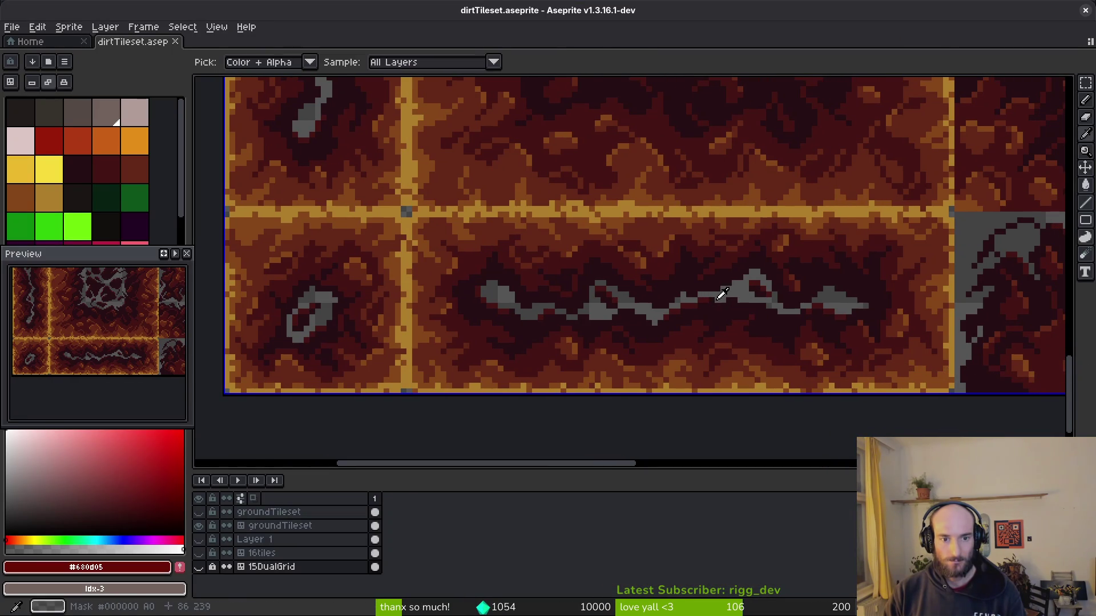
key(alt+Tab)
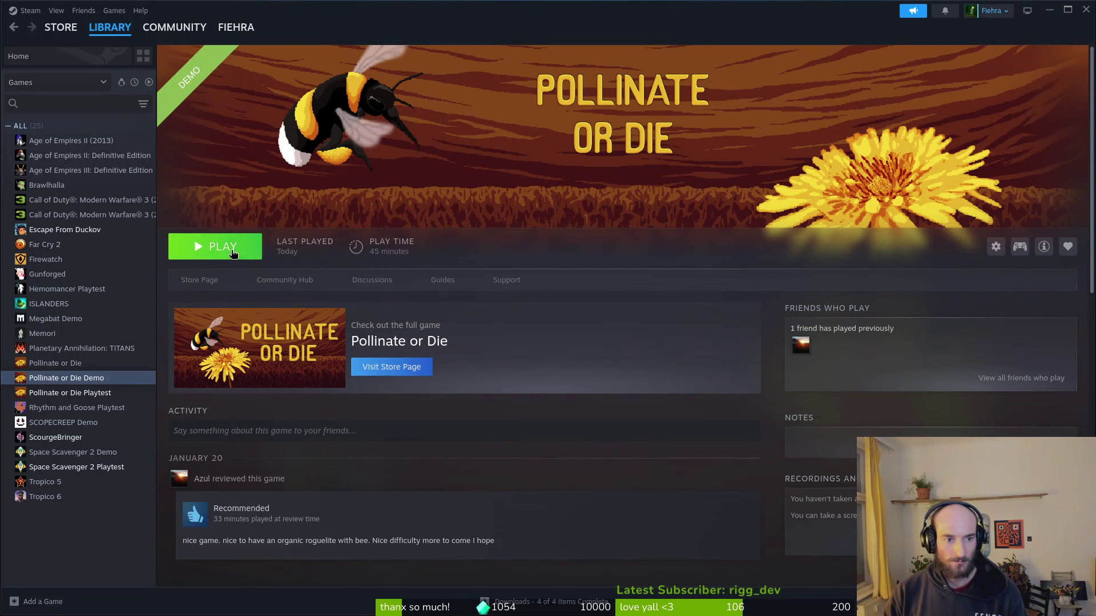
Start a New Game, fly the bee over the ledge and through the ceiling gap, then close the game.
key(alt+Tab)
key(Down)
key(Return)
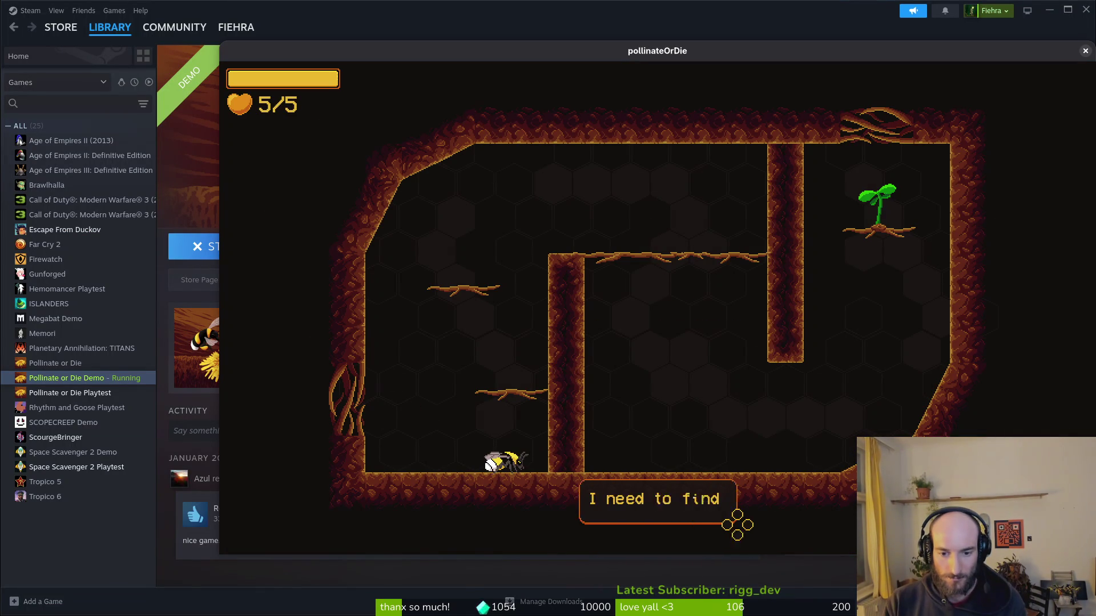
key(space)
key(w)
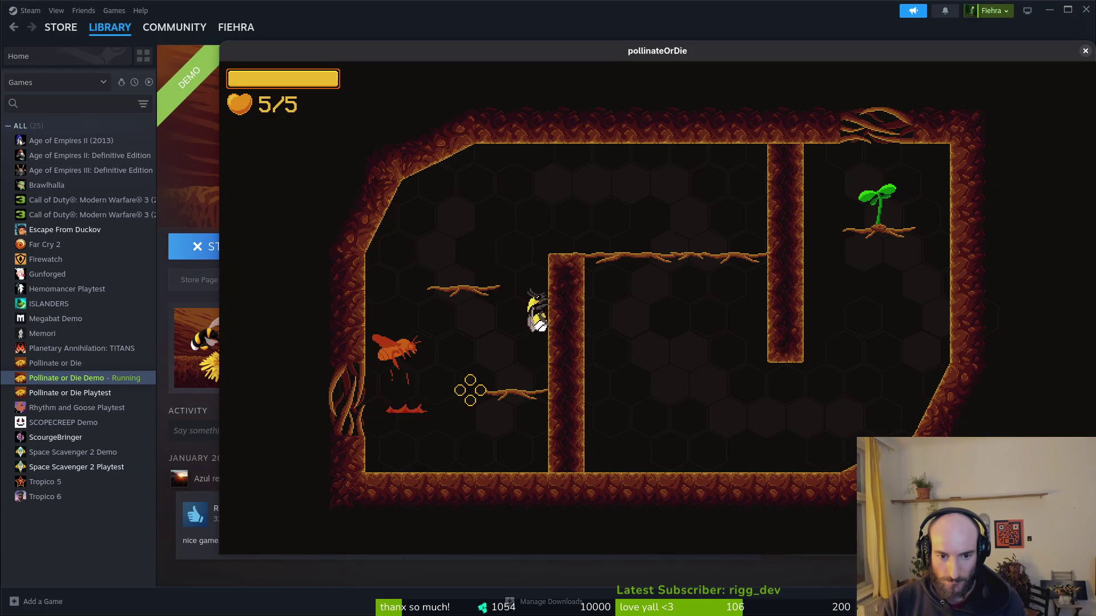
key(d)
key(d)
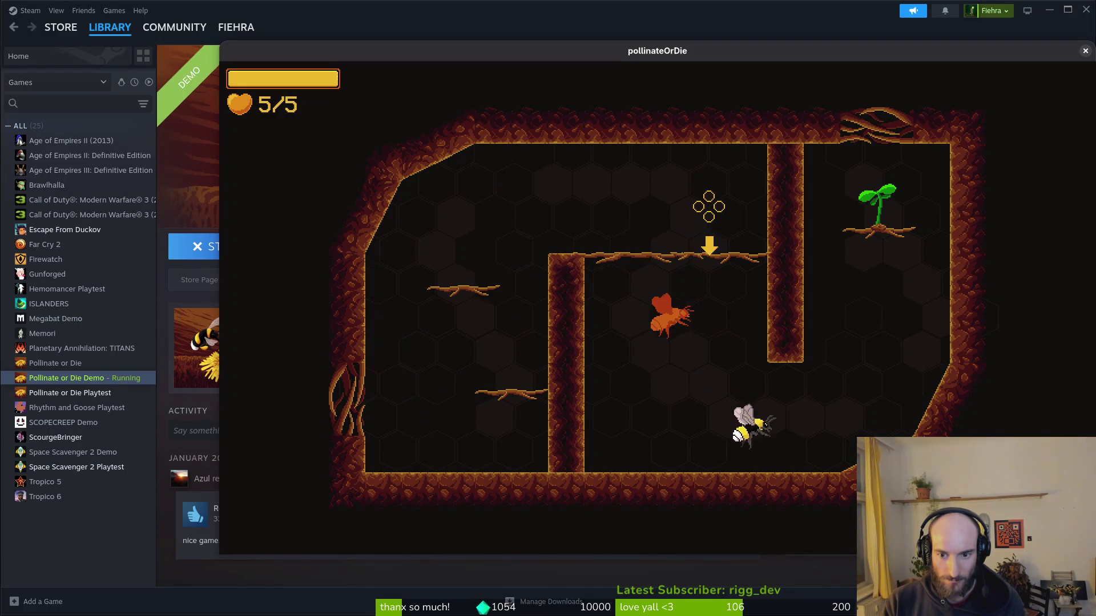
key(w)
key(d)
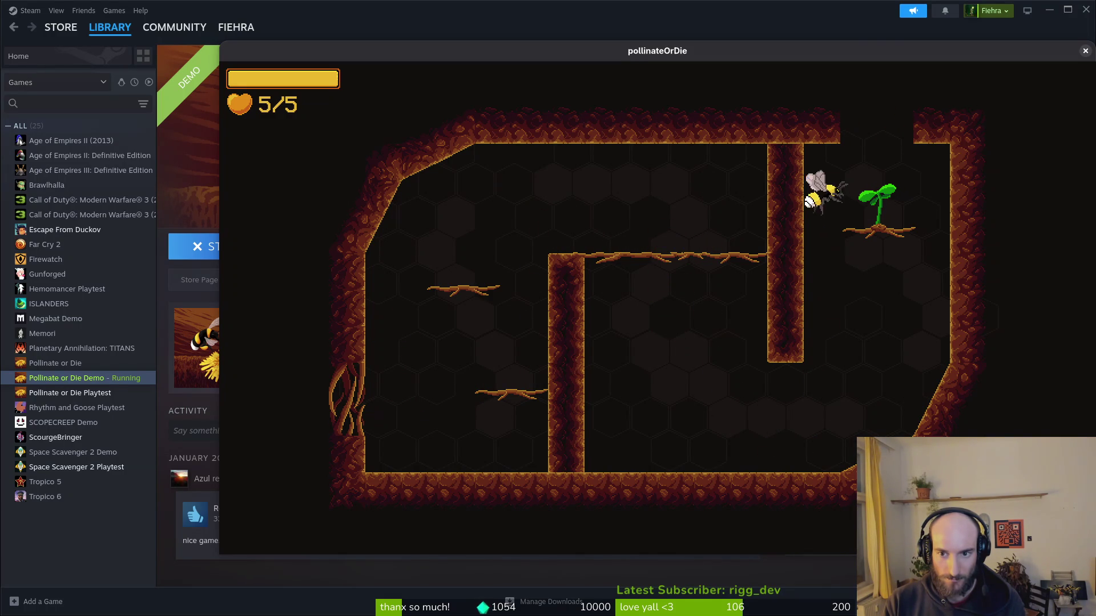
key(w)
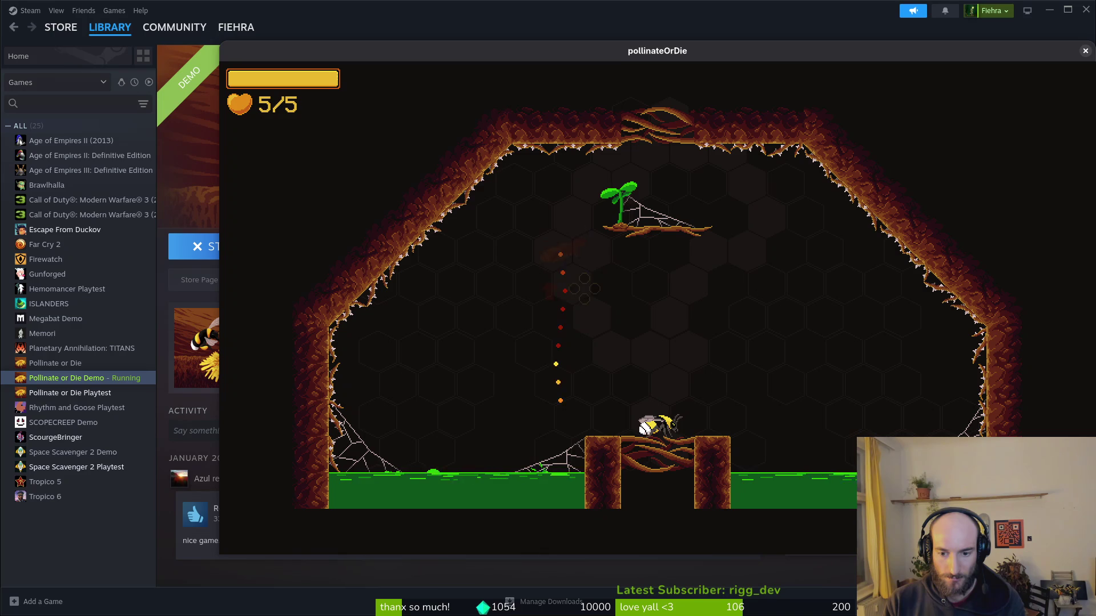
key(w)
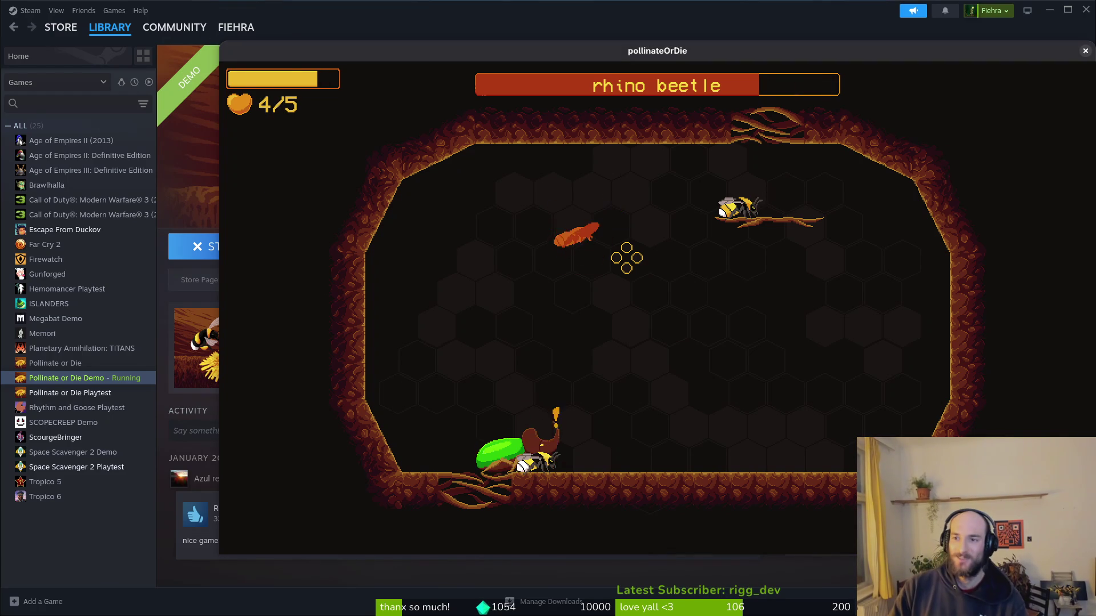
key(alt+F4)
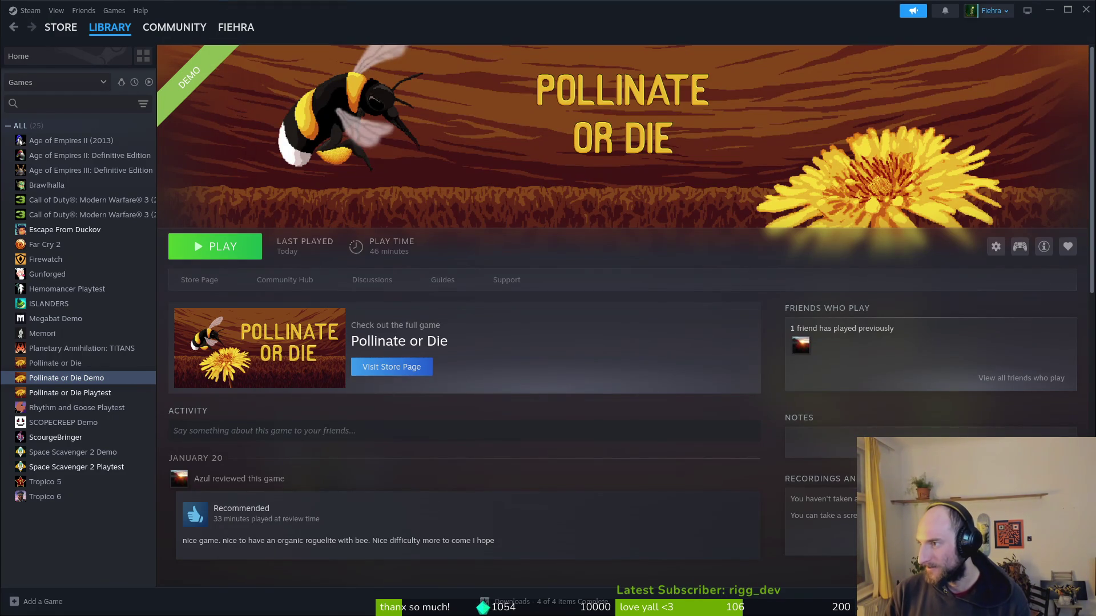
Open a terminal, launch Neovim in the game project, and open slash.gd.
key(alt+Tab)
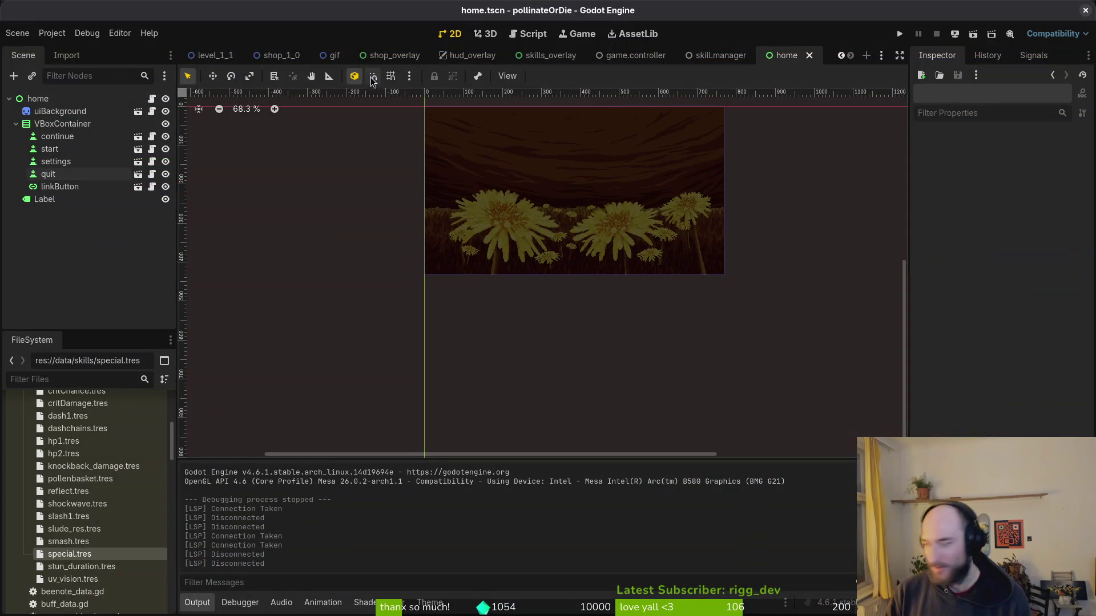
key(super)
key(ctrl+alt+t)
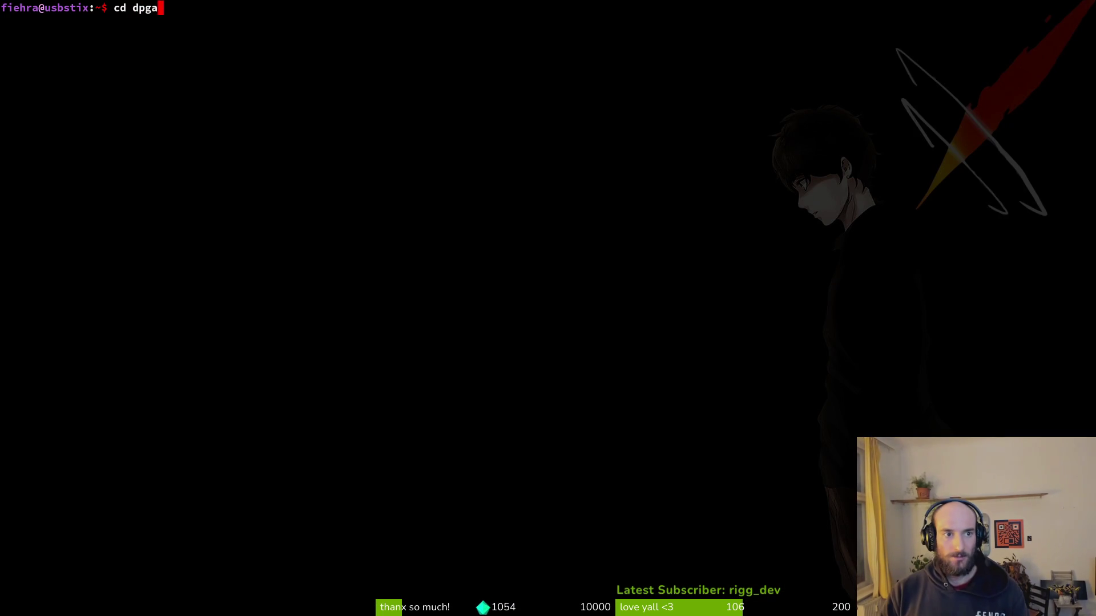
key(Tab)
key(Return)
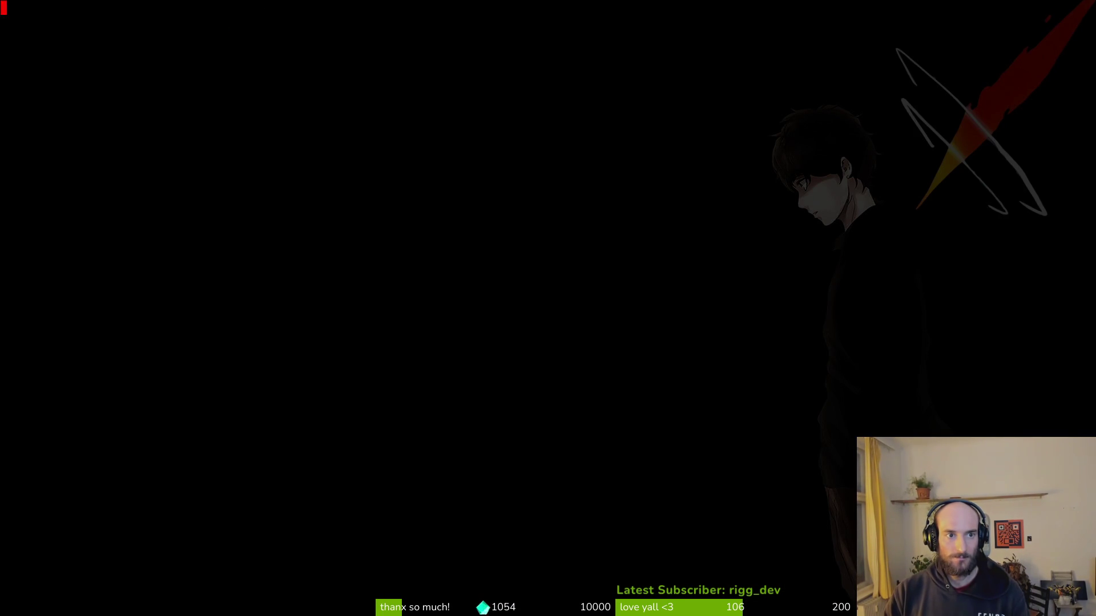
text(sma)
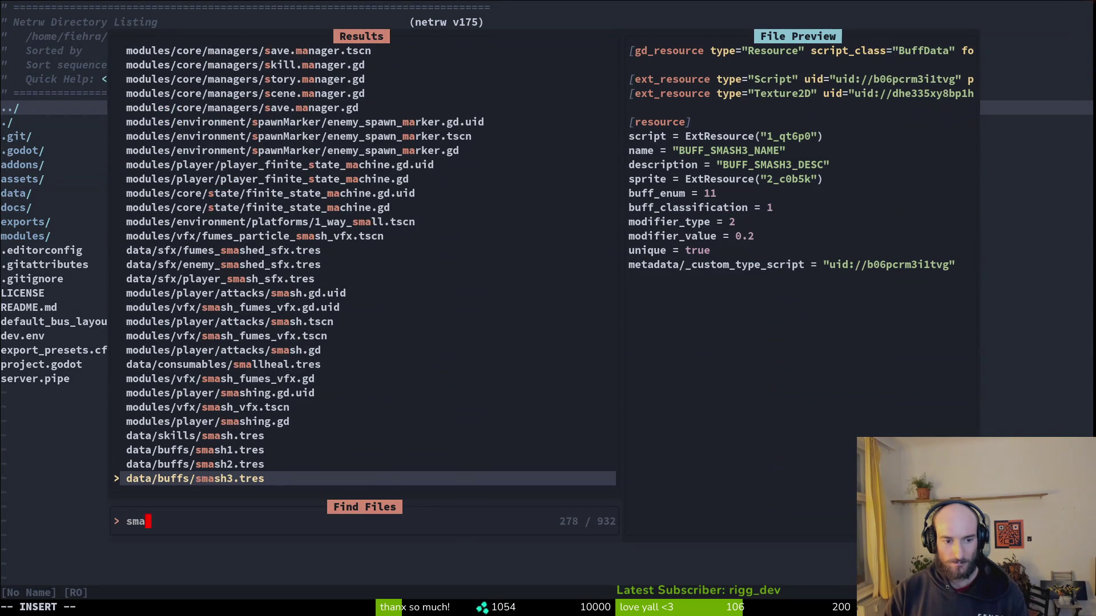
key(BackSpace)
key(BackSpace)
text(lash.gd)
key(Return)
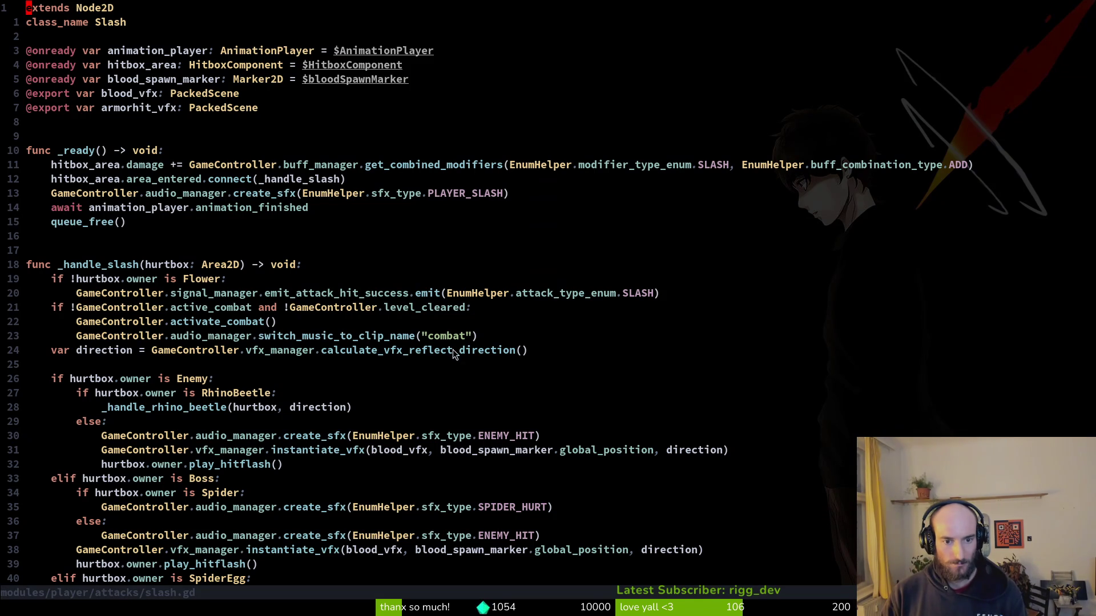
Review the SPIDER_HURT and ENEMY_HIT sound lines in slash.gd.
scroll(322, 465, down, 3)
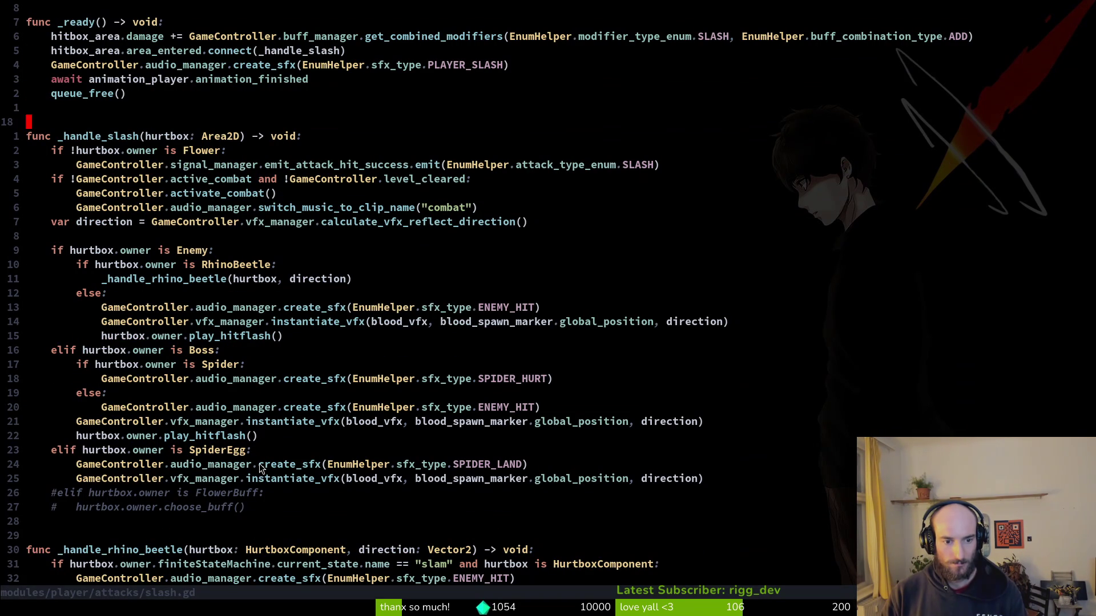
click(323, 382)
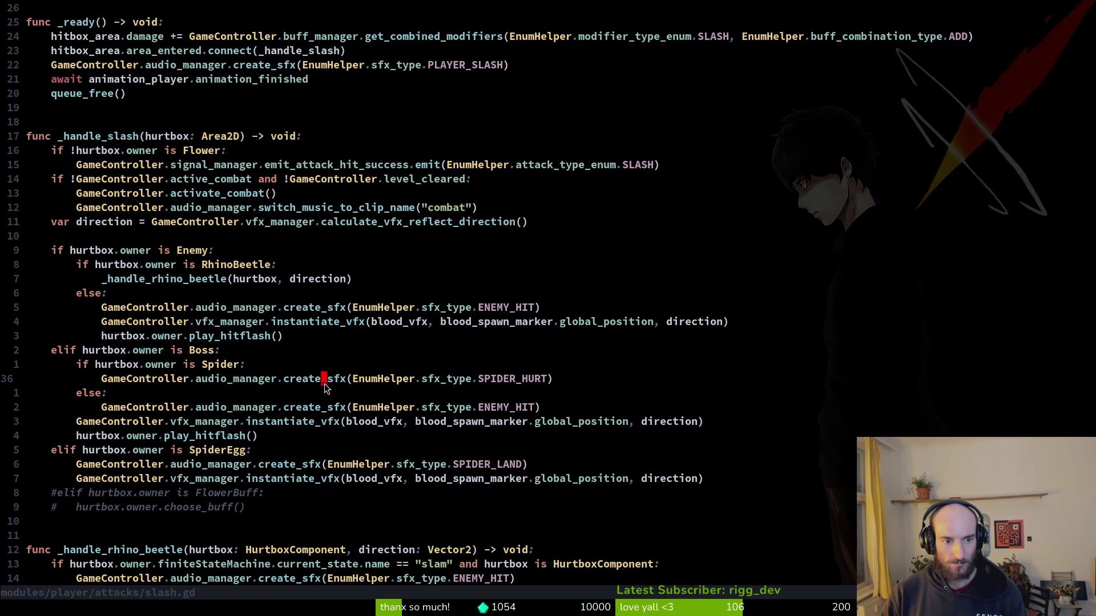
key(shift+v)
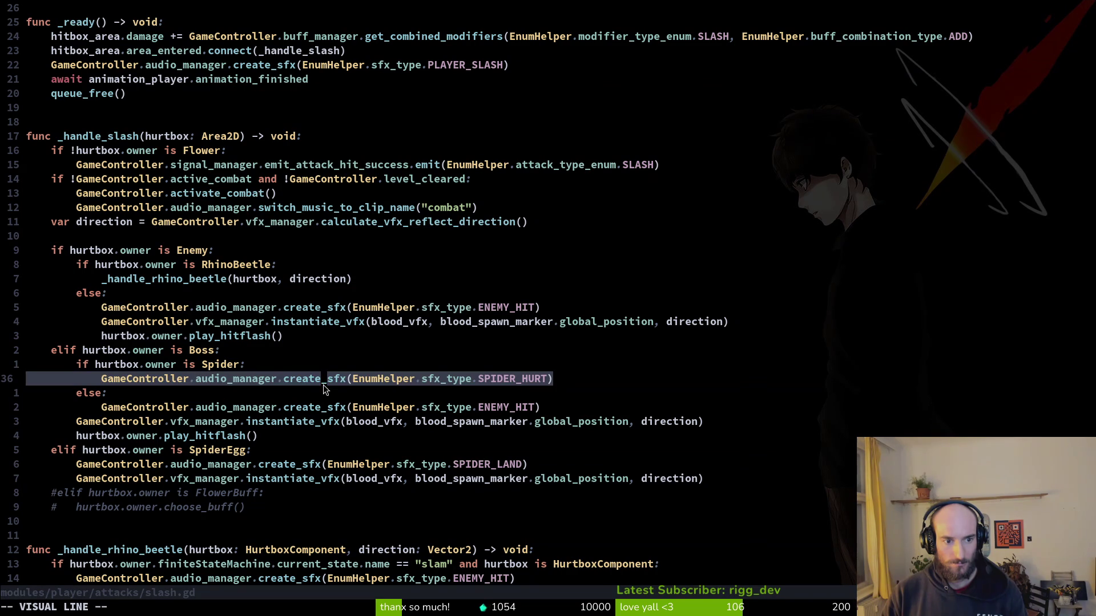
key(Escape)
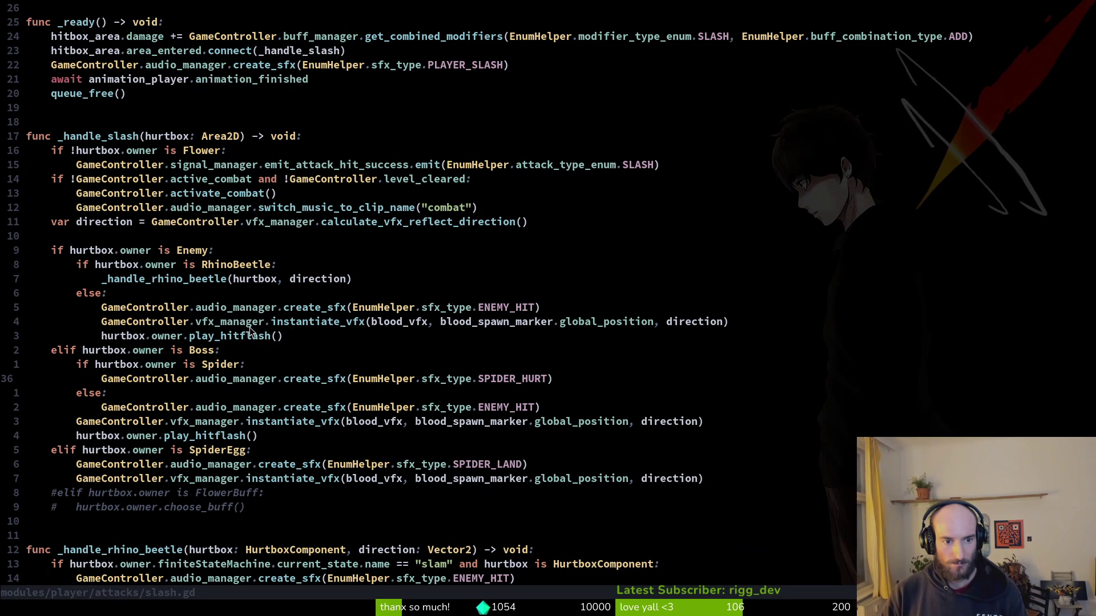
key(shift+v)
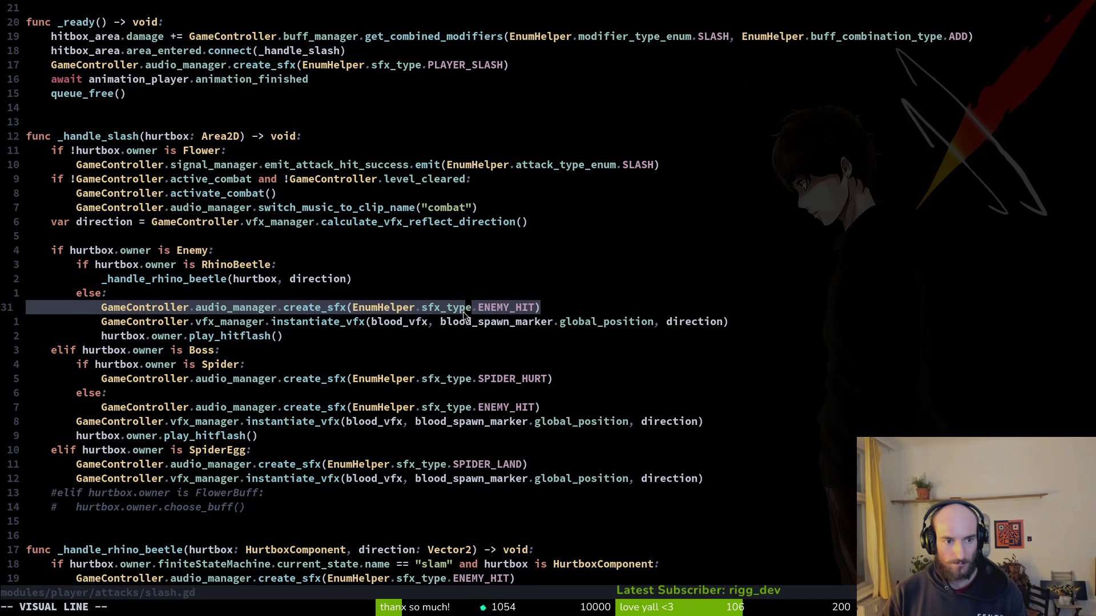
scroll(464, 315, down, 6)
key(Escape)
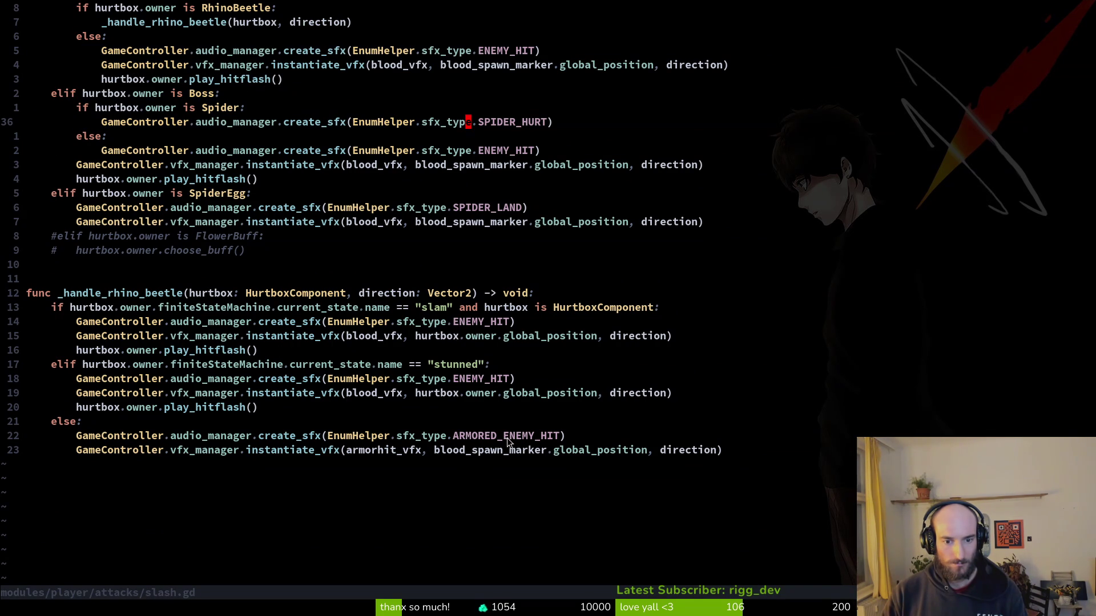
Add print_debug("armored") at the ARMORED_ENEMY_HIT line, save slash.gd, and run the project in Godot.
click(268, 435)
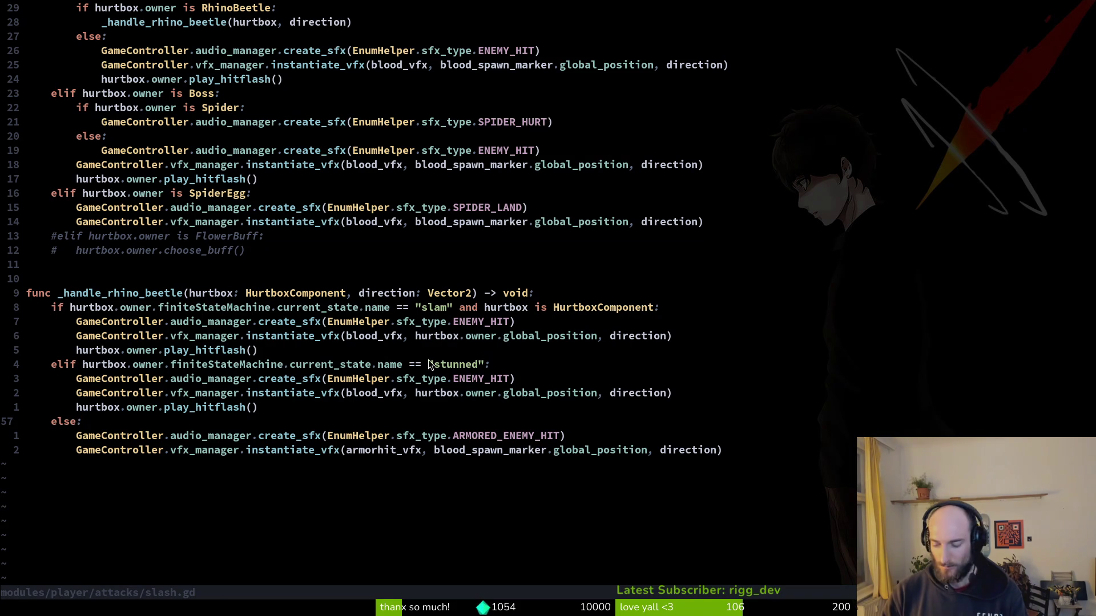
text(Oprint_debug(armored"))
key(Escape)
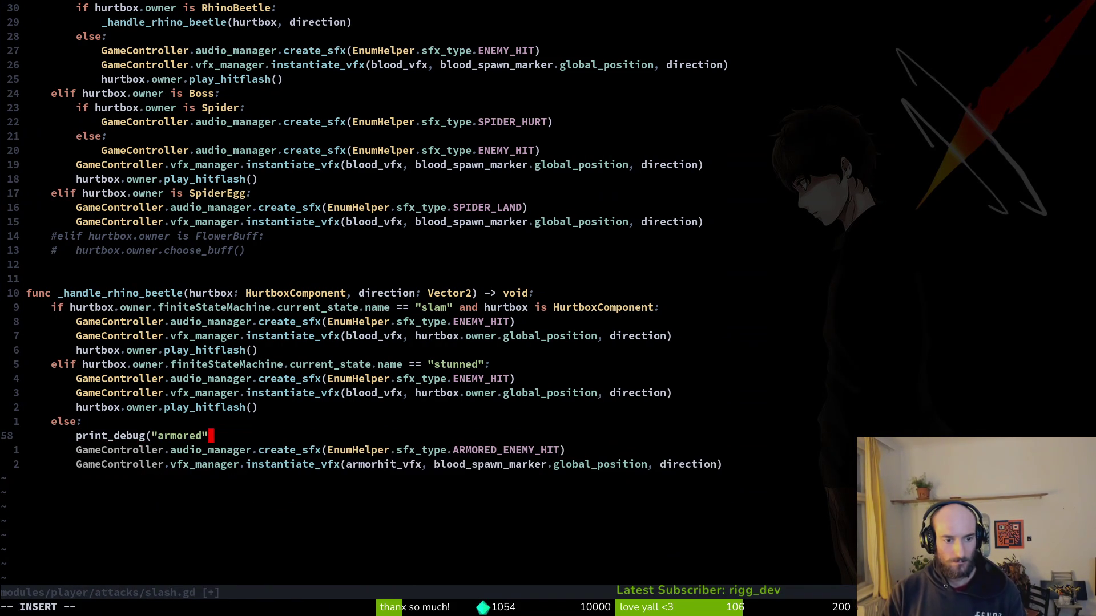
text(:w)
key(Return)
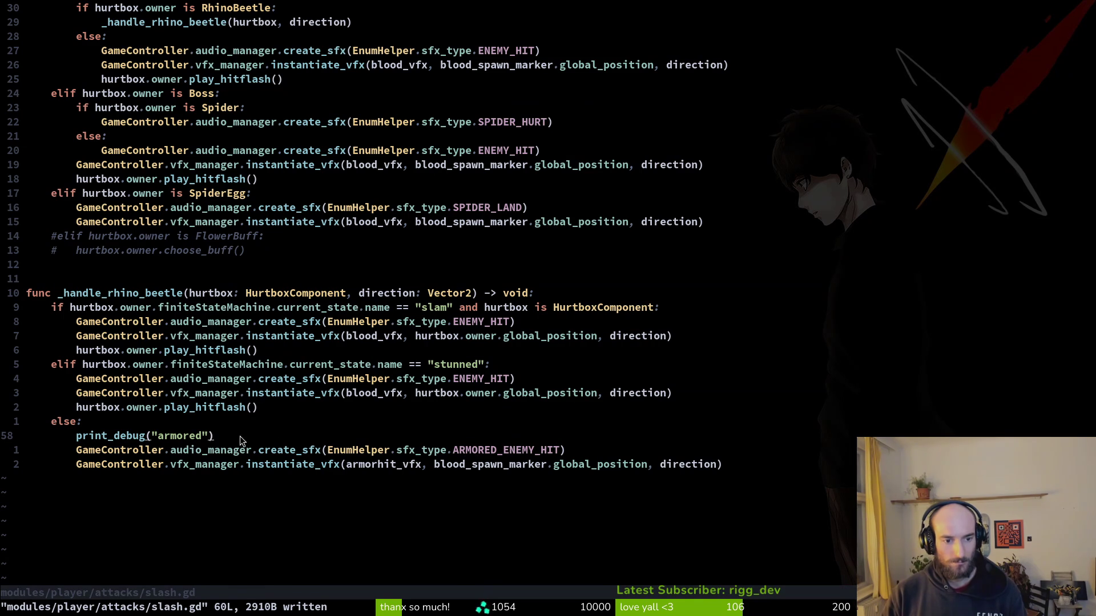
key(alt+Tab)
click(906, 34)
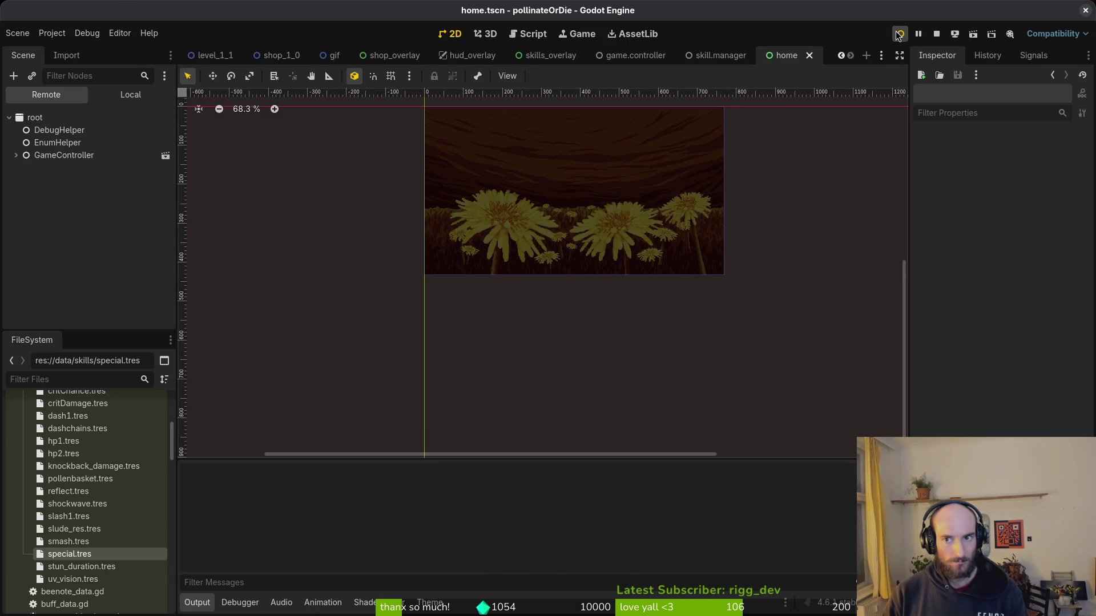
Start the game and check the pause menu's debugging options before resuming.
key(Return)
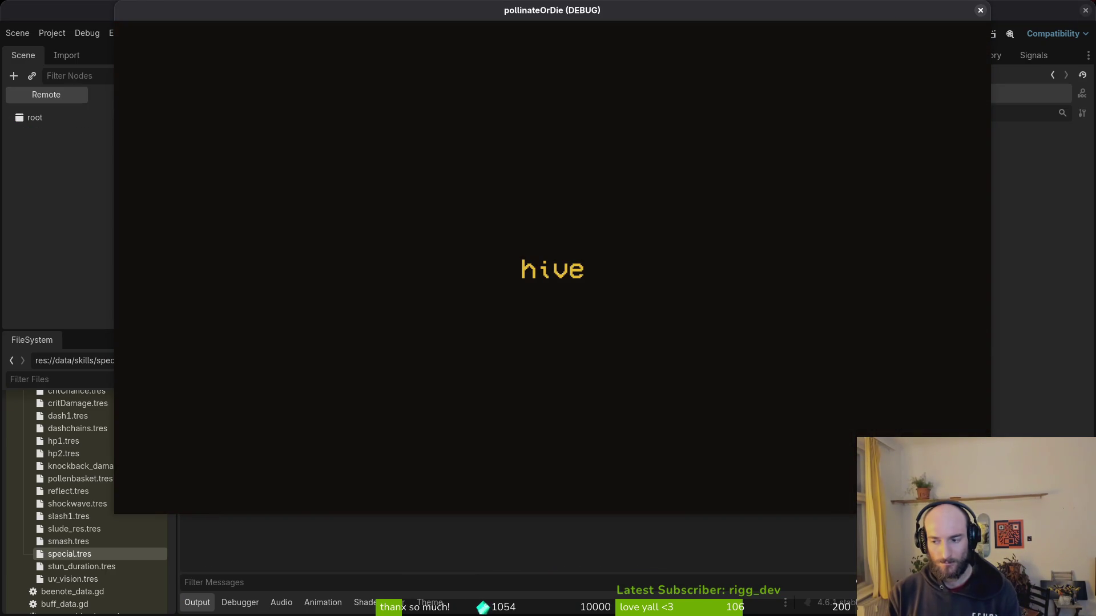
key(Escape)
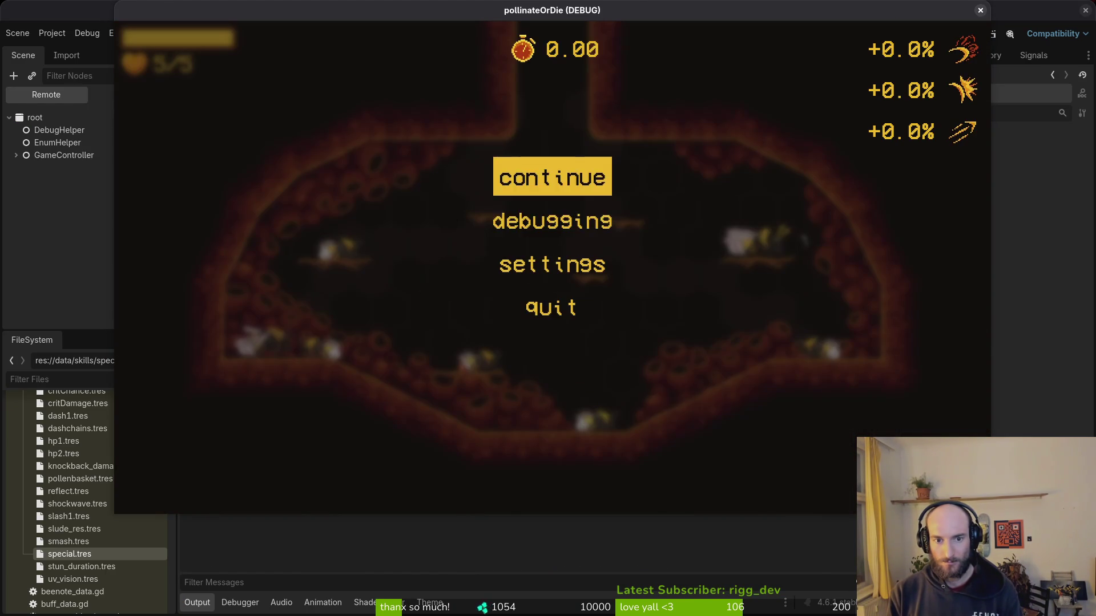
key(Down)
key(Return)
key(Escape)
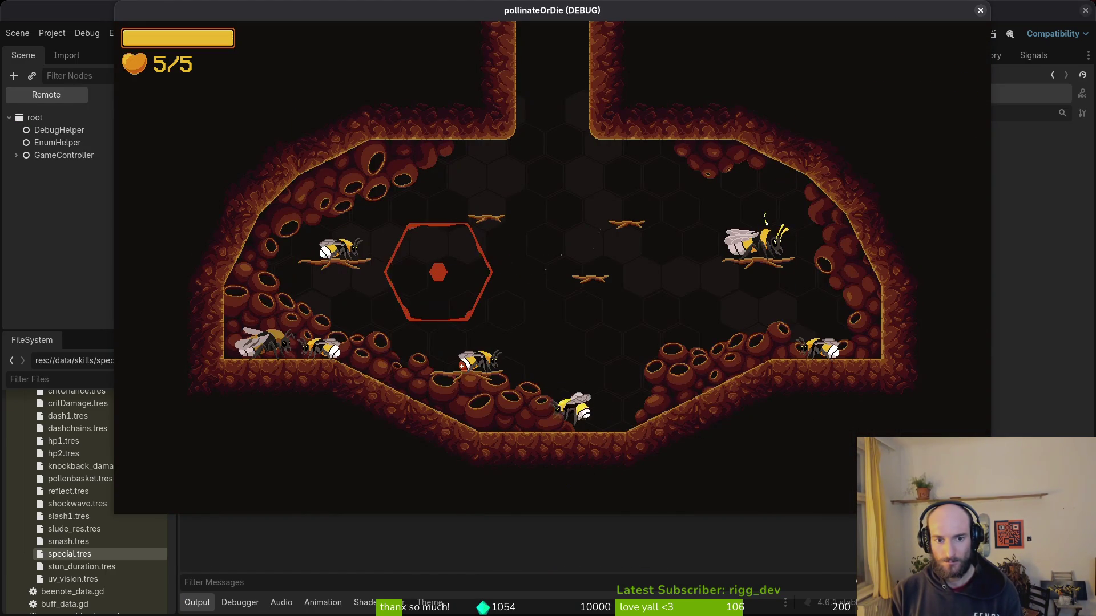
Load level 5 from the F1 level select, attack the rhino beetle, and break into the debugger.
key(F1)
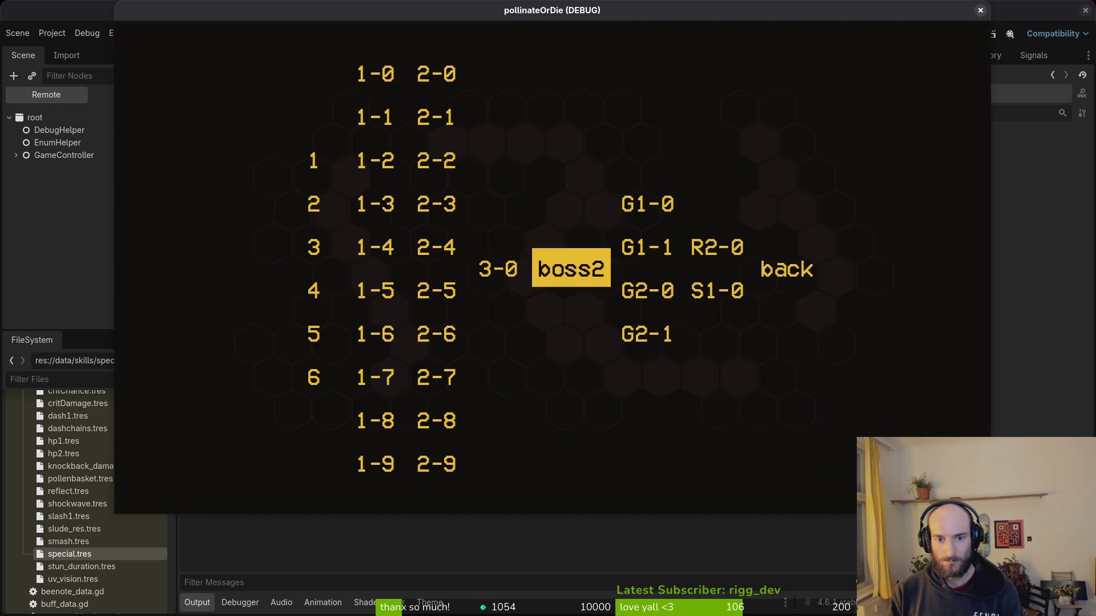
key(Left)
key(Left)
key(Left)
key(Down)
key(Down)
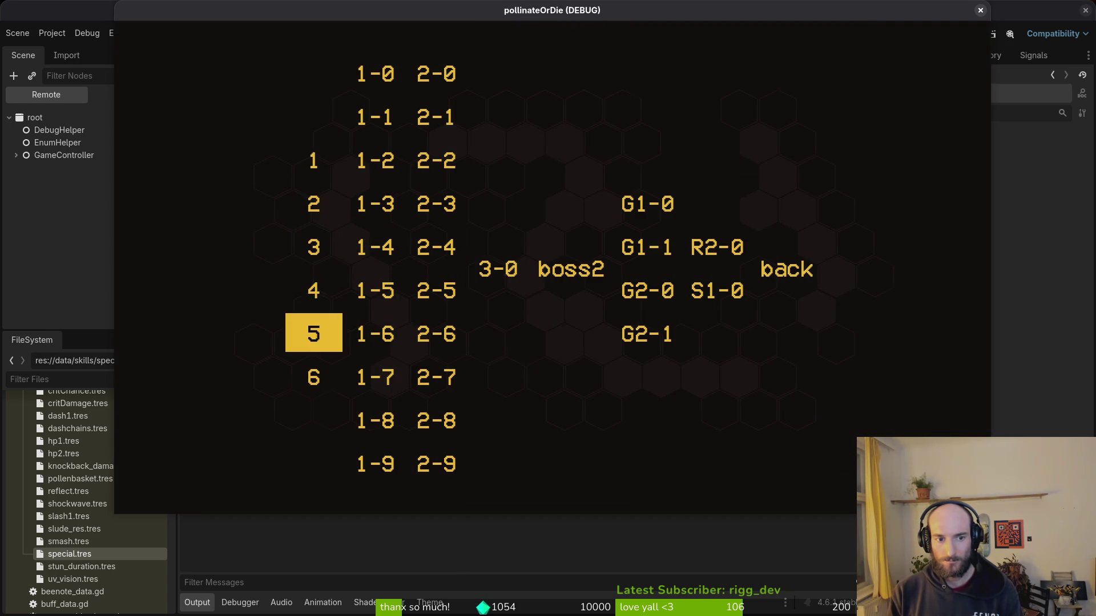
key(Return)
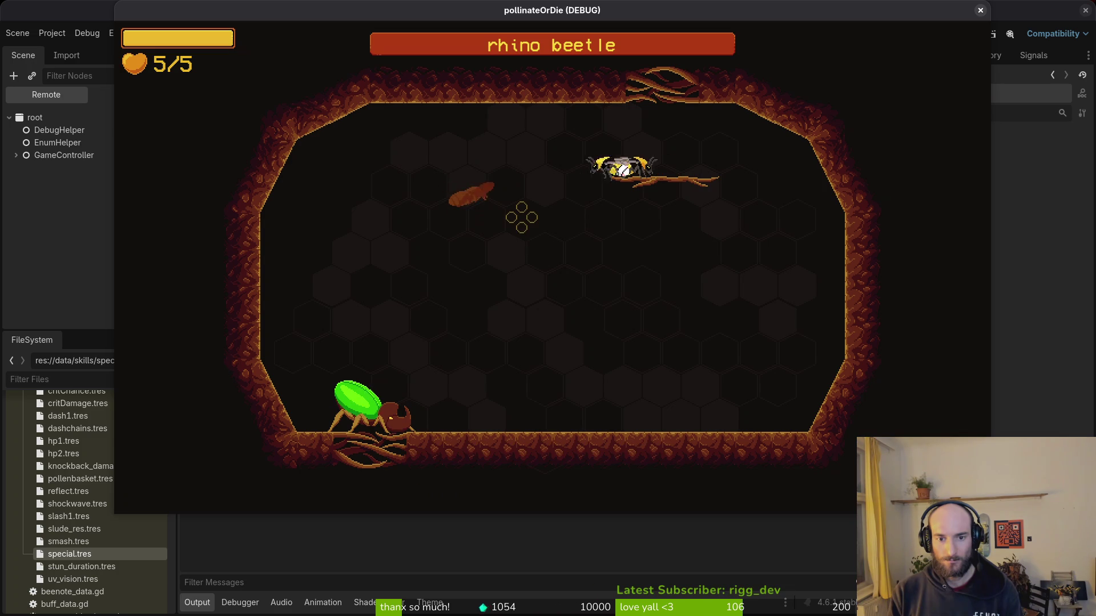
key(space)
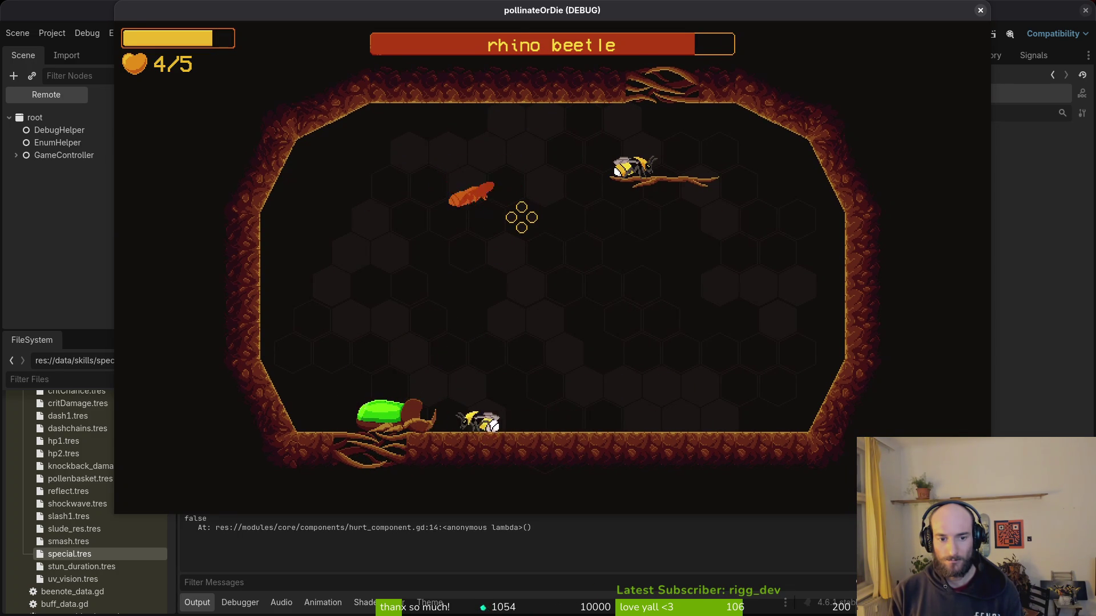
key(F8)
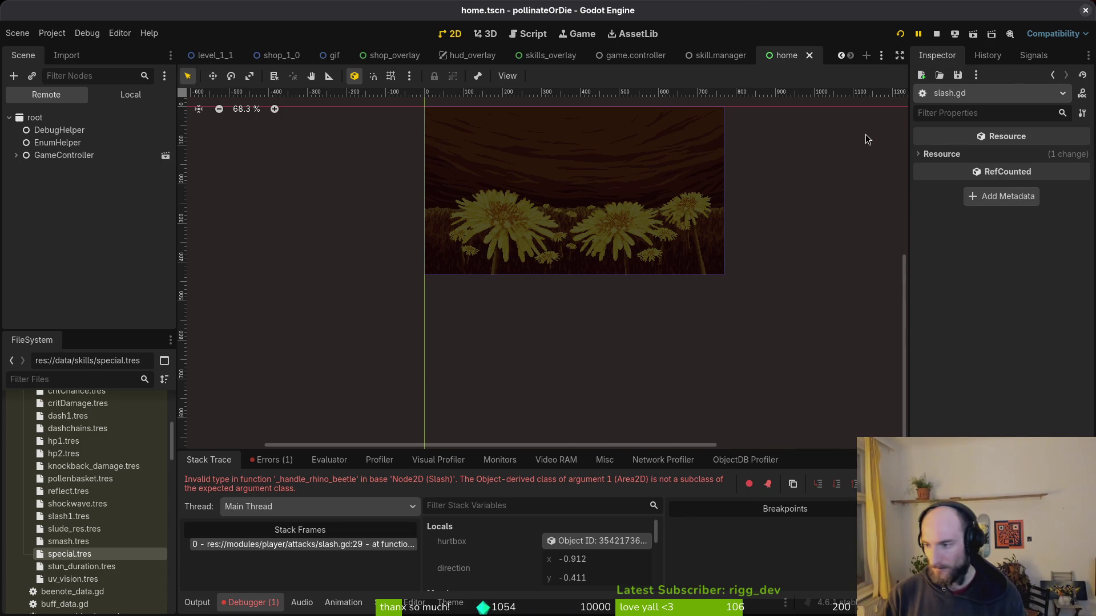
Jump to line 29 to inspect the _handle_rhino_beetle call and recheck the Godot error.
key(alt+Tab)
text(:2)
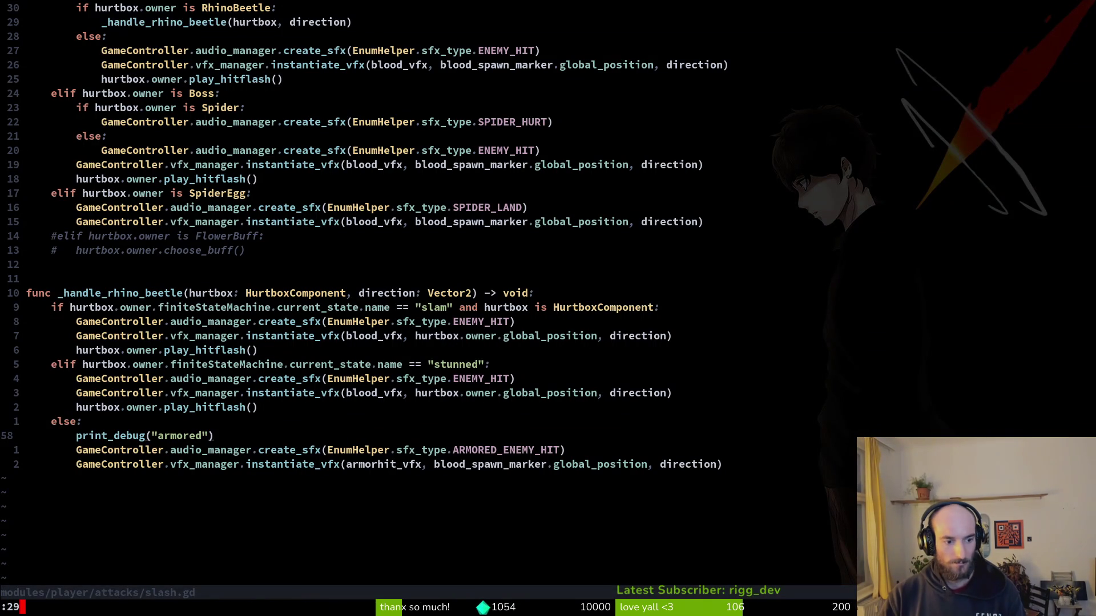
text(9)
key(Return)
key(shift+v)
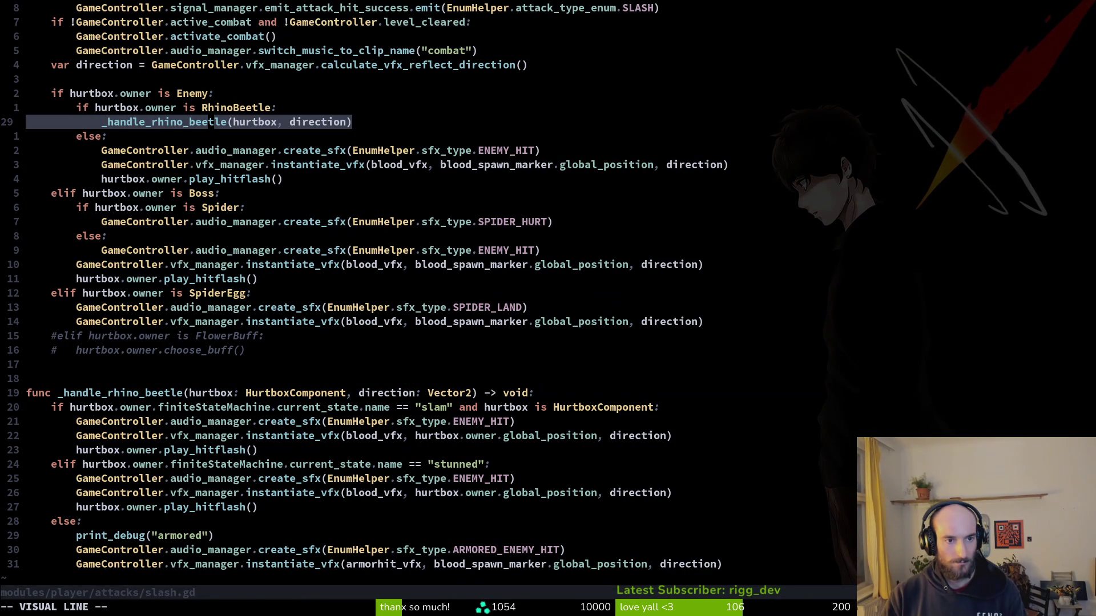
key(y)
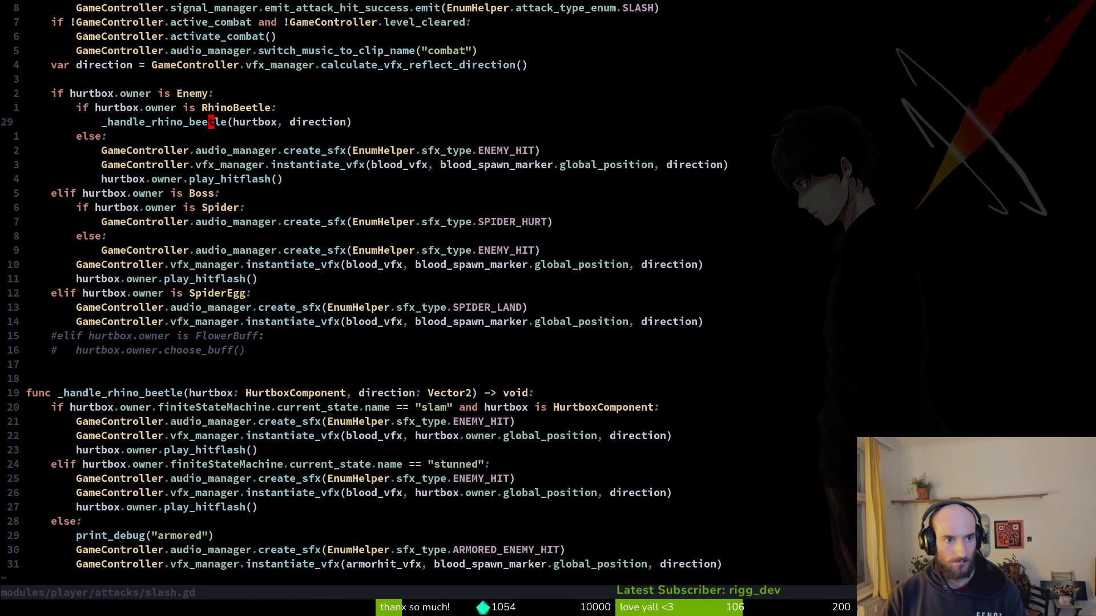
key(ctrl+o)
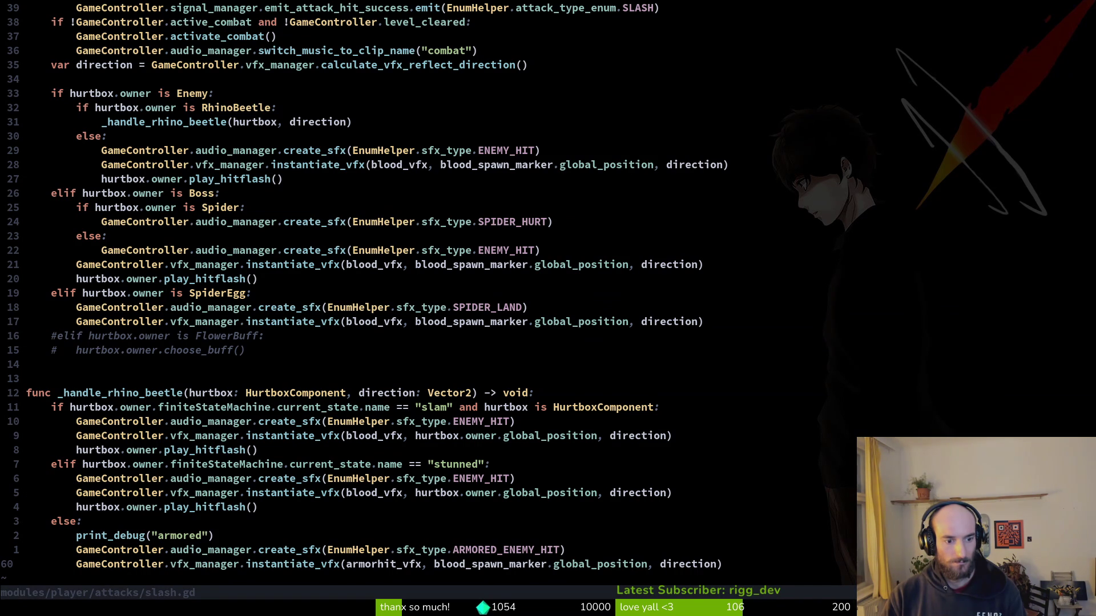
key(alt+Tab)
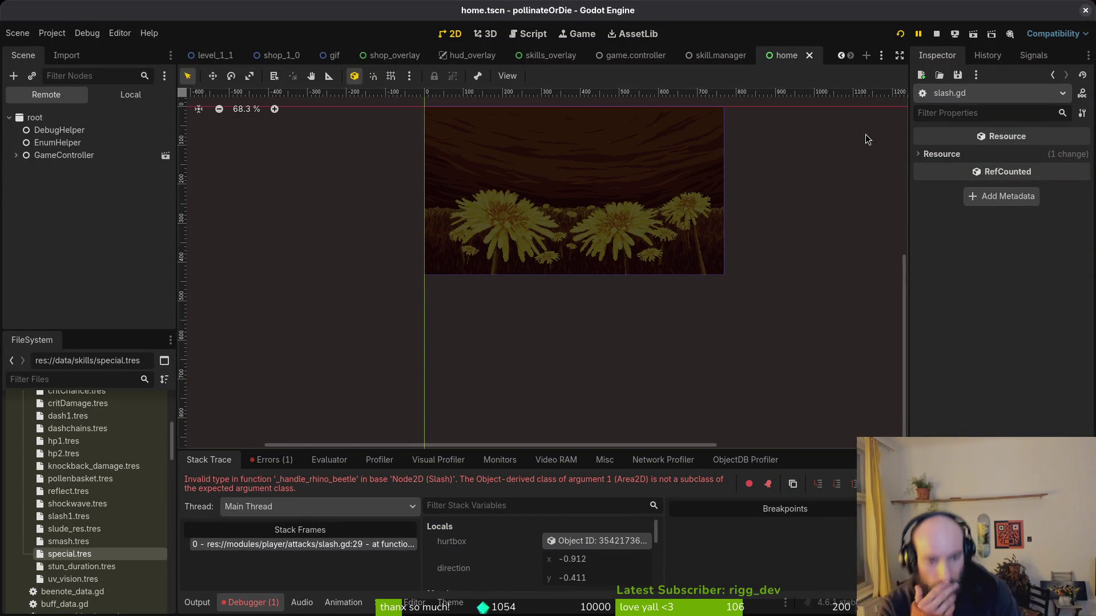
key(alt+Tab)
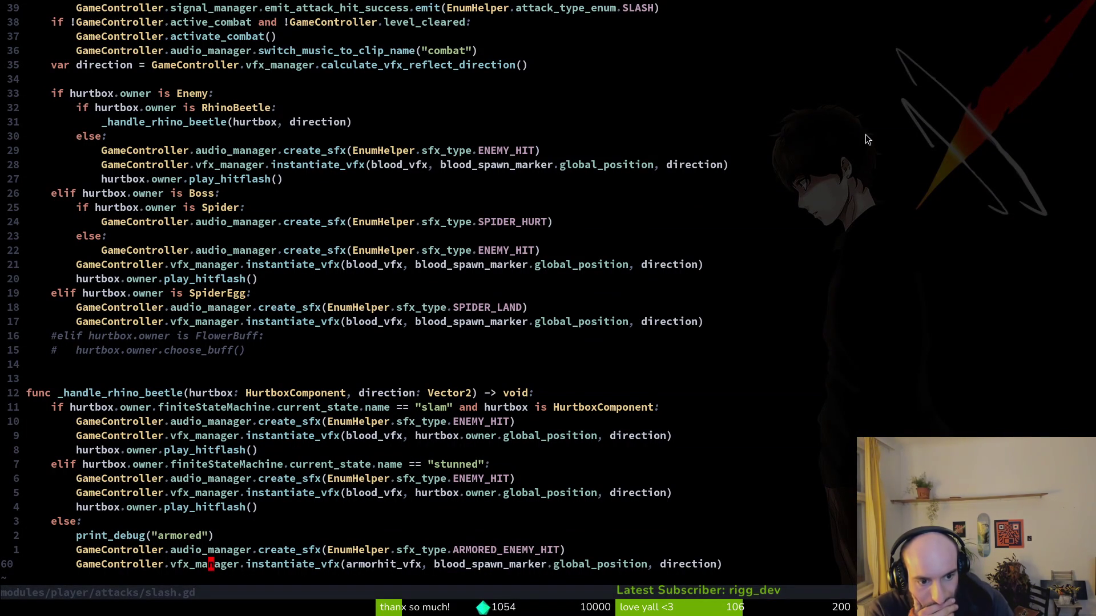
Try changing the hurtbox parameter type, undo it to keep HurtboxComponent, and save slash.gd.
key(k)
key(k)
key(k)
key(k)
key(k)
key(k)
key(k)
key(k)
key(k)
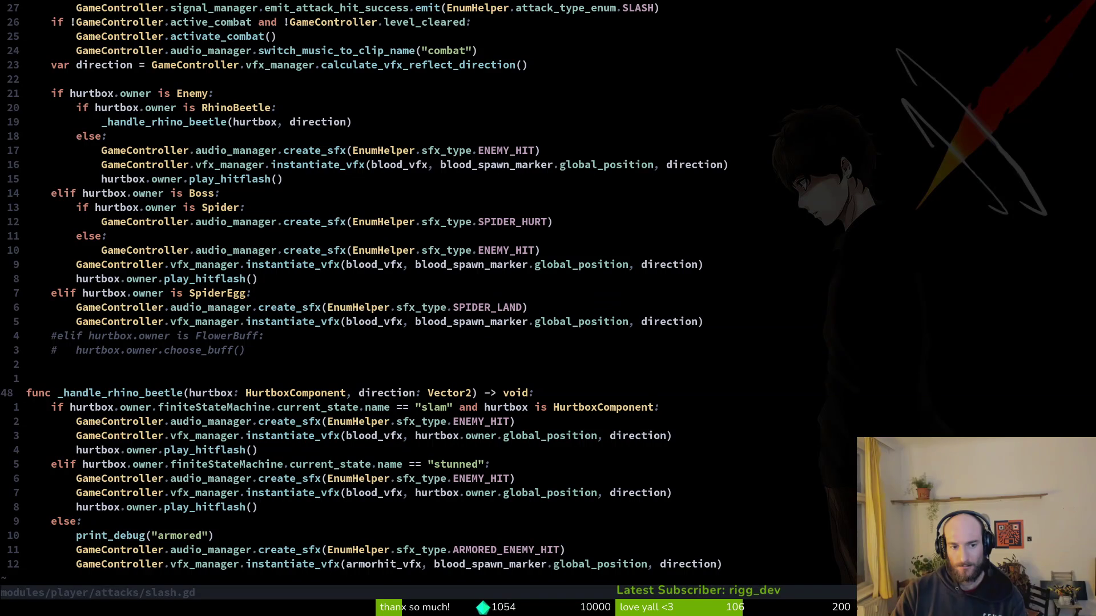
key(W)
key(W)
text(cwA)
key(Escape)
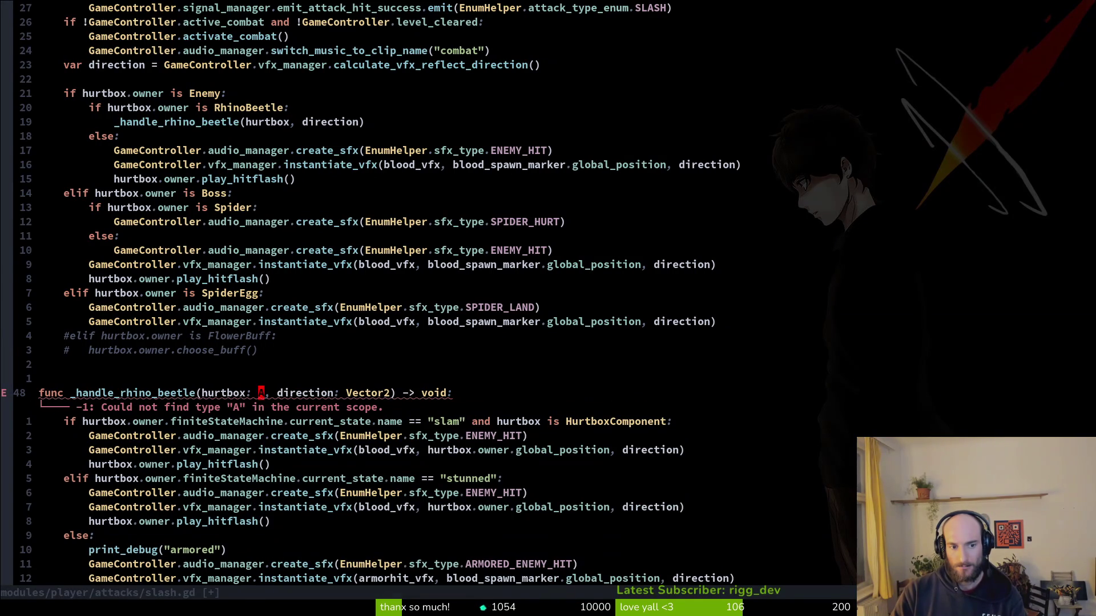
text(urtboxComponent)
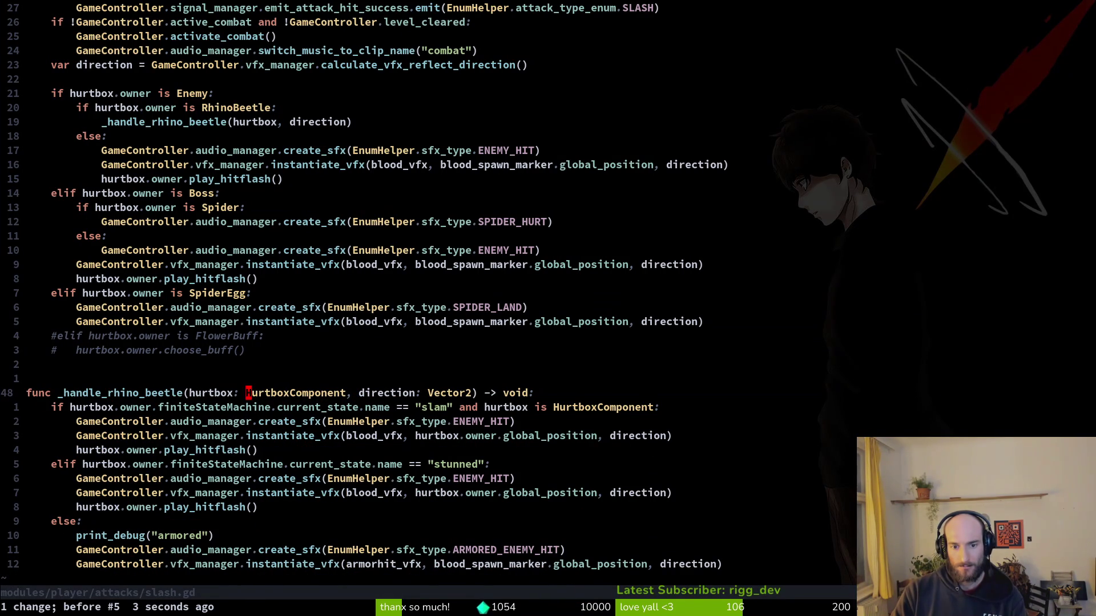
text(:w)
key(Return)
Move up 20 lines to the RhinoBeetle check, then relaunch the game in Godot.
key(2)
key(0)
key(k)
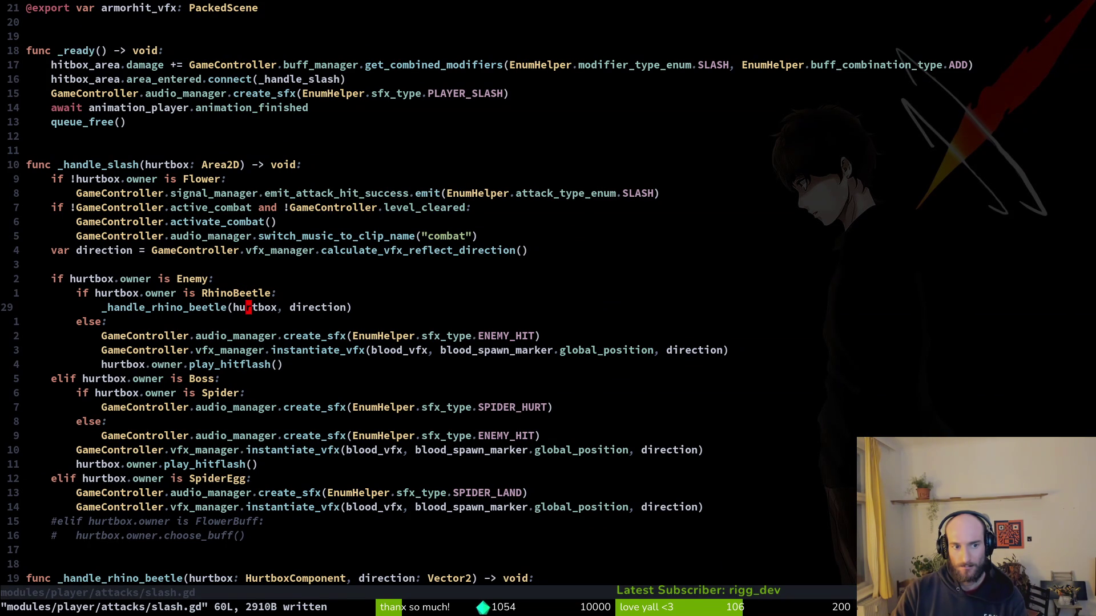
key(ctrl+d)
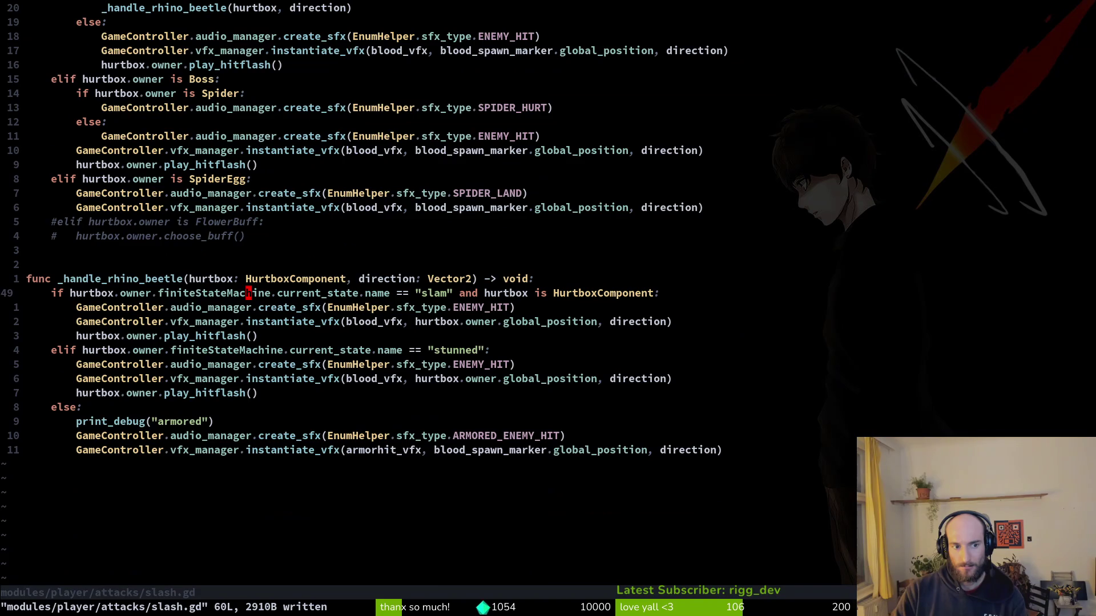
key(F5)
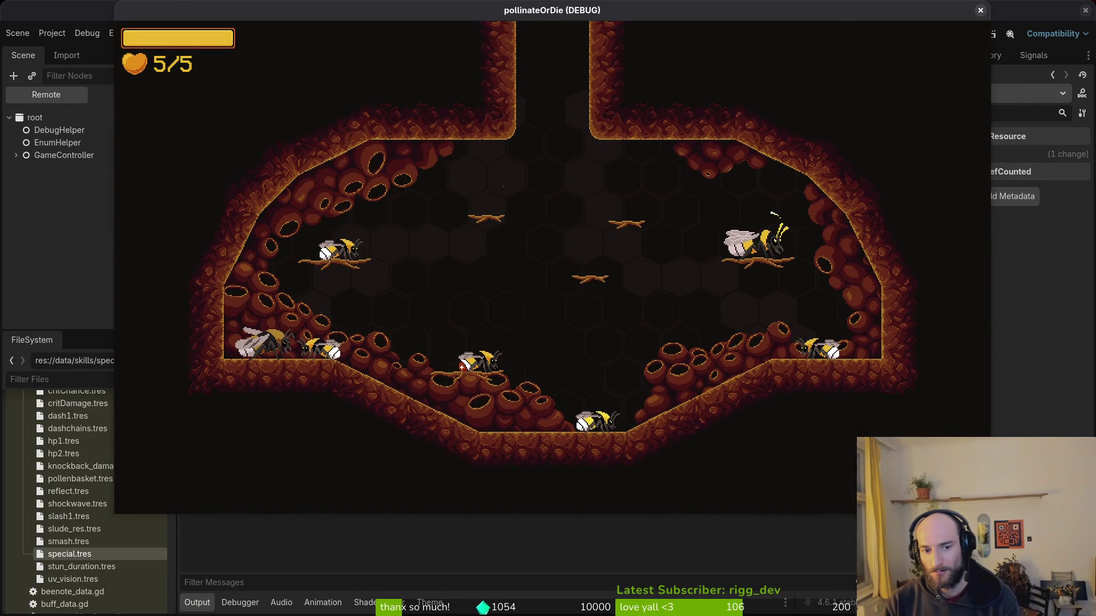
Check an option in the pause menu's debugging panel and resume play.
key(Escape)
key(Down)
key(Return)
key(Down)
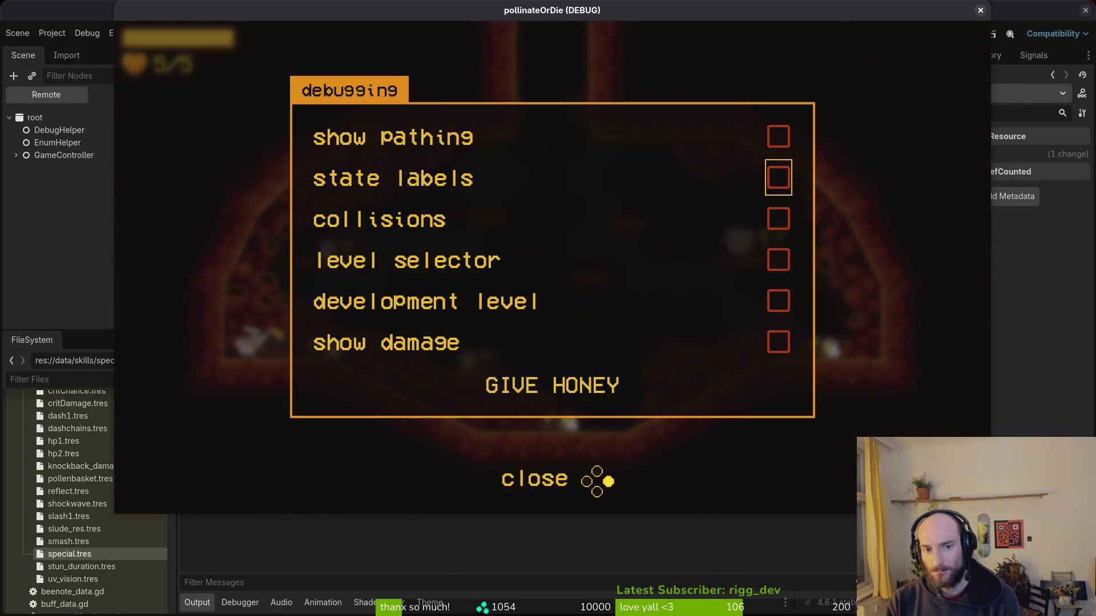
key(Escape)
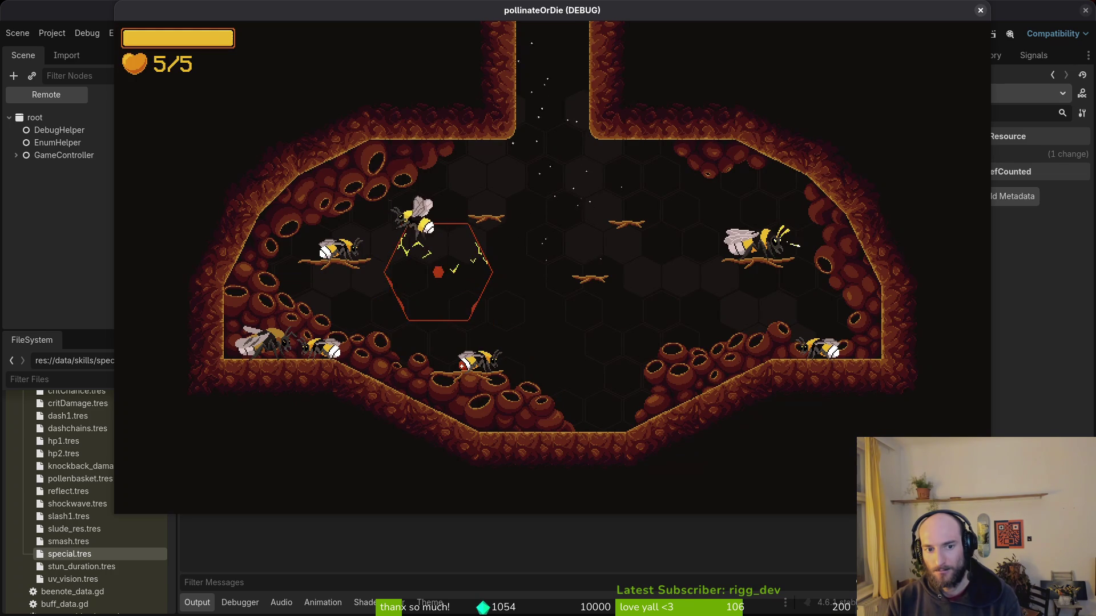
Load level 5 from the level select, hit the rhino beetle, and continue past the debugger break.
key(Left)
key(Left)
key(Left)
key(Left)
key(Down)
key(Down)
key(Return)
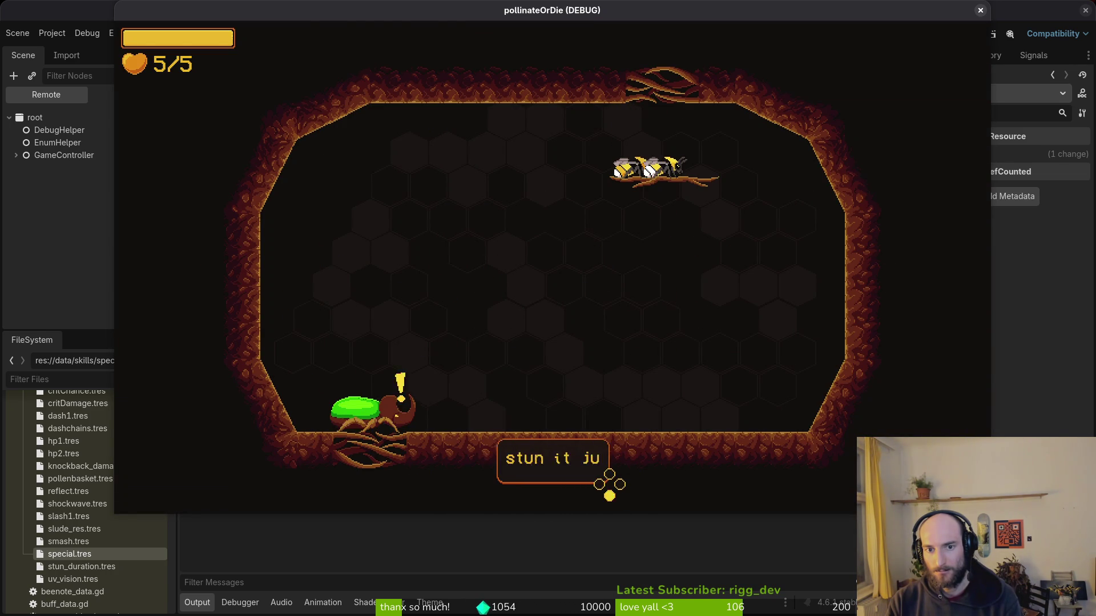
click(521, 217)
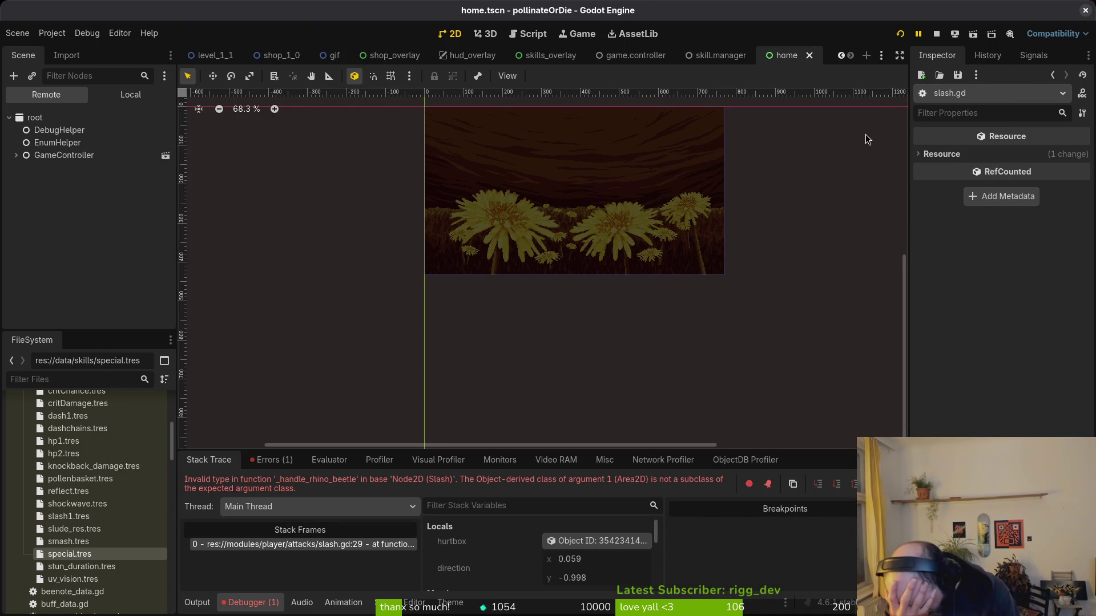
key(F12)
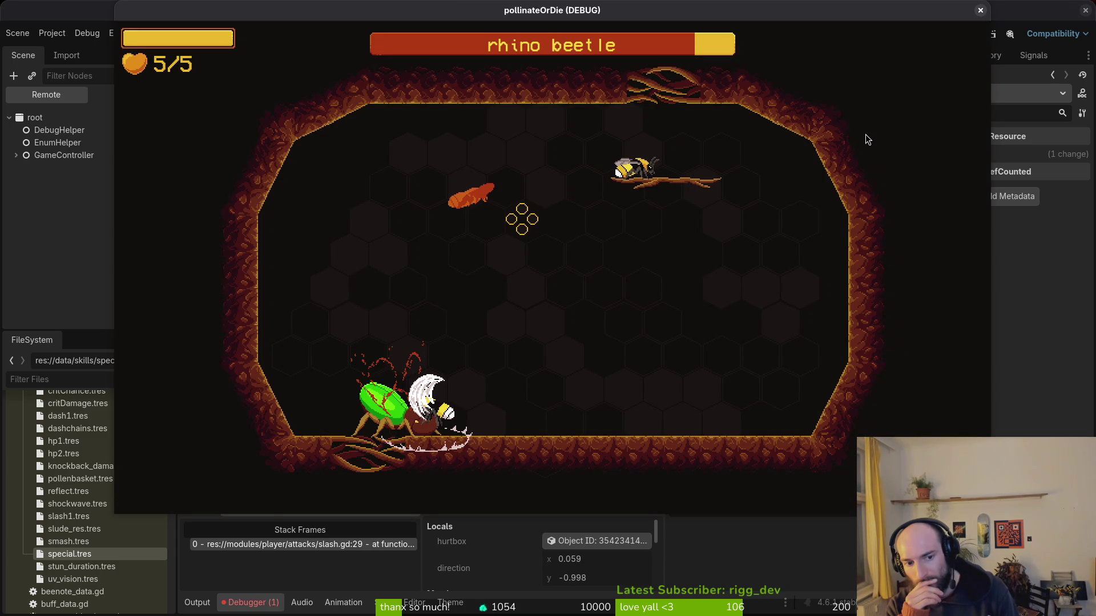
Back in Neovim, open modules/core/globals/debug.helper.gd.
key(alt+Tab)
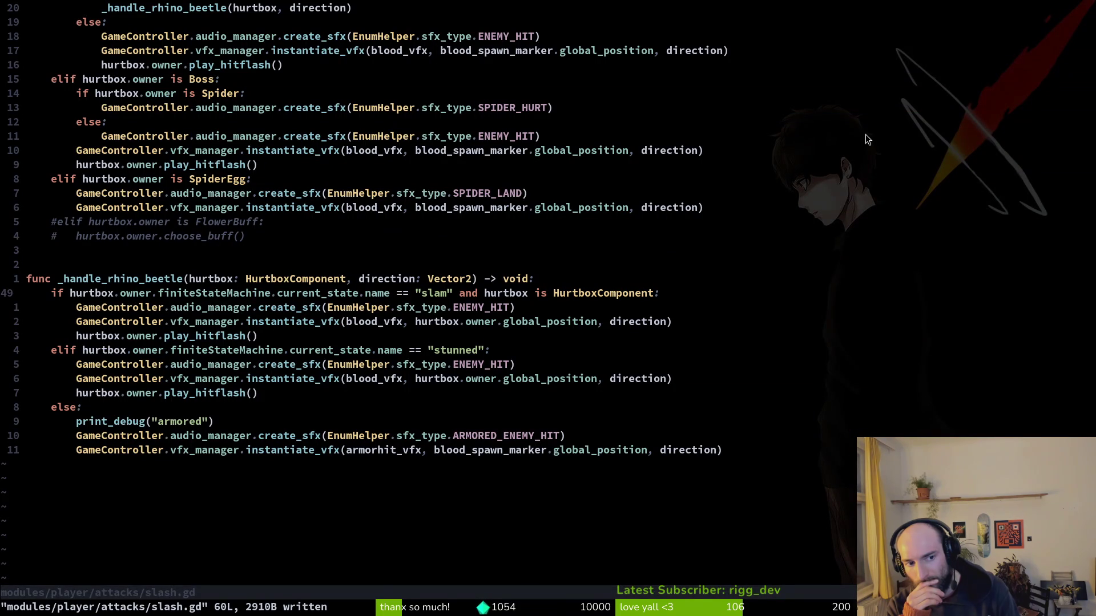
key(k)
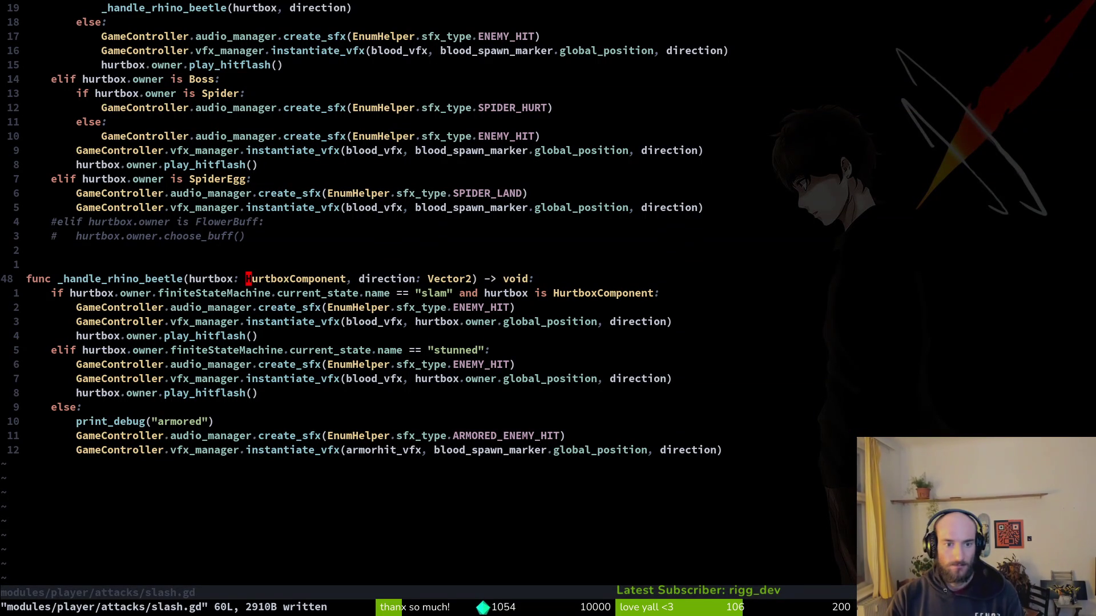
key(ctrl+u)
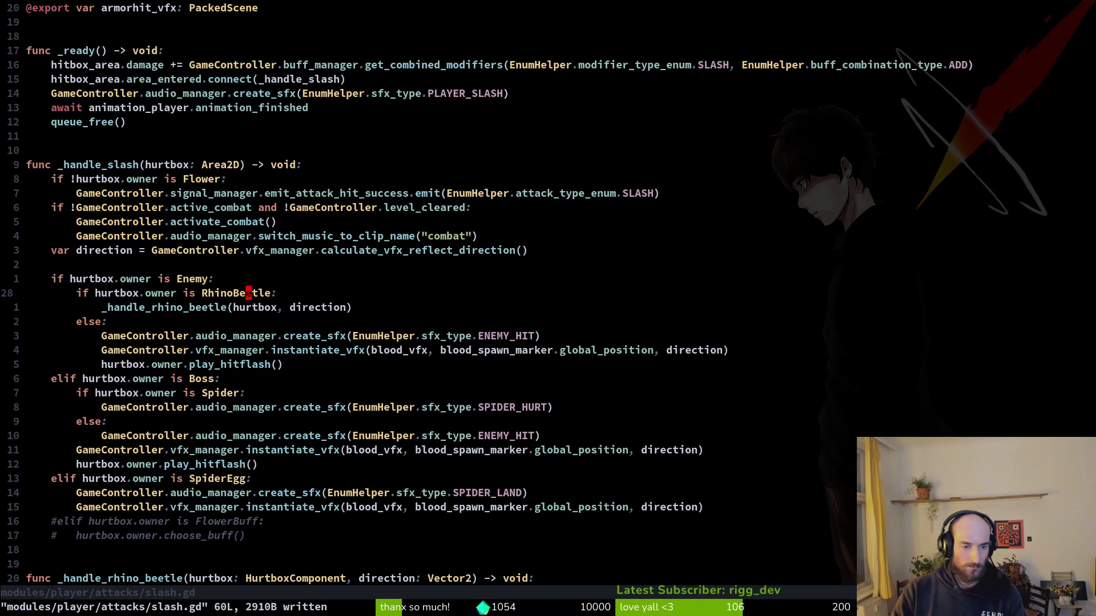
key(ctrl+o)
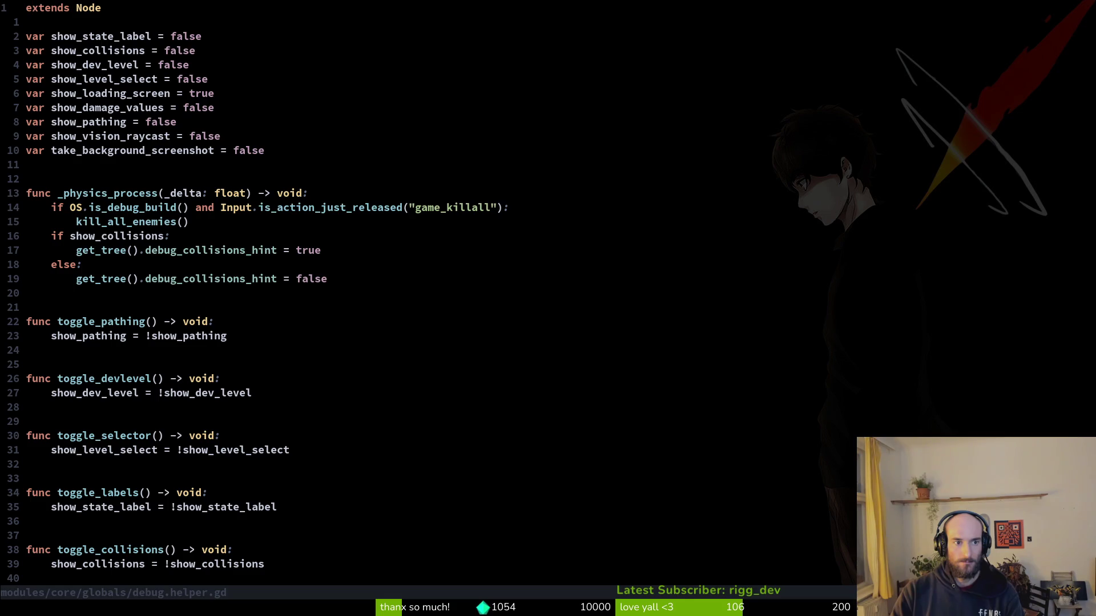
Change show_level_select to true in debug.helper.gd and save it with :w.
key(4)
key(j)
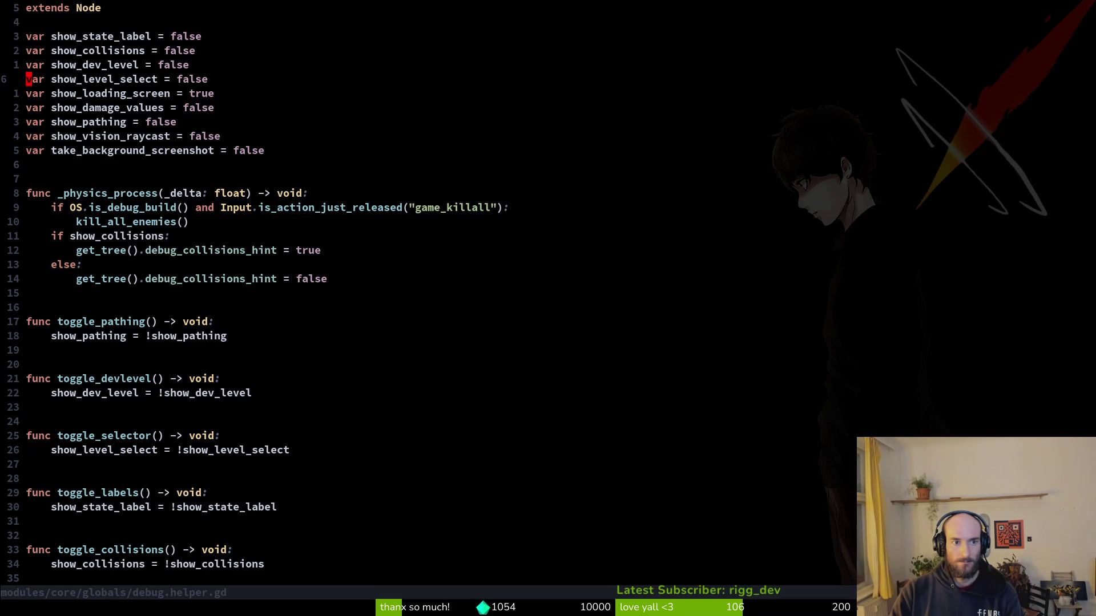
text(ciwtrue)
key(Escape)
text(:w)
key(Return)
Run the project in debug mode and toggle the level selector option in the debugging panel.
key(alt+Tab)
key(ctrl+shift+o)
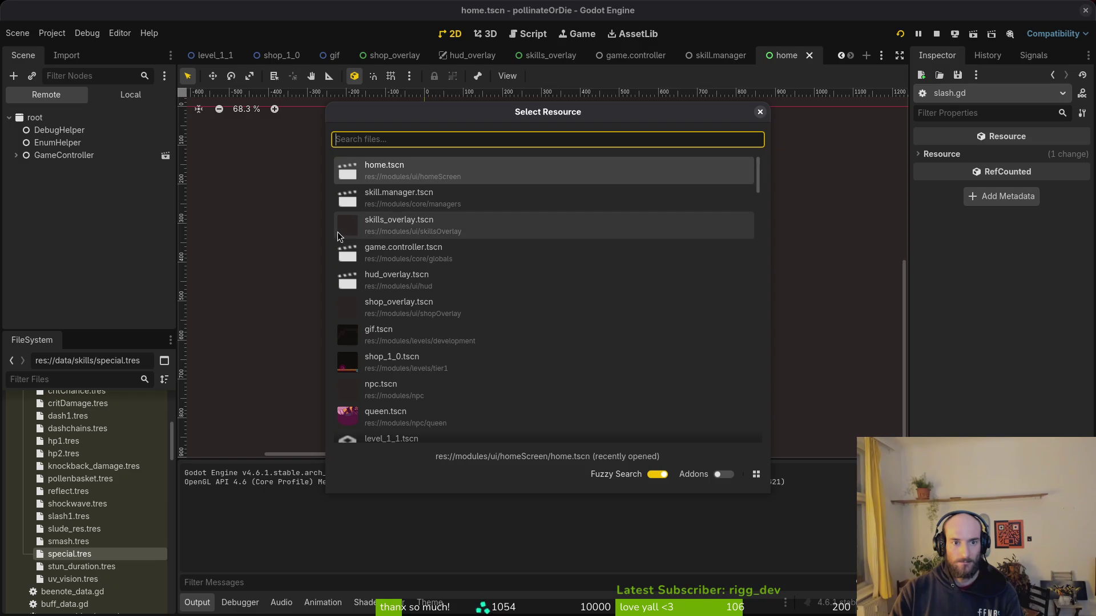
key(Escape)
key(alt+Tab)
key(alt+Tab)
key(F5)
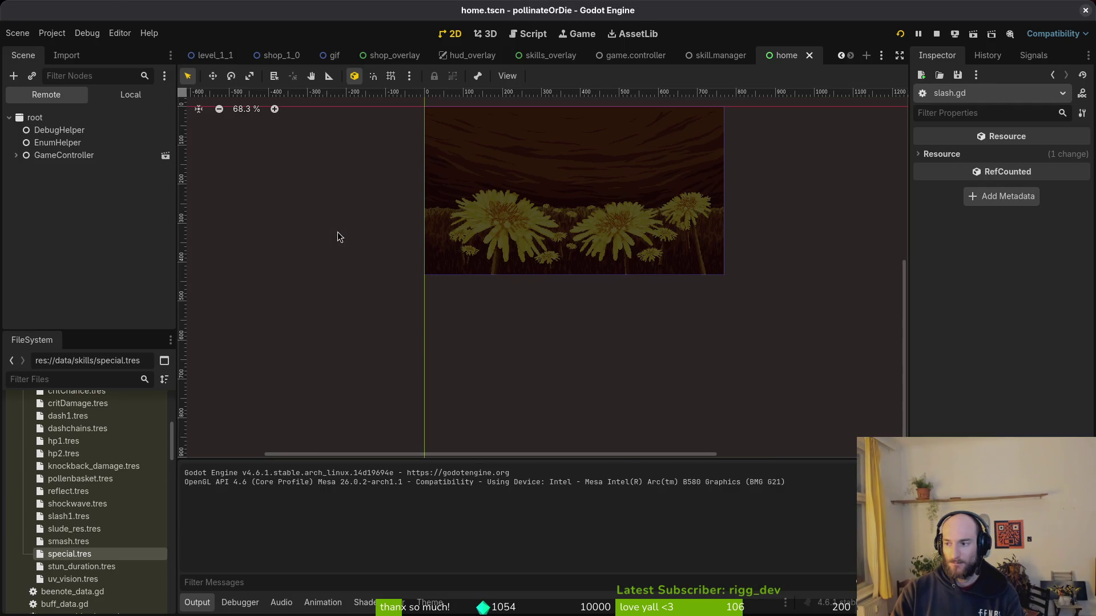
key(Escape)
key(Down)
key(Return)
key(Up)
key(Up)
key(Up)
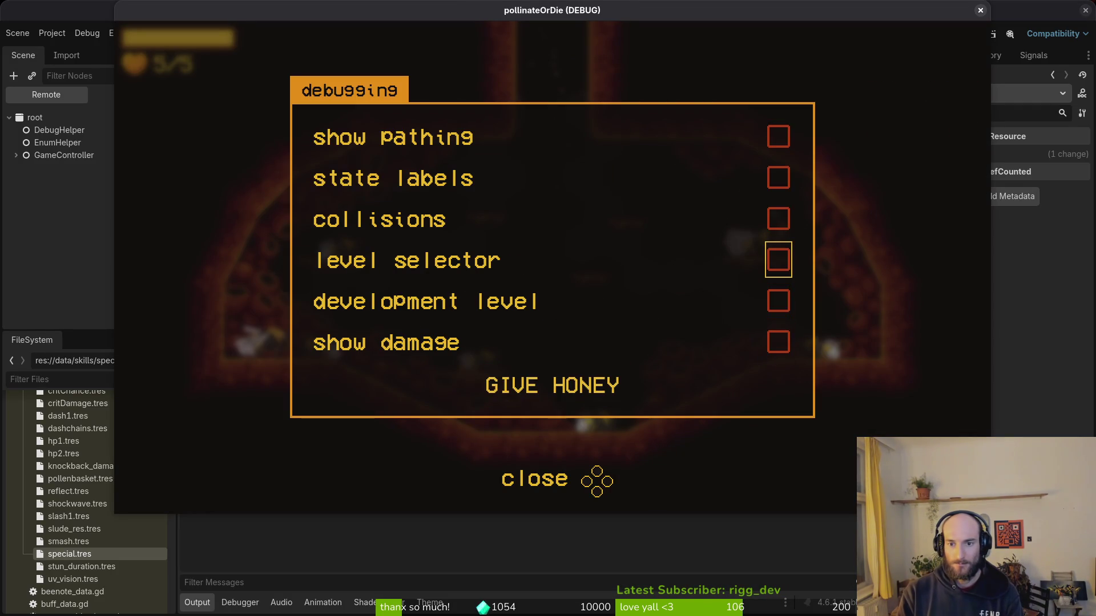
key(Return)
key(Escape)
Load level 5 from the level selector and skip through the rhino beetle's dialogue.
key(w)
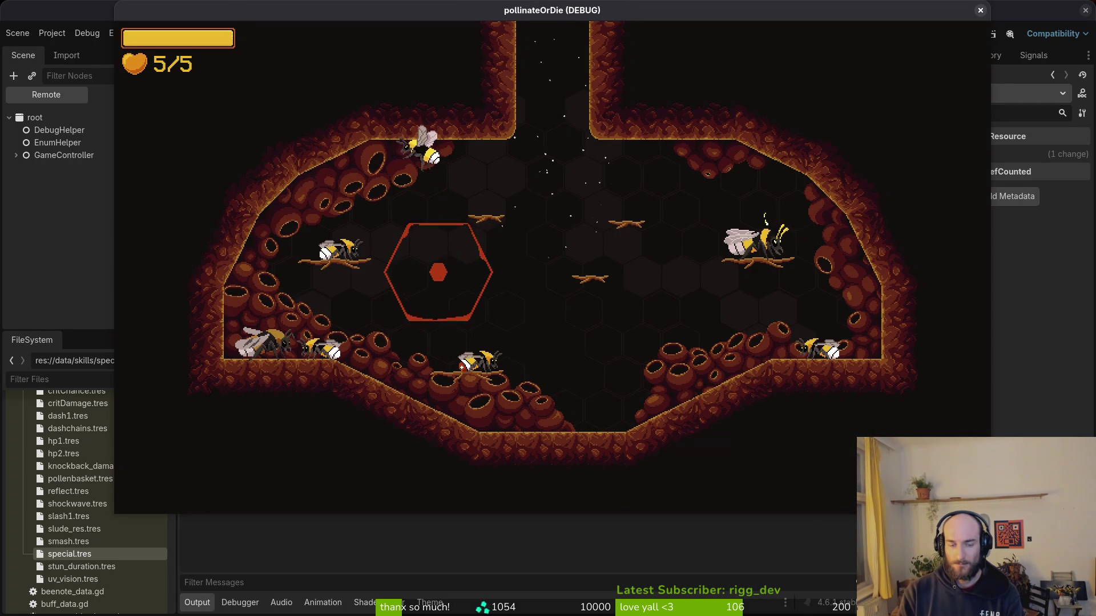
key(Escape)
key(Left)
key(Left)
key(Left)
key(Down)
key(Down)
key(Return)
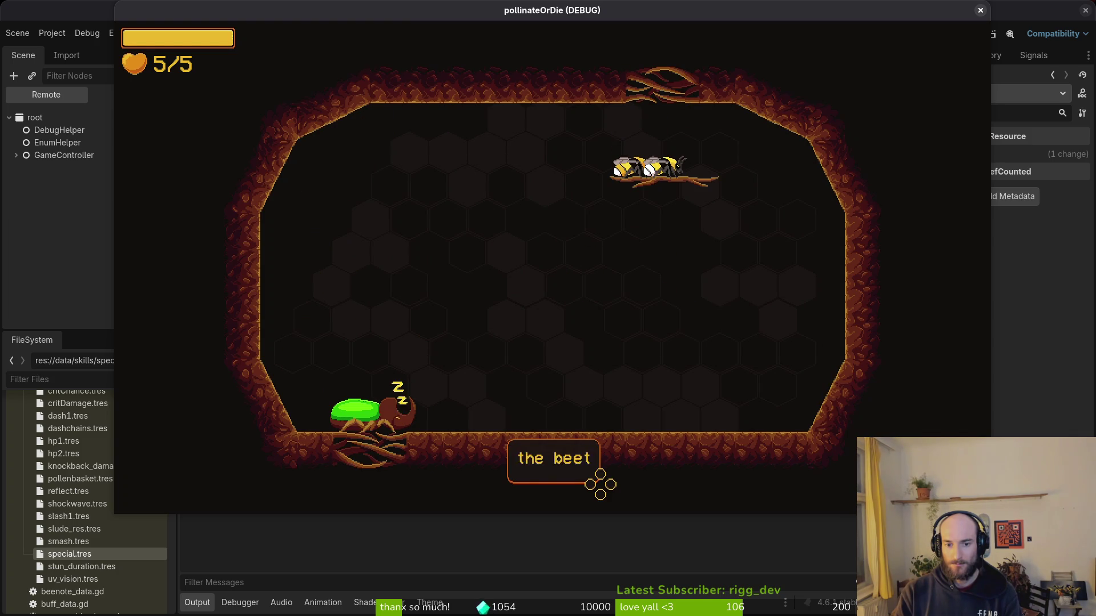
key(Return)
key(Return)
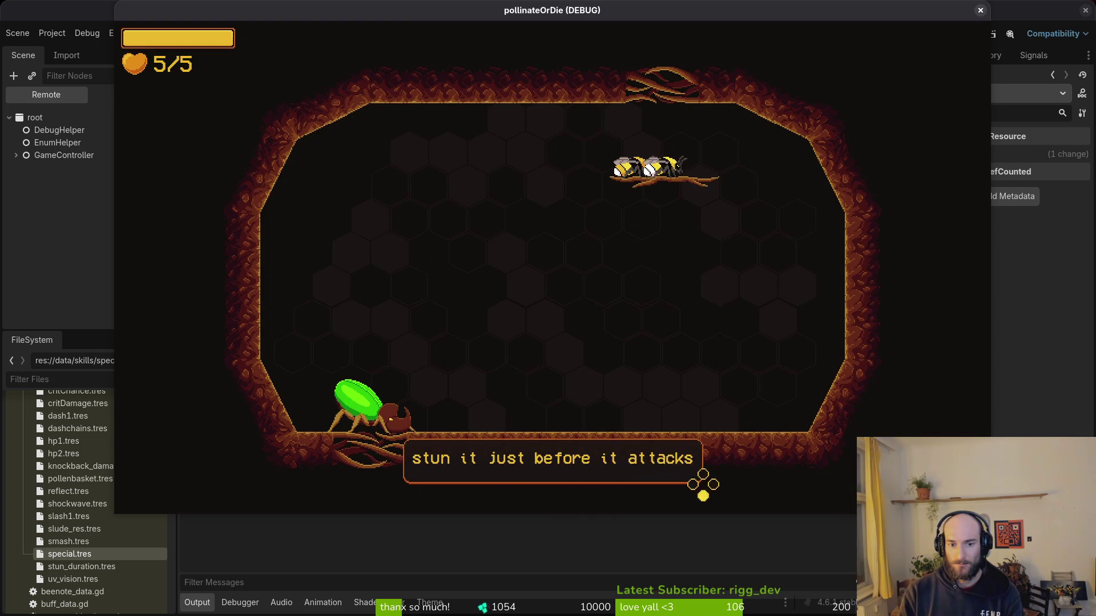
key(Return)
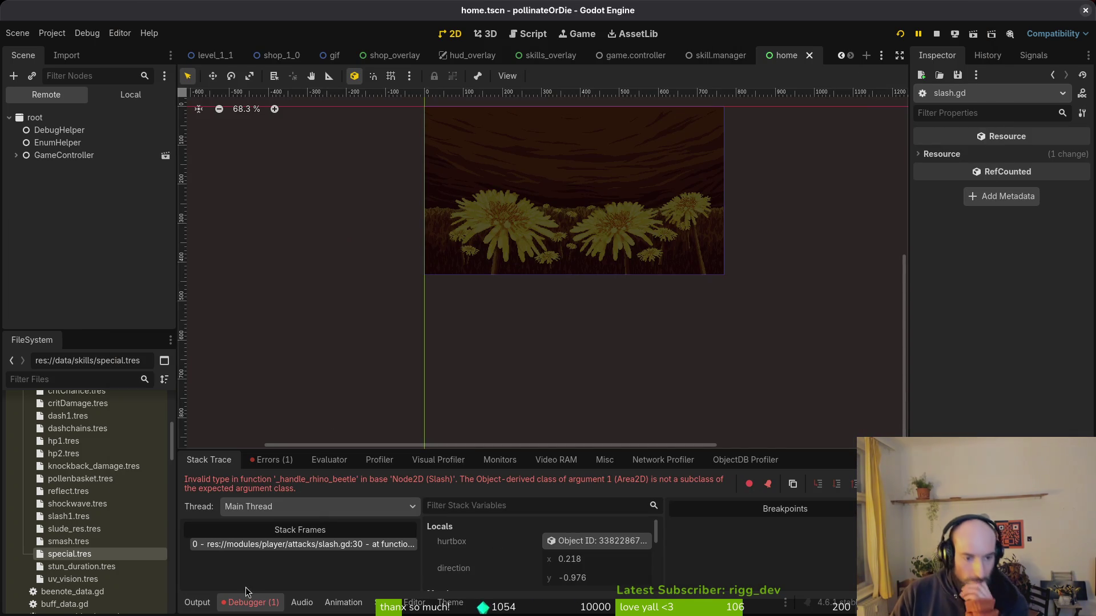
Show the Output log with the HurtboxComponent and armorVfxHurtbox prints, then start a resource search.
click(197, 604)
click(197, 605)
click(197, 604)
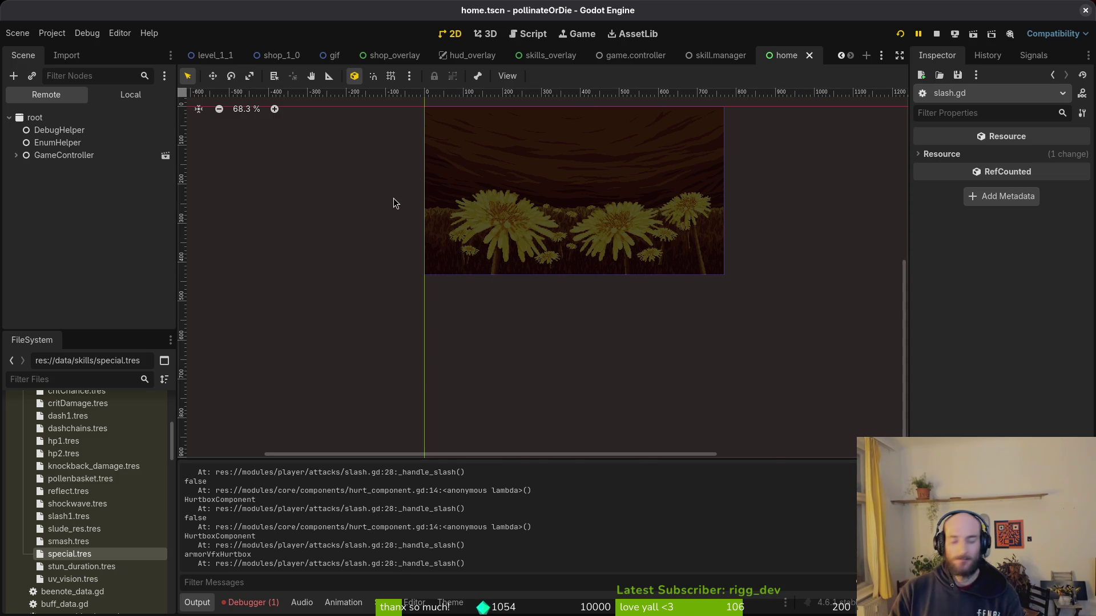
key(ctrl+shift+o)
Search resources for 'rhinobeetle' and open rhino_beetle.tscn.
text(rhinib)
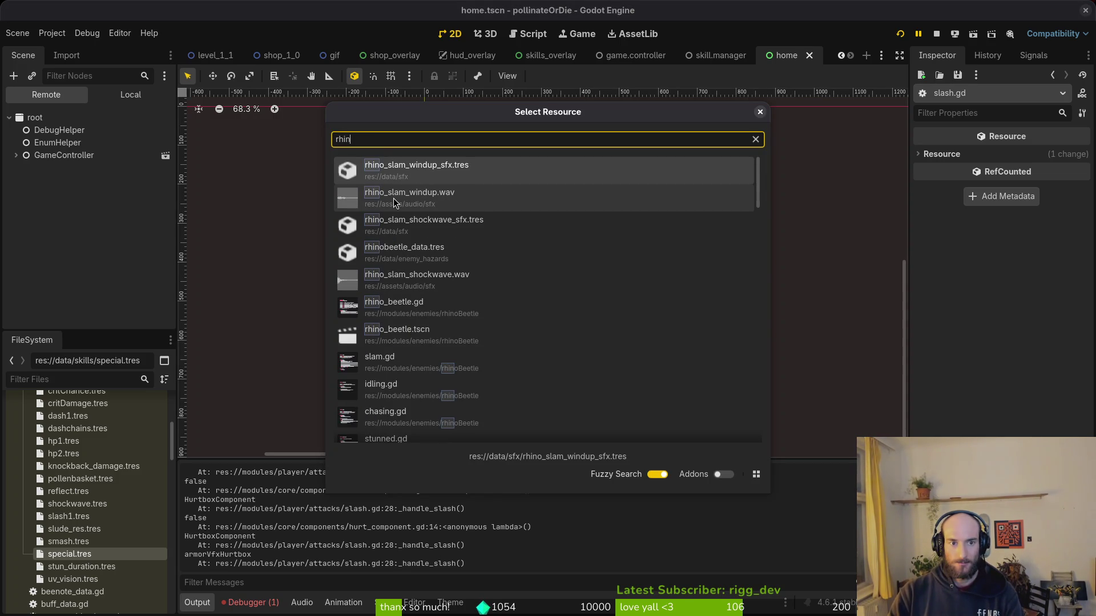
key(BackSpace)
key(BackSpace)
text(obeetle)
key(Return)
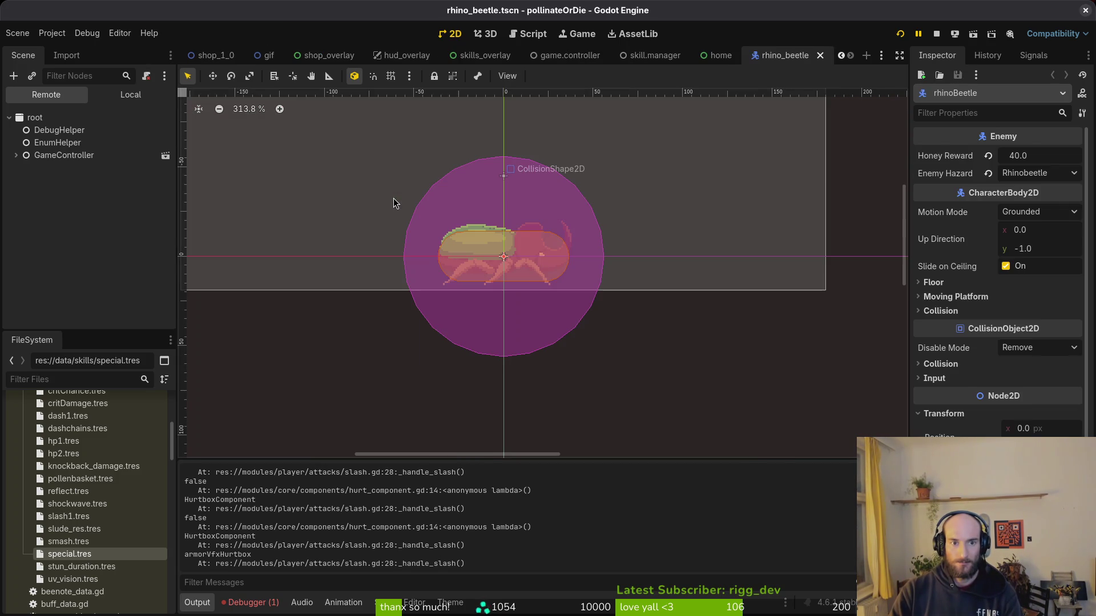
Inspect the armorVfxHurtbox Area2D under areas in the local scene tree, then return to Neovim.
click(119, 100)
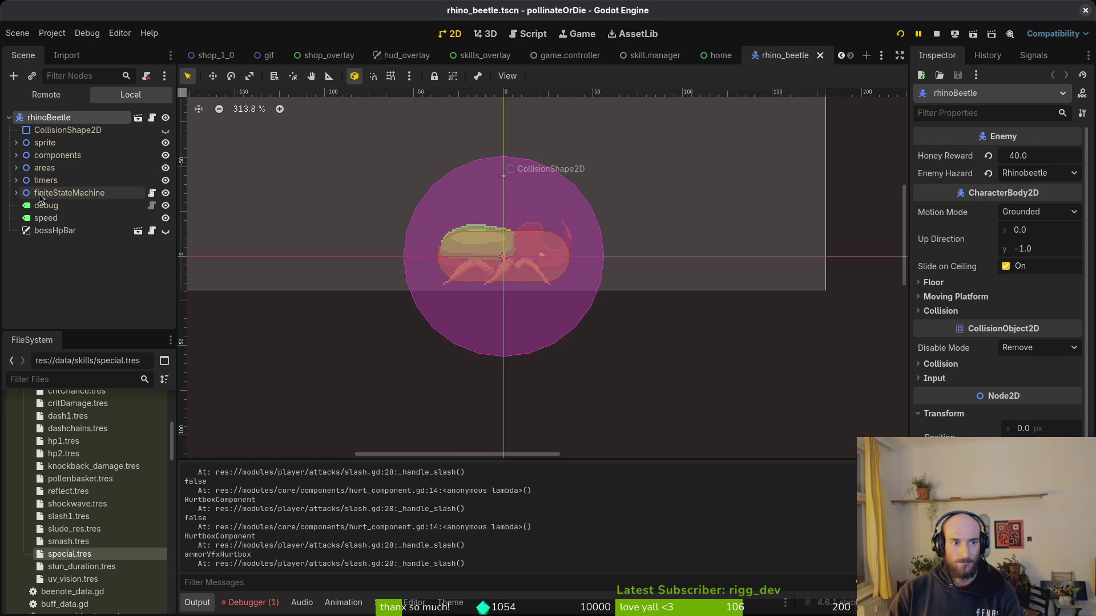
click(15, 168)
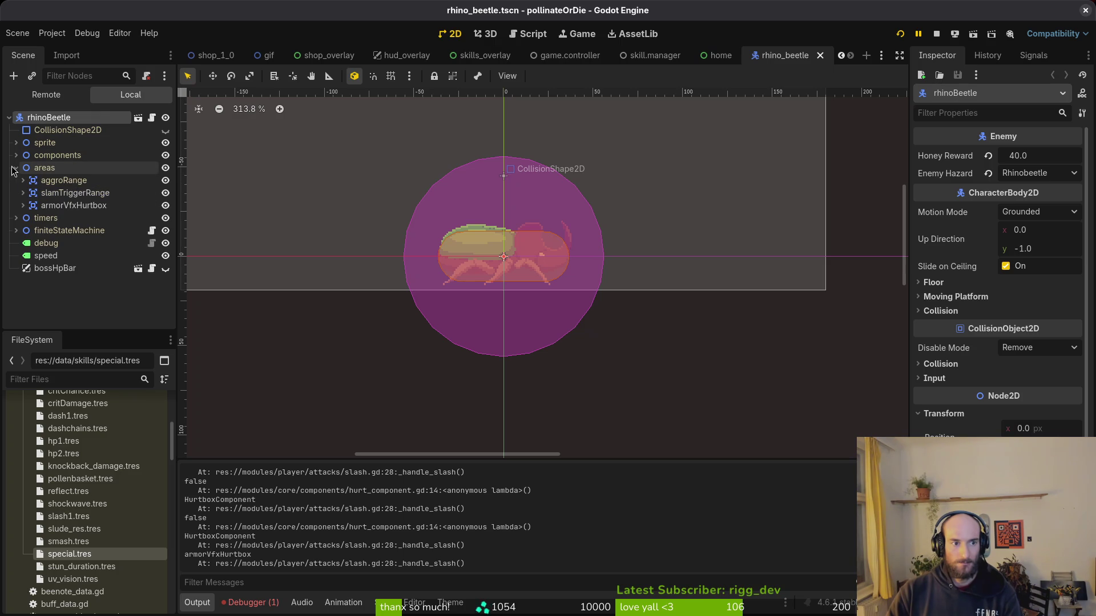
click(77, 206)
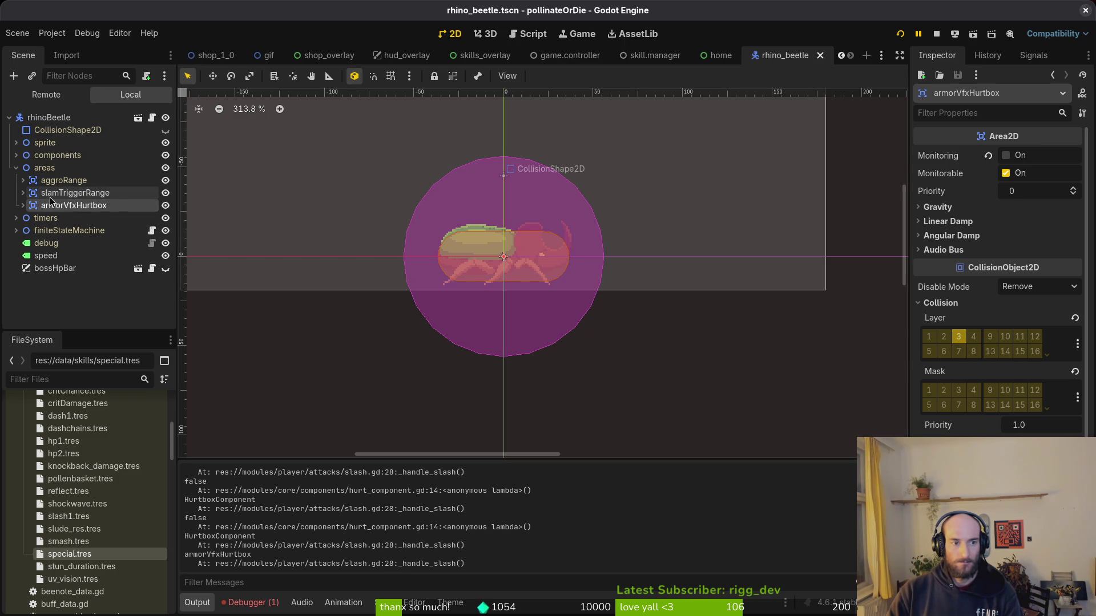
key(alt+Tab)
key(alt+Tab)
key(alt+Tab)
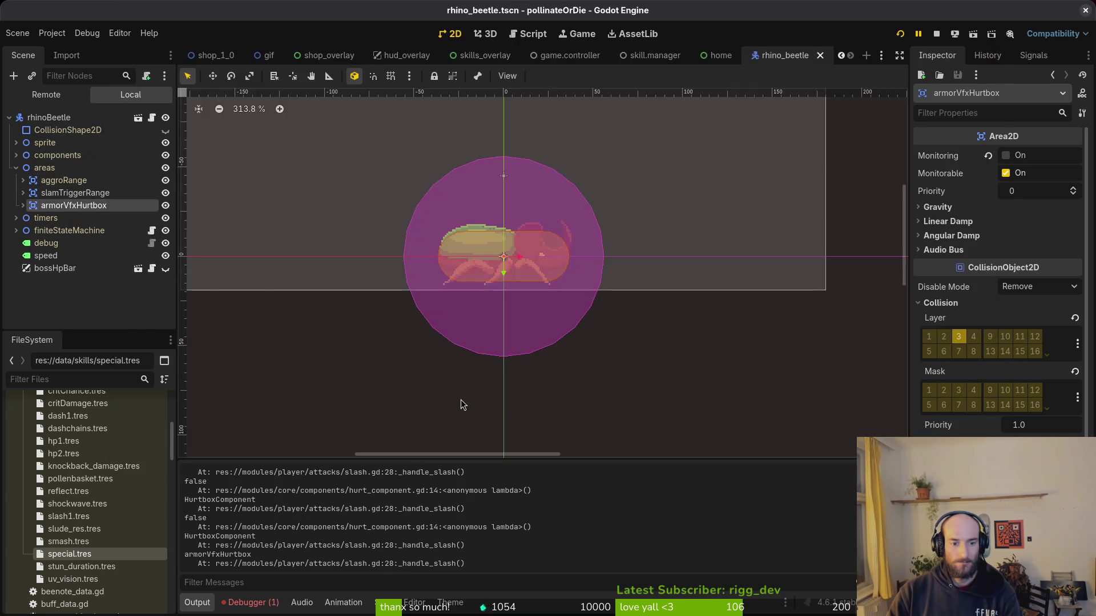
scroll(354, 297, down, 13)
scroll(337, 289, up, 6)
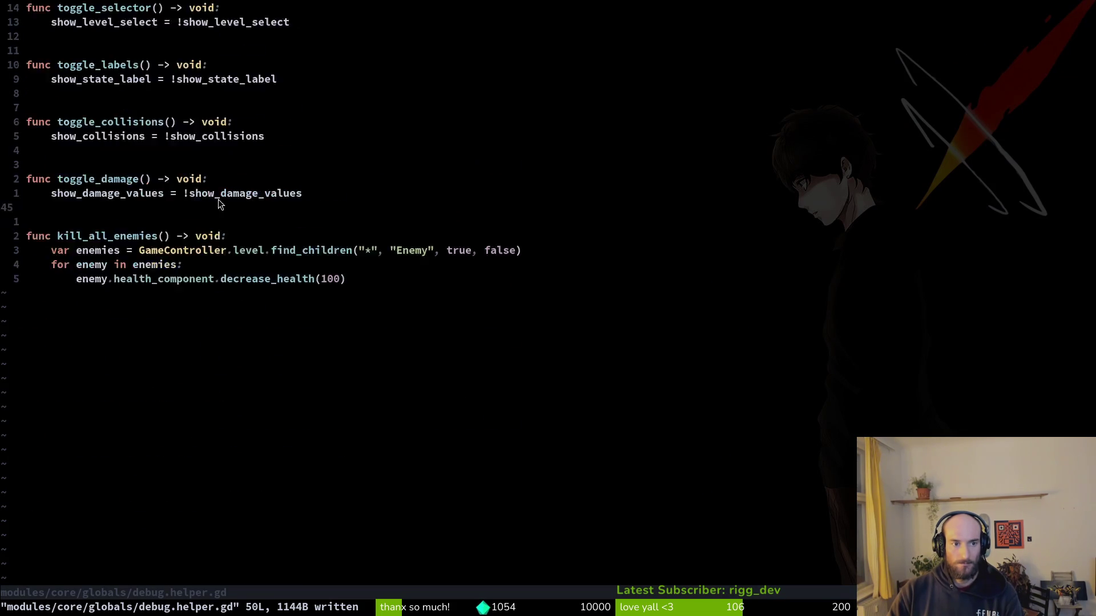
Switch to slash.gd and locate the _handle_rhino_beetle definition.
key(ctrl+asciicircum)
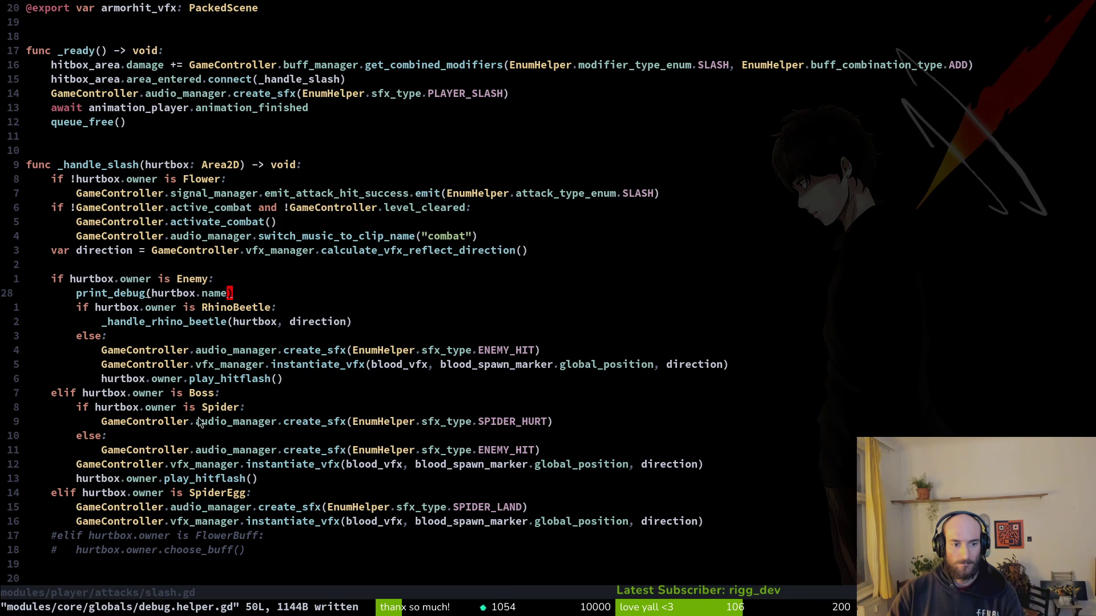
key(ctrl+d)
key(j)
key(j)
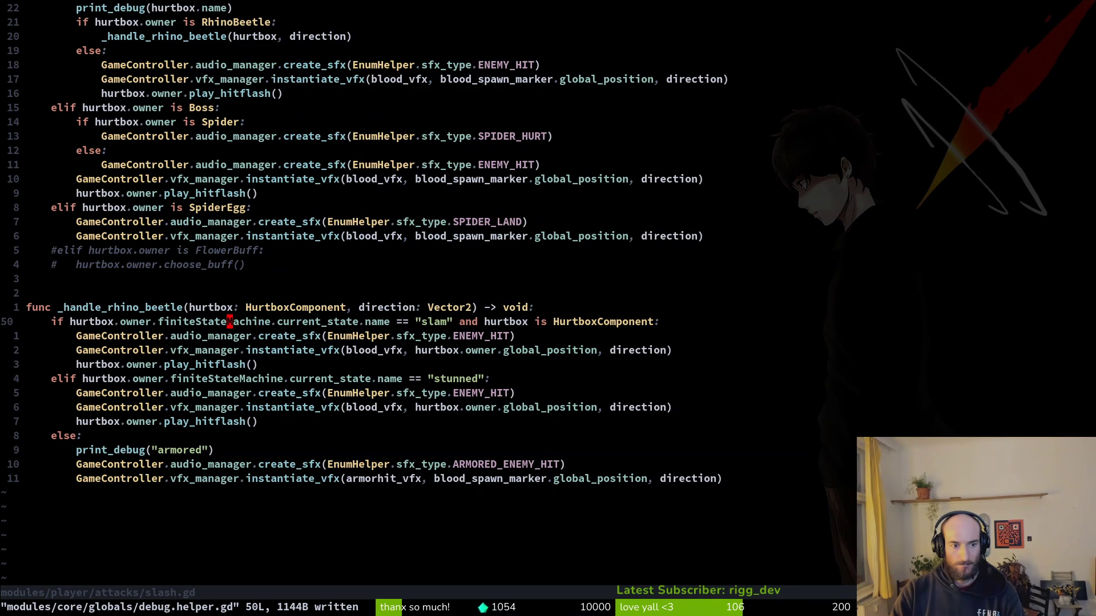
key(j)
key(j)
key(j)
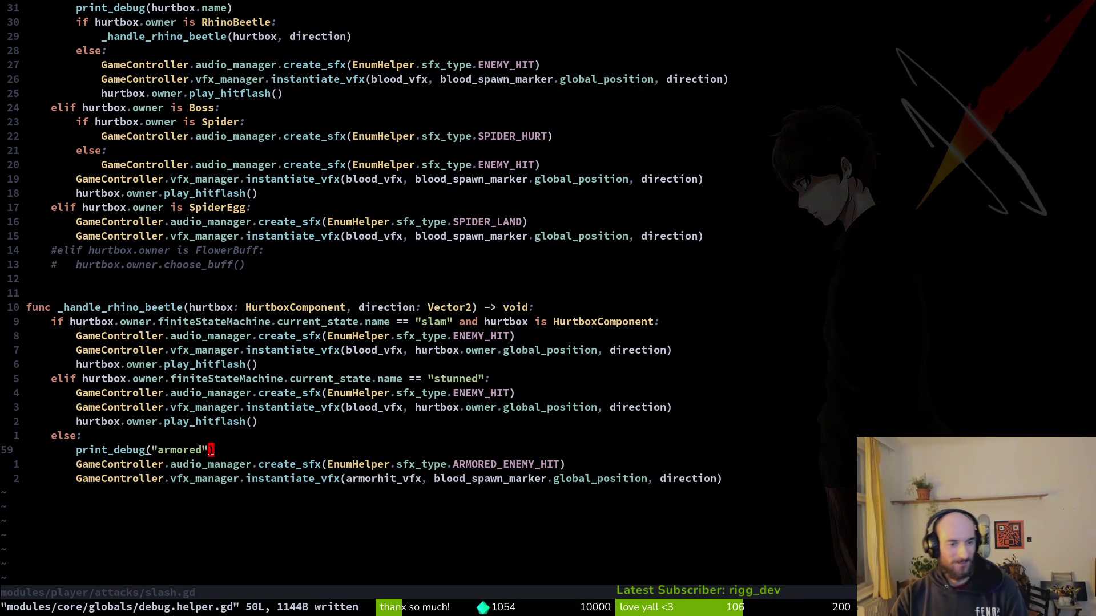
key(ctrl+u)
key(ctrl+u)
key(j)
key(j)
key(j)
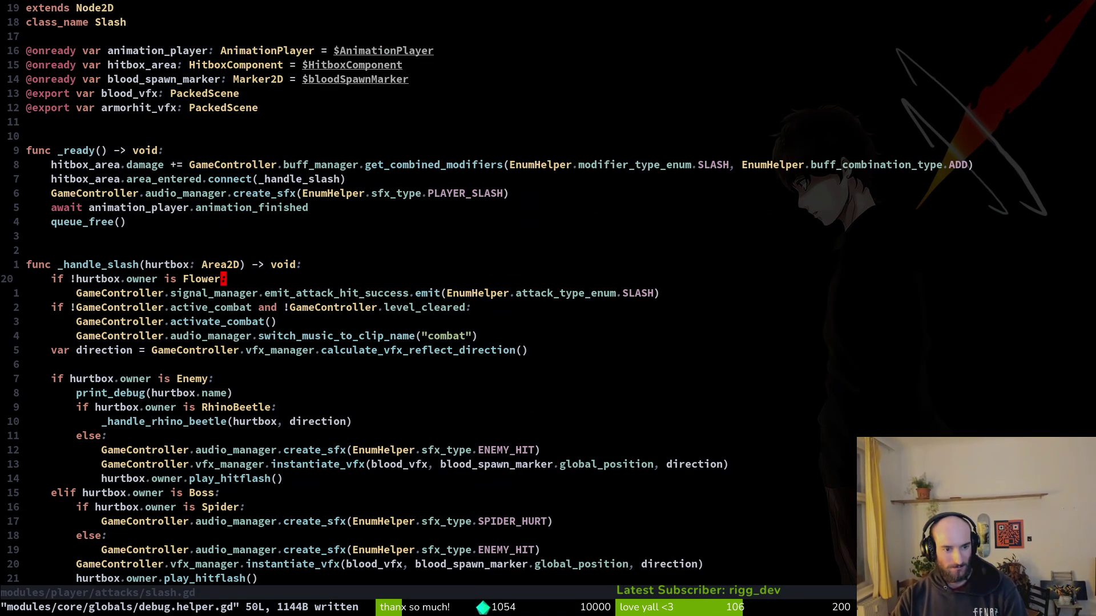
key(j)
key(j)
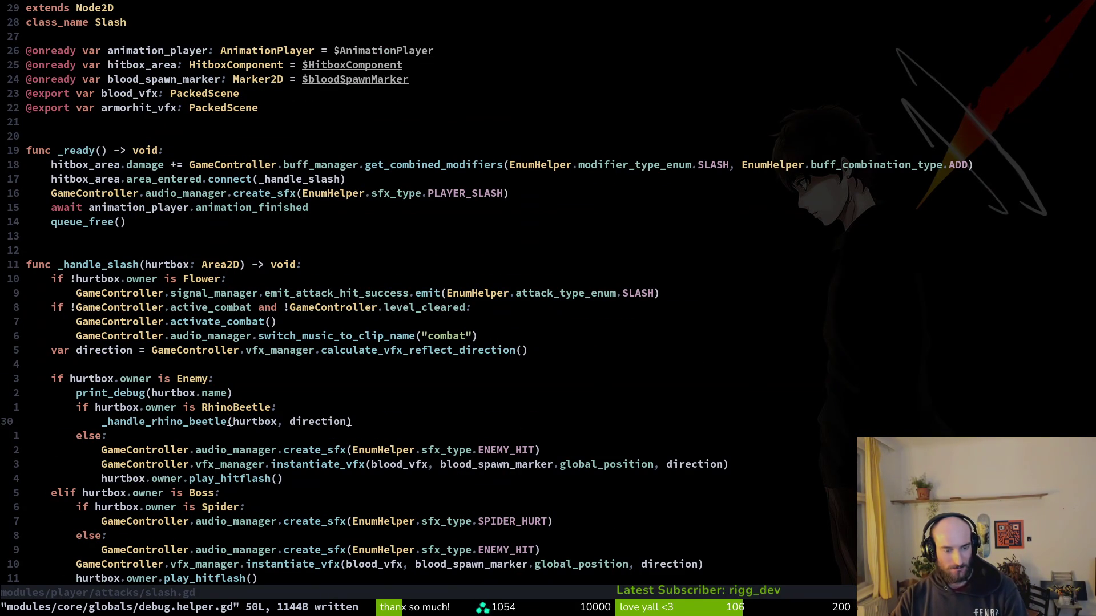
key(ctrl+d)
key(ctrl+d)
key(k)
key(k)
key(k)
key(k)
key(k)
key(k)
Change the hurtbox parameter type to Area2D and save slash.gd.
text(l)
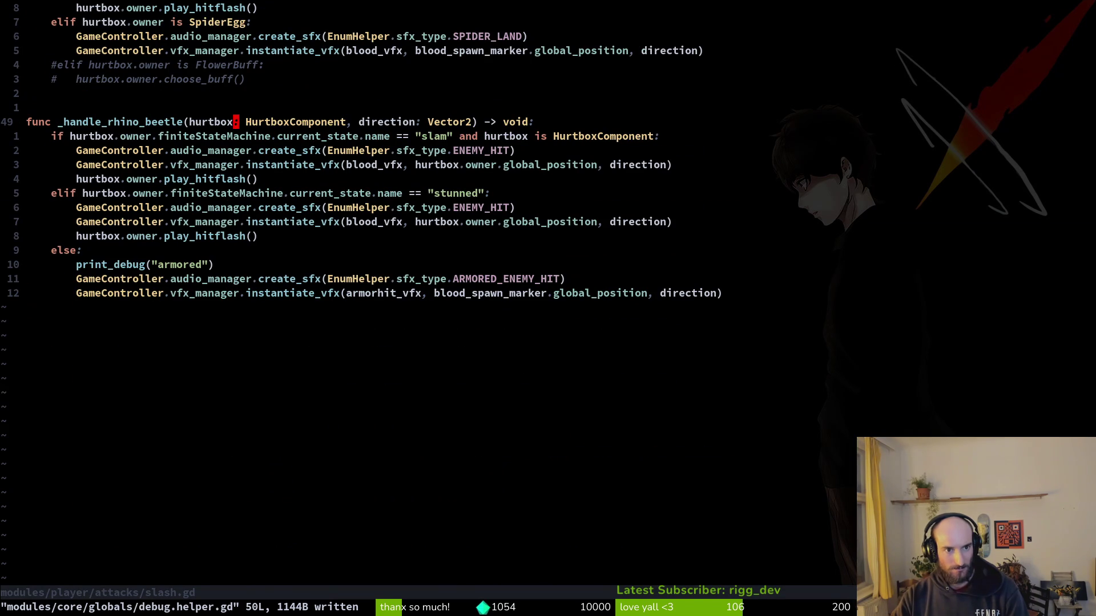
text(ciwArea2D)
key(Escape)
text(:w)
key(Return)
Run the game with F5 and load level 5 through the level selector.
key(alt+Tab)
key(F5)
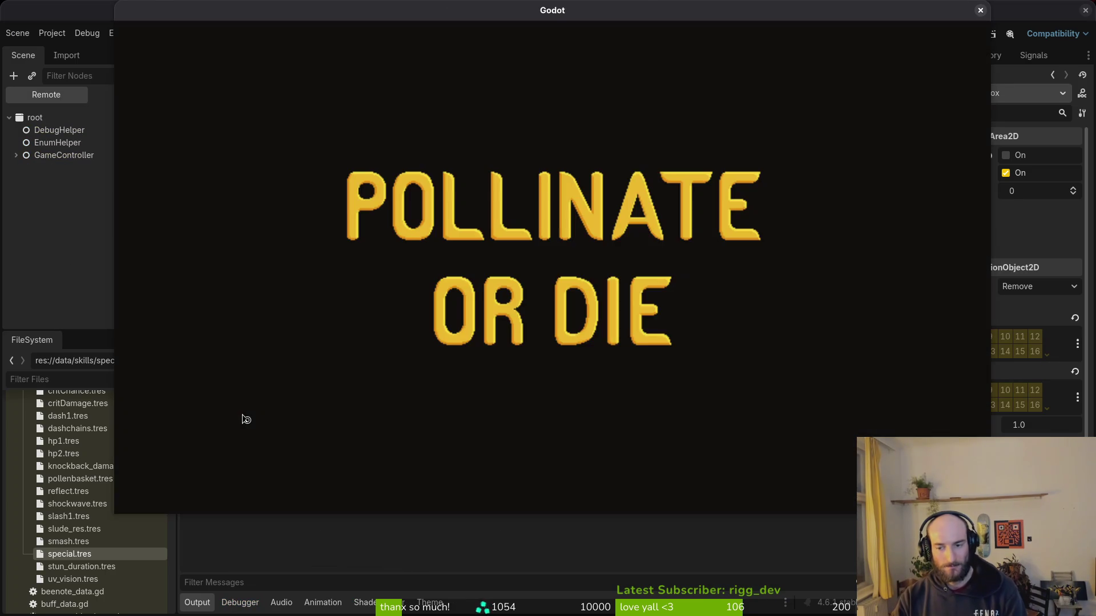
key(Return)
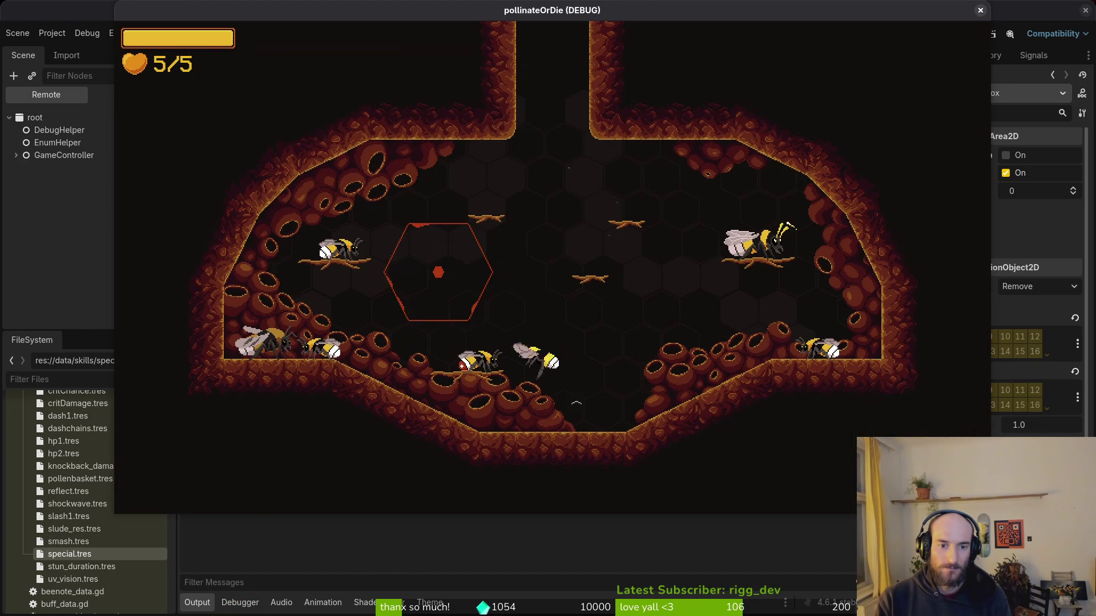
key(Escape)
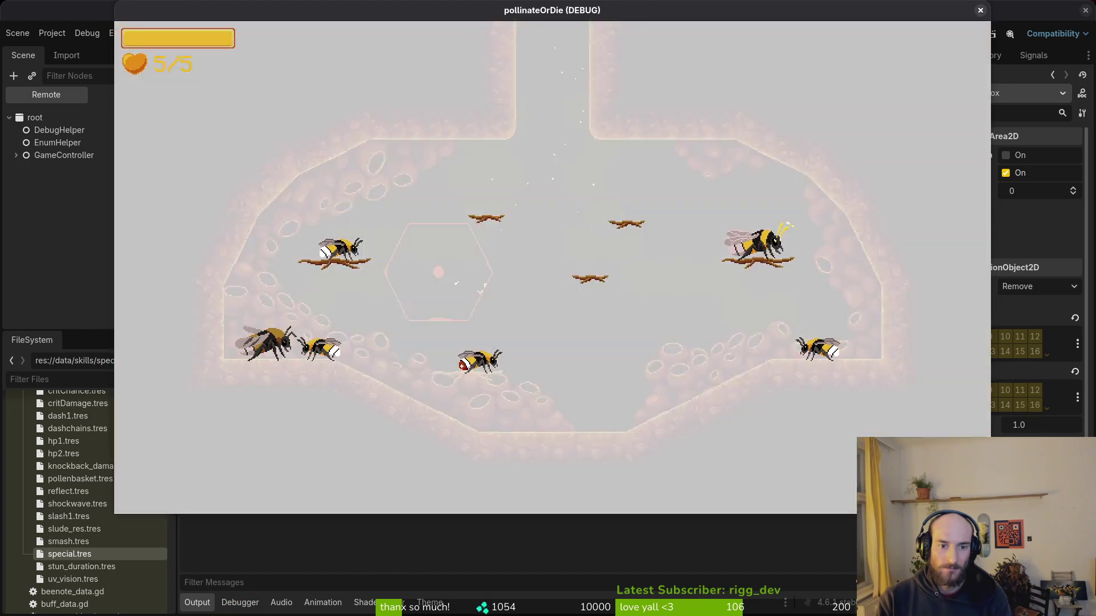
key(Left)
key(Left)
key(Down)
key(Down)
key(Return)
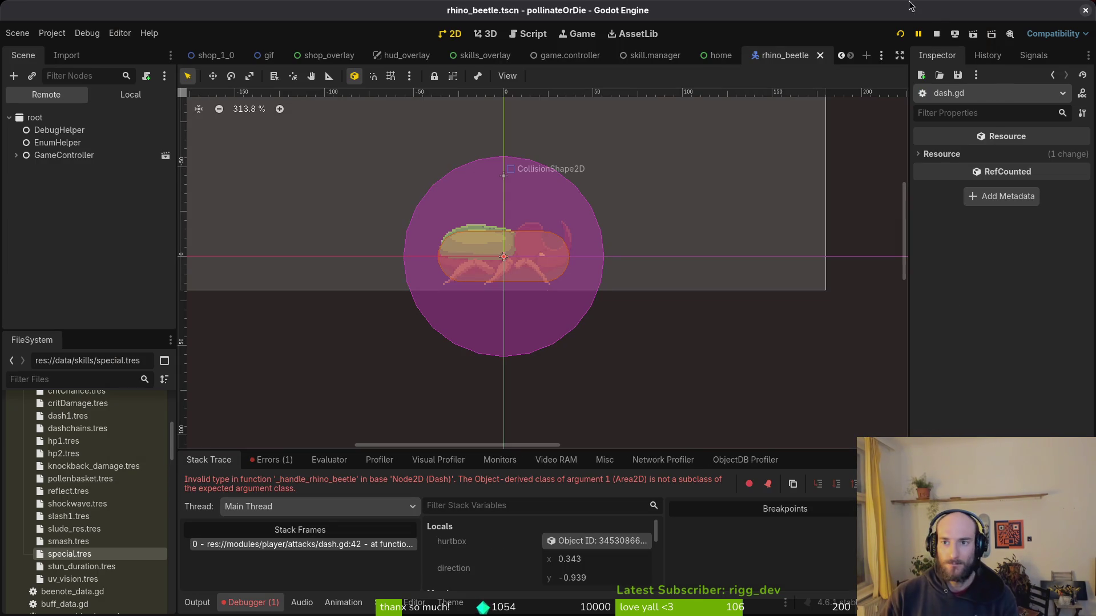
Stop the running game and open modules/player/attacks/dash.gd in Neovim.
click(933, 34)
key(alt+Tab)
key(space)
key(f)
key(f)
text(dashg)
key(Return)
key(space)
key(f)
key(f)
text(dasd)
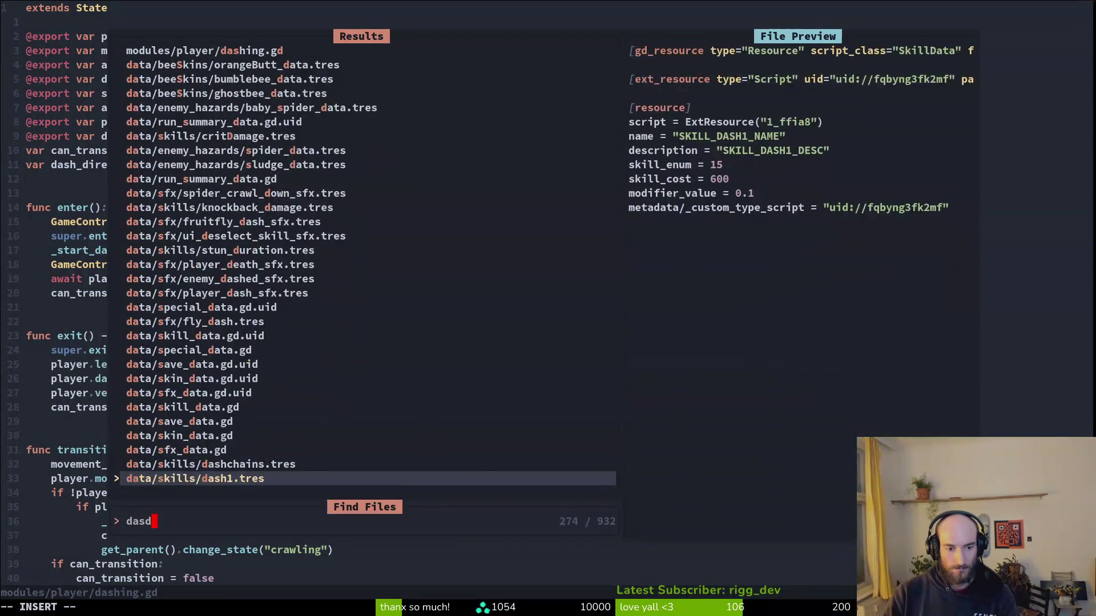
text(ha)
key(BackSpace)
key(BackSpace)
key(BackSpace)
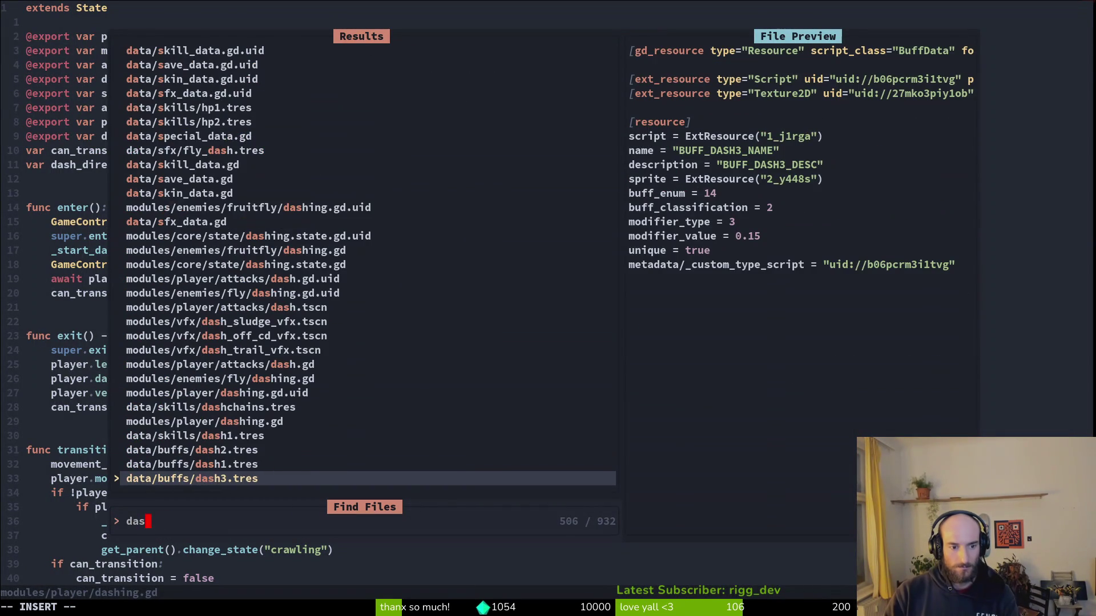
text(h.)
key(Up)
key(Return)
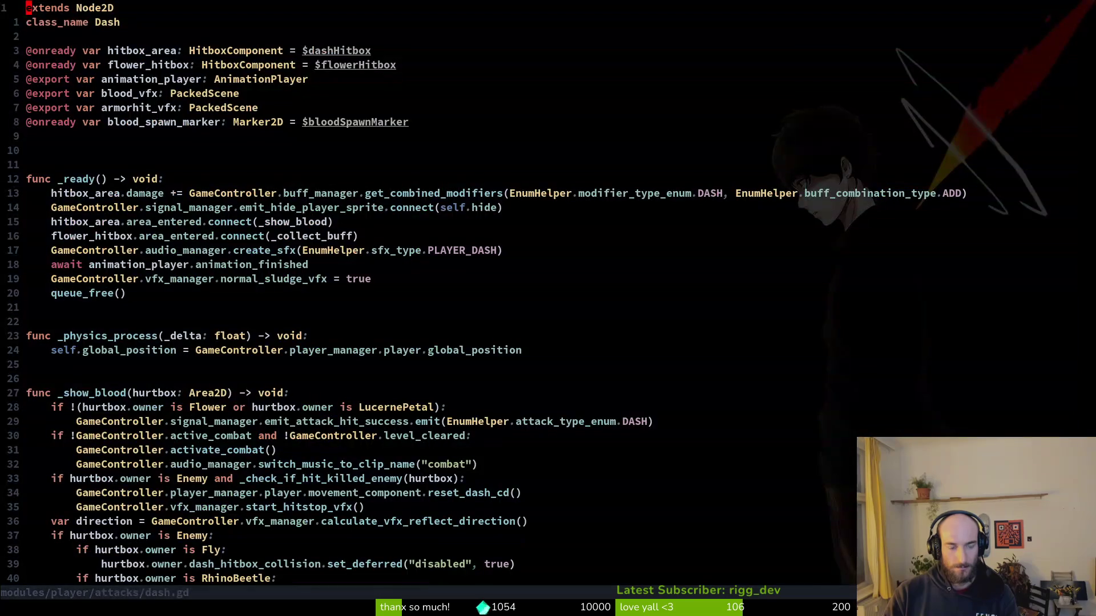
In dash.gd, change _handle_rhino_beetle's hurtbox type from HurtboxComponent to Area2D.
key(2)
key(9)
key(g)
key(g)
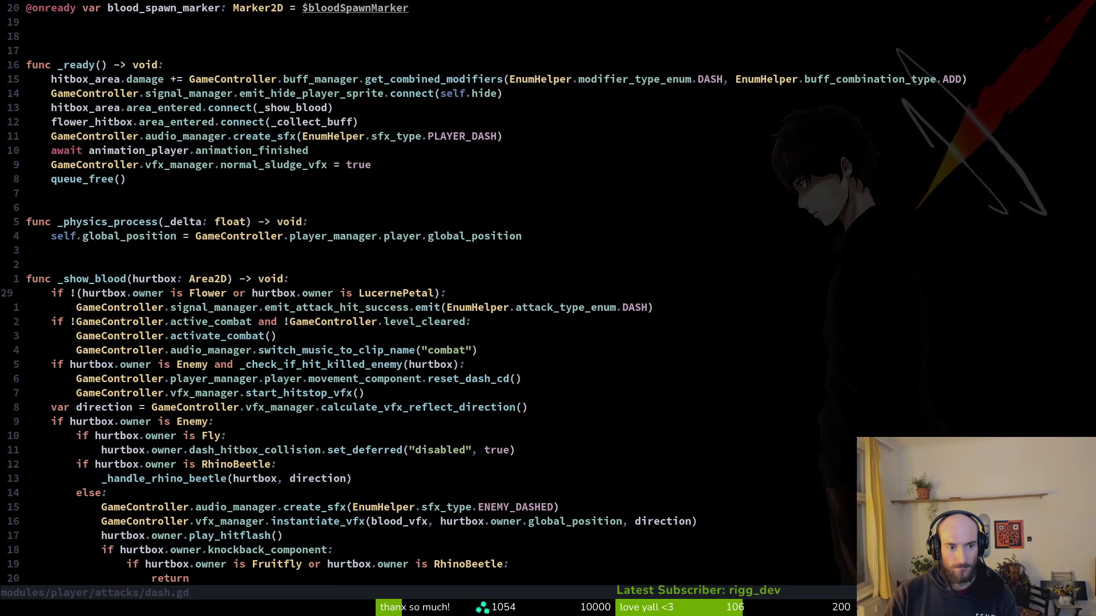
key(ctrl+d)
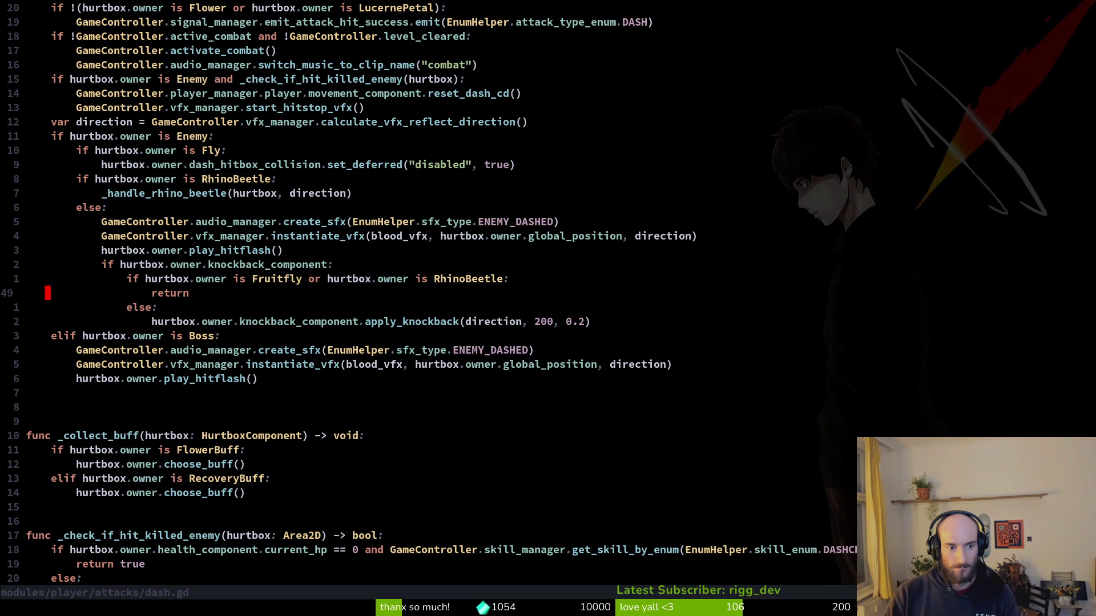
key(ctrl+d)
key(j)
key(j)
key(w)
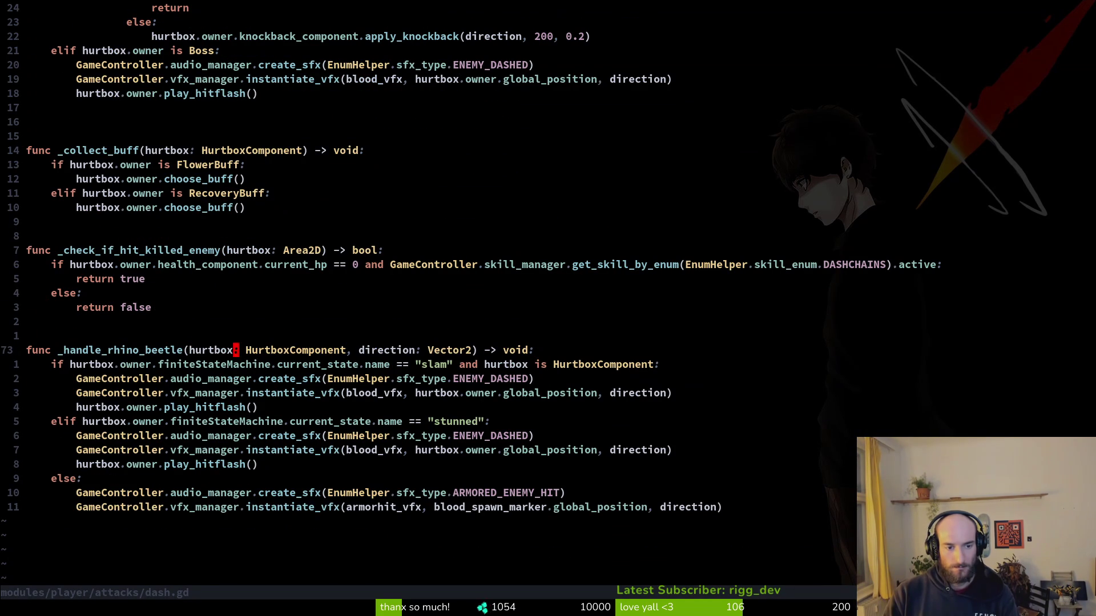
text(cwArea2D)
key(Escape)
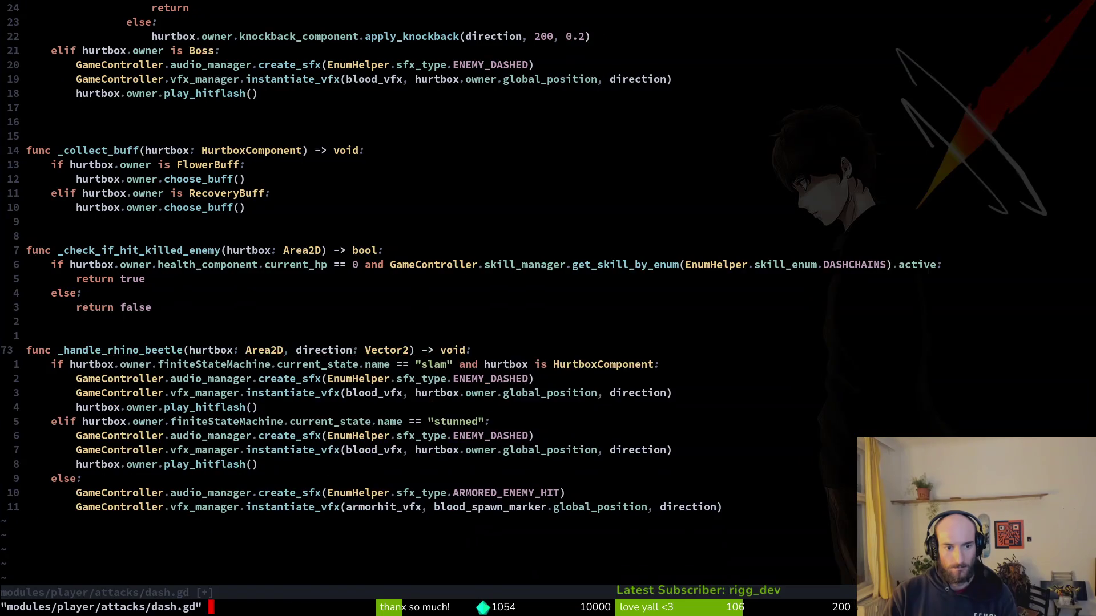
Make the same Area2D change in smash.gd, then save and quit with :wq.
key(space)
key(f)
key(f)
text(smash.gd)
key(Return)
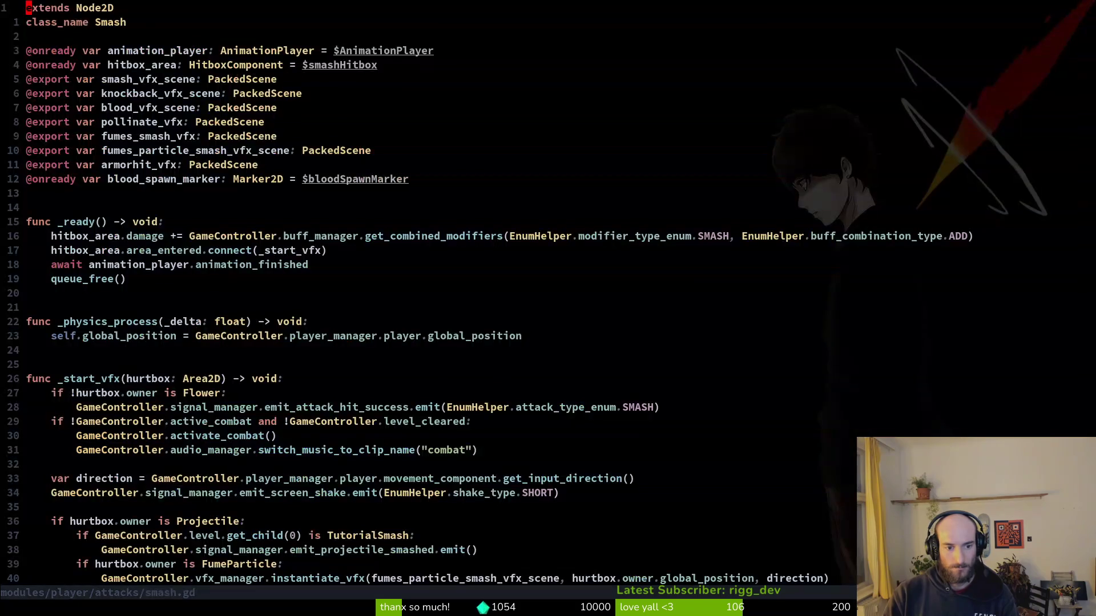
key(k)
key(k)
key(k)
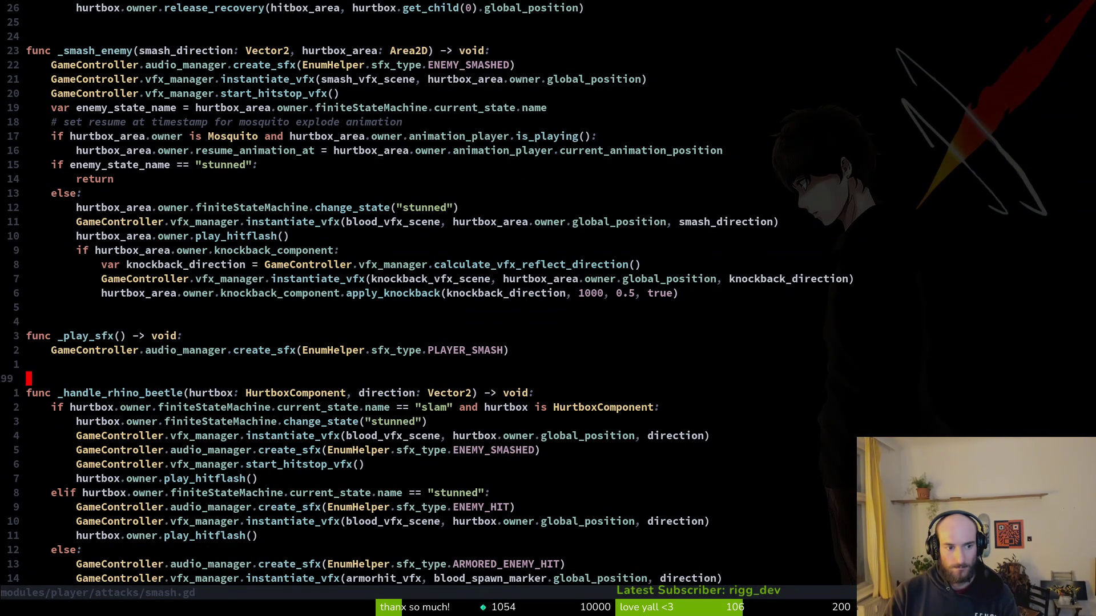
text(cwArea2D)
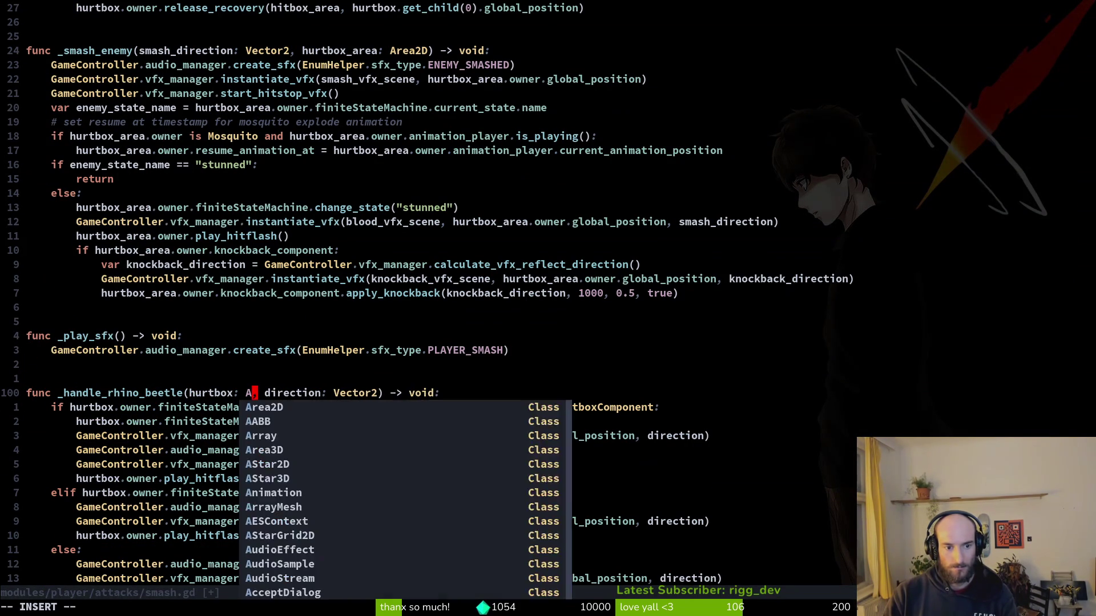
key(Escape)
text(:w)
key(Return)
text(:wq)
key(Return)
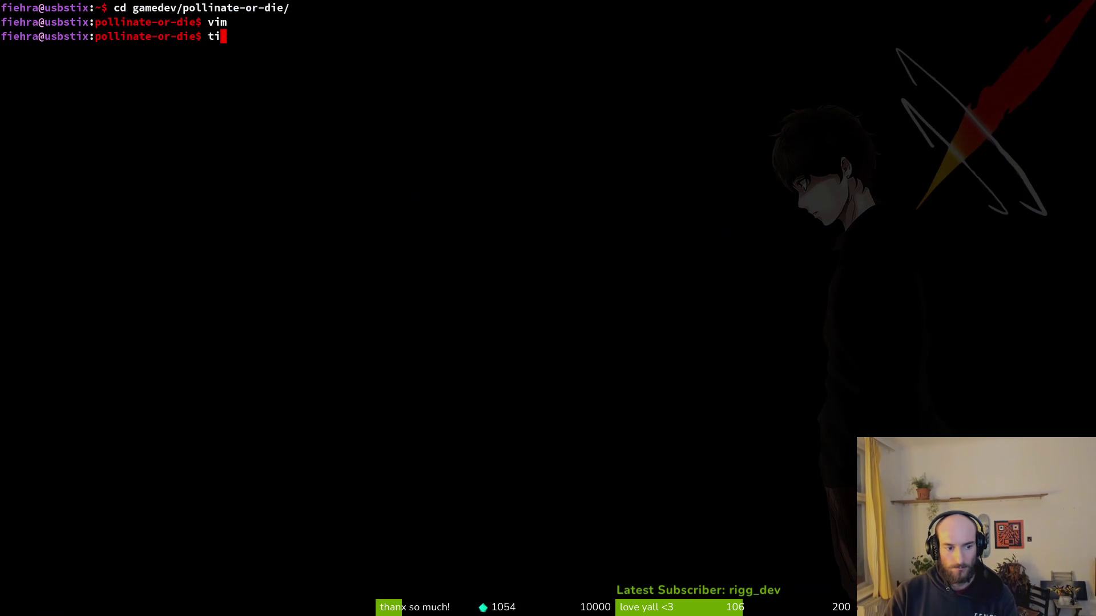
Stage smash.gd in tig status, commit 'fixed armor sfx not working', and push.
text(tig status)
key(Return)
key(j)
key(j)
key(u)
key(u)
text(u)
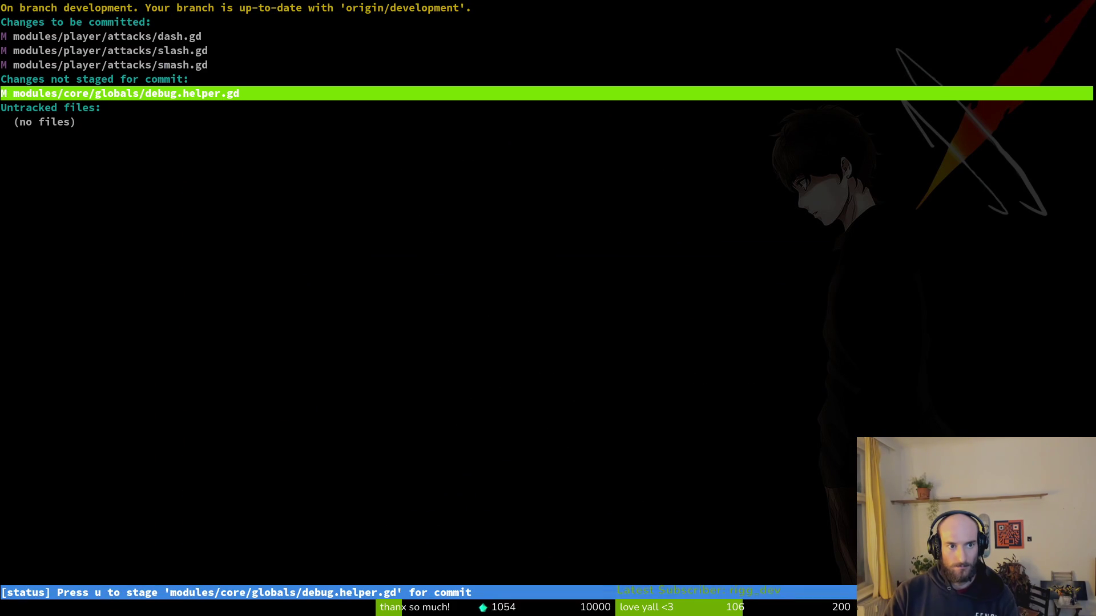
text(qgit commit -m "fixed armor sfx not working)
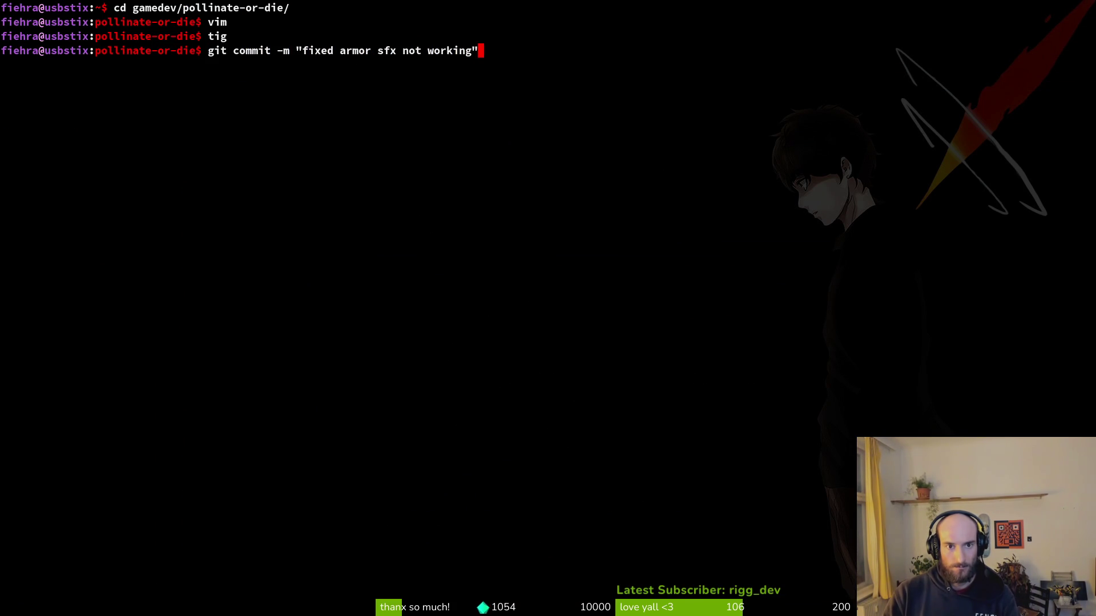
key(Return)
text(git push)
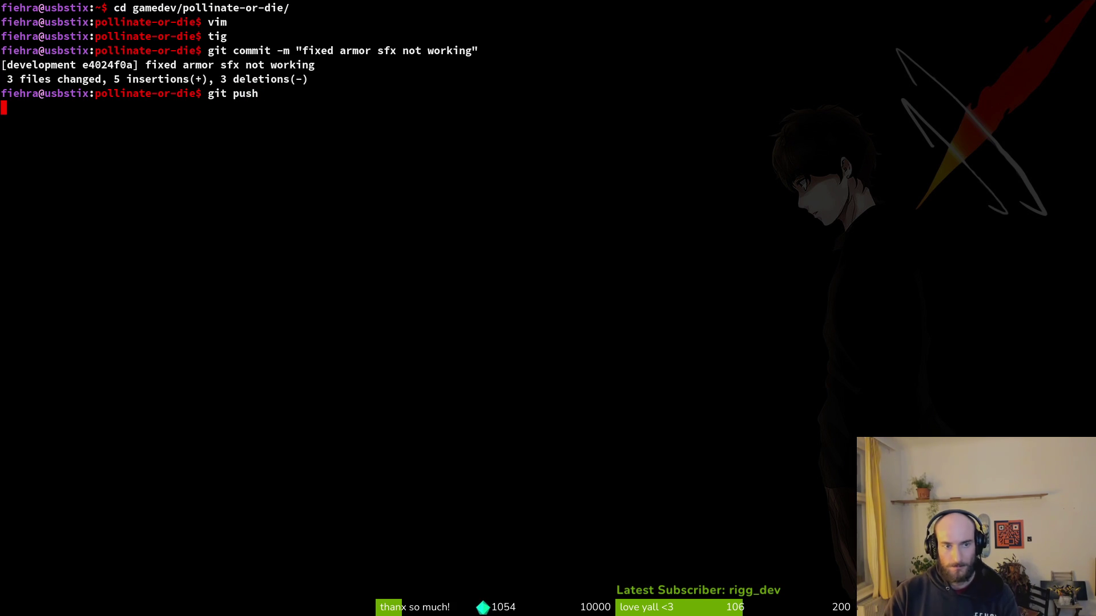
key(alt+Tab)
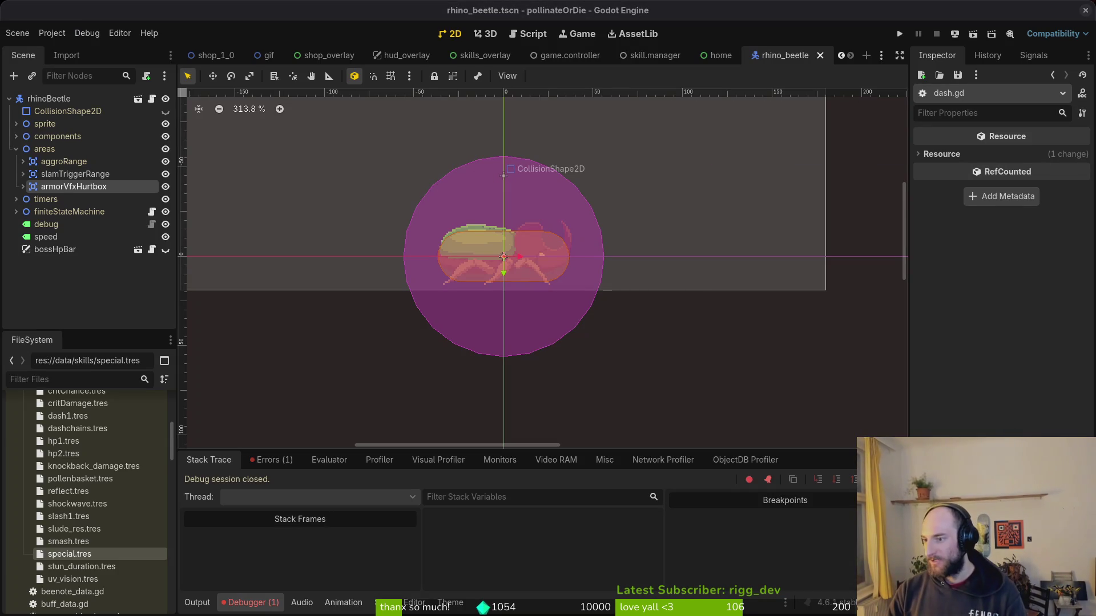
In Downloads/pollinateBuilds, move the old Linux build files to trash.
key(alt+Tab)
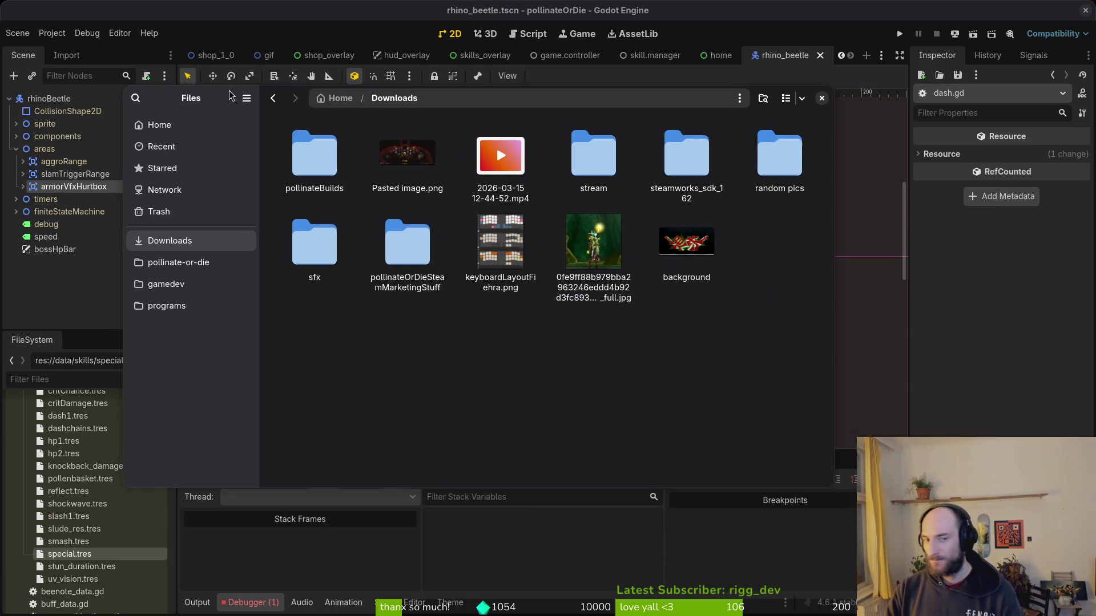
double_click(329, 191)
key(ctrl+a)
click(334, 196)
key(ctrl+a)
double_click(320, 171)
key(ctrl+a)
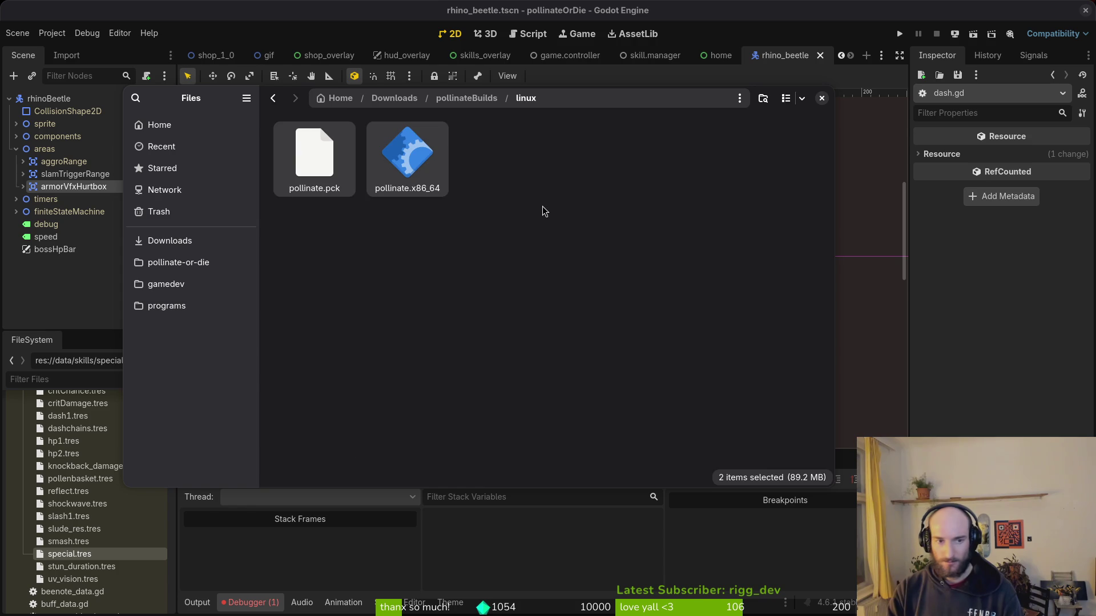
key(Delete)
key(alt+Left)
Trash the old pollinateOrDie.app from the mac build folder.
double_click(399, 162)
key(ctrl+a)
key(Delete)
key(alt+Left)
Check the error list in Godot's debugger panel.
key(alt+Tab)
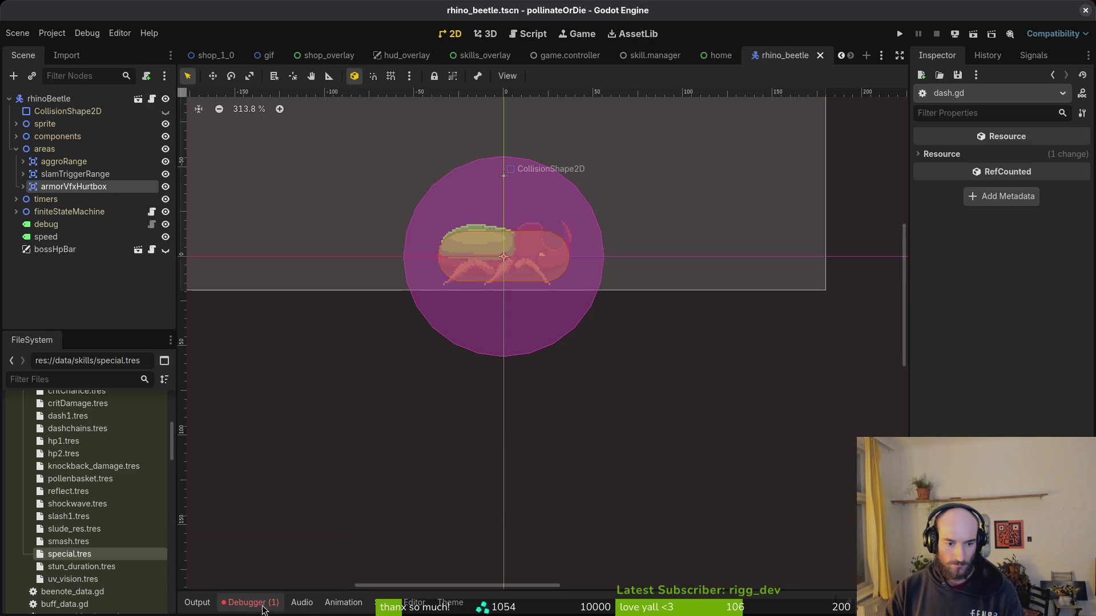
click(253, 604)
click(271, 460)
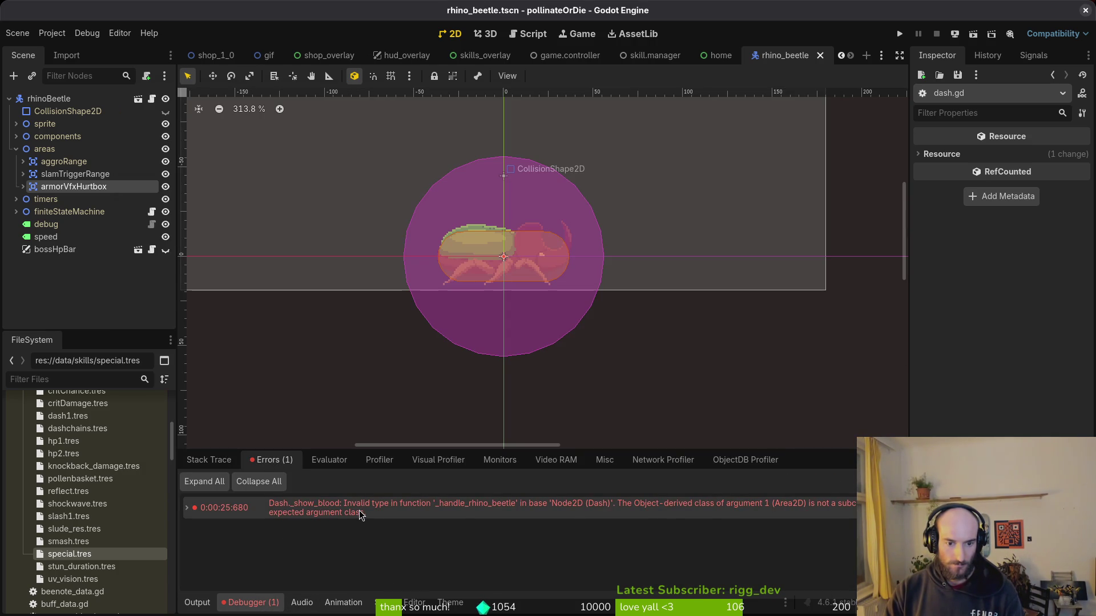
mouse_move(359, 515)
Trash the old web.zip and the old Windows build files in pollinateBuilds.
key(alt+Tab)
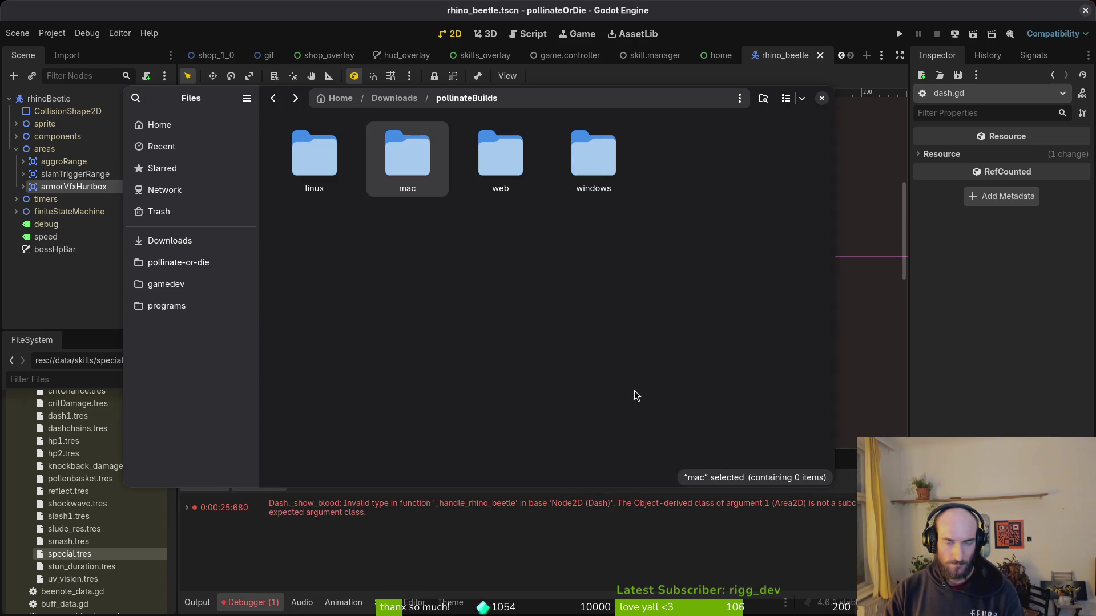
double_click(502, 182)
key(ctrl+a)
key(Delete)
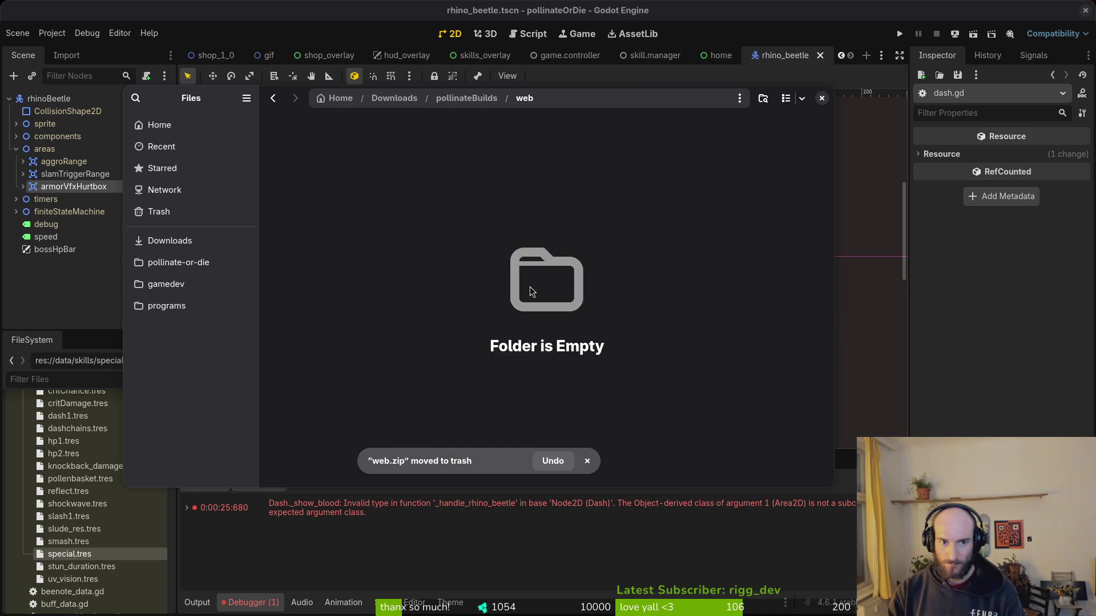
key(alt+Left)
double_click(584, 167)
key(ctrl+a)
key(Delete)
Open Godot's pollinateOrDie user data folder and delete all its contents.
click(116, 295)
click(52, 33)
click(91, 144)
key(Delete)
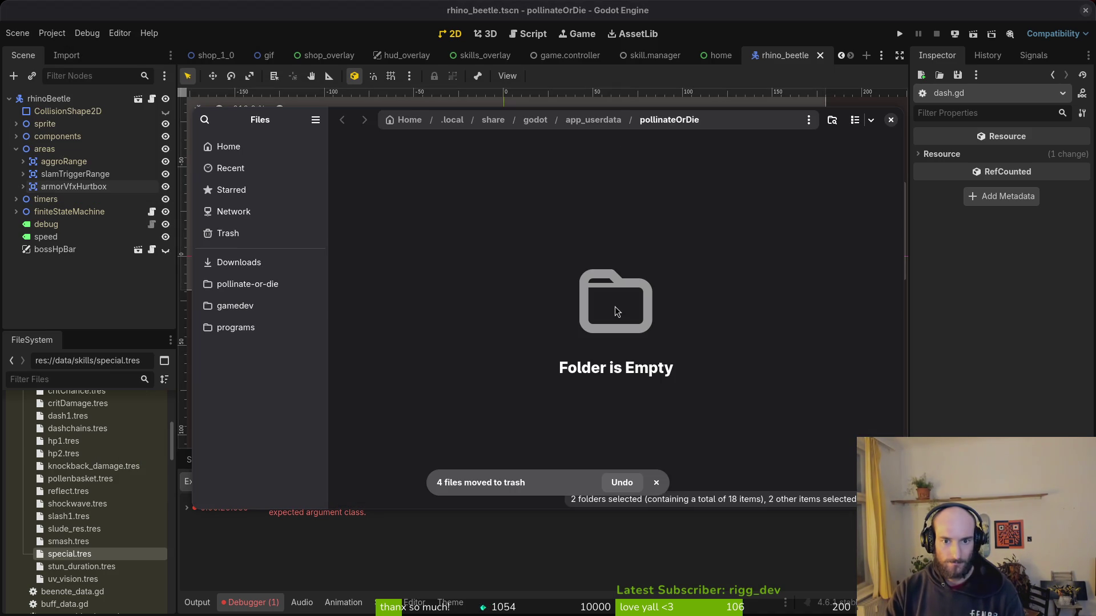
click(891, 119)
click(52, 33)
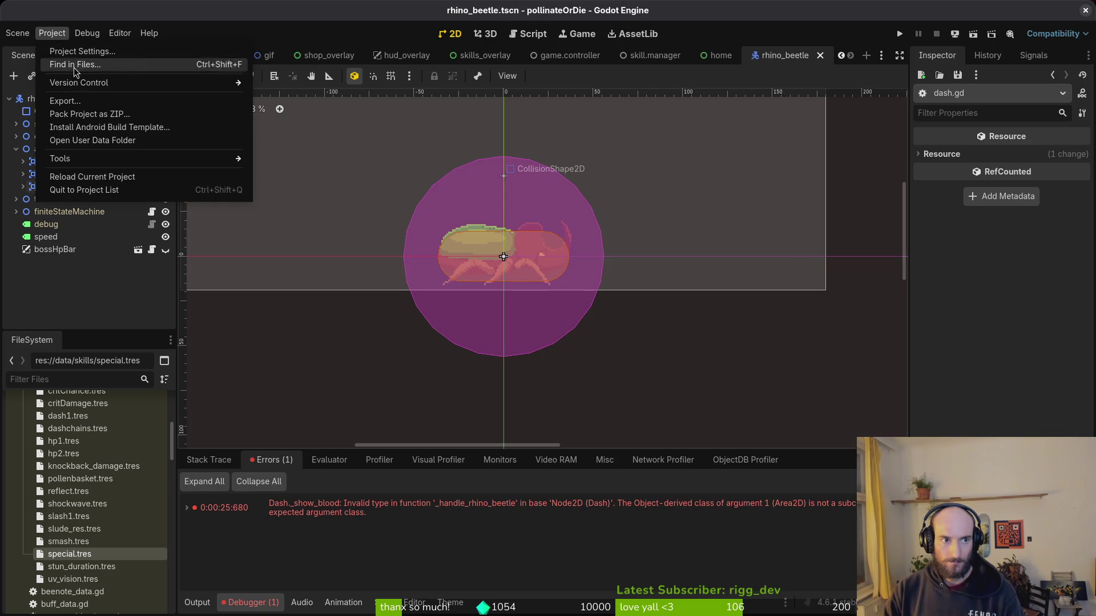
Export the Windows Desktop build into the project's exports folder.
click(57, 98)
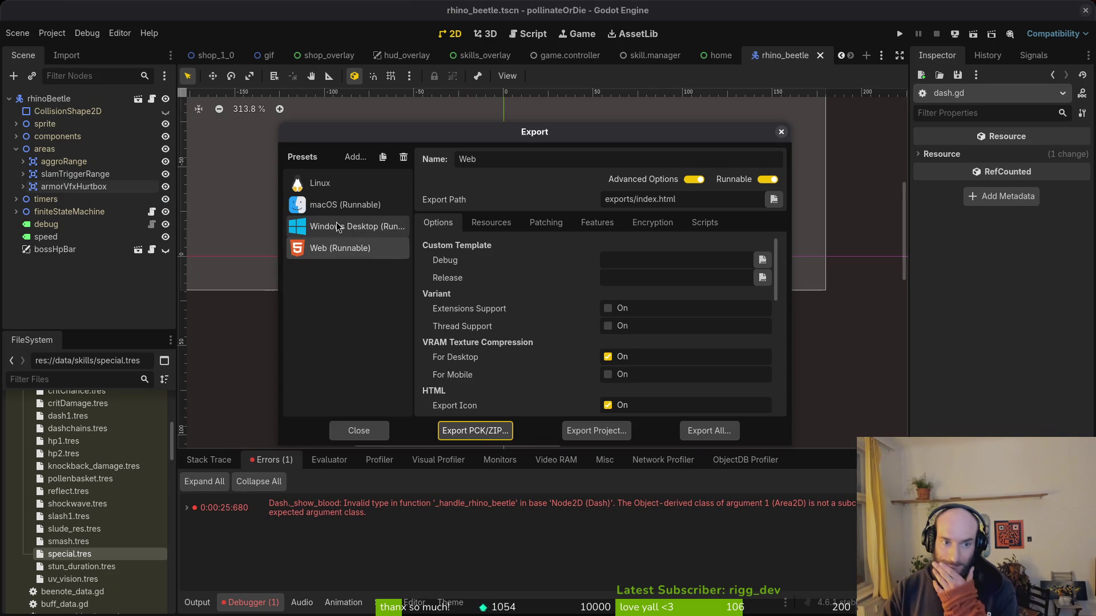
click(354, 227)
click(611, 437)
click(656, 493)
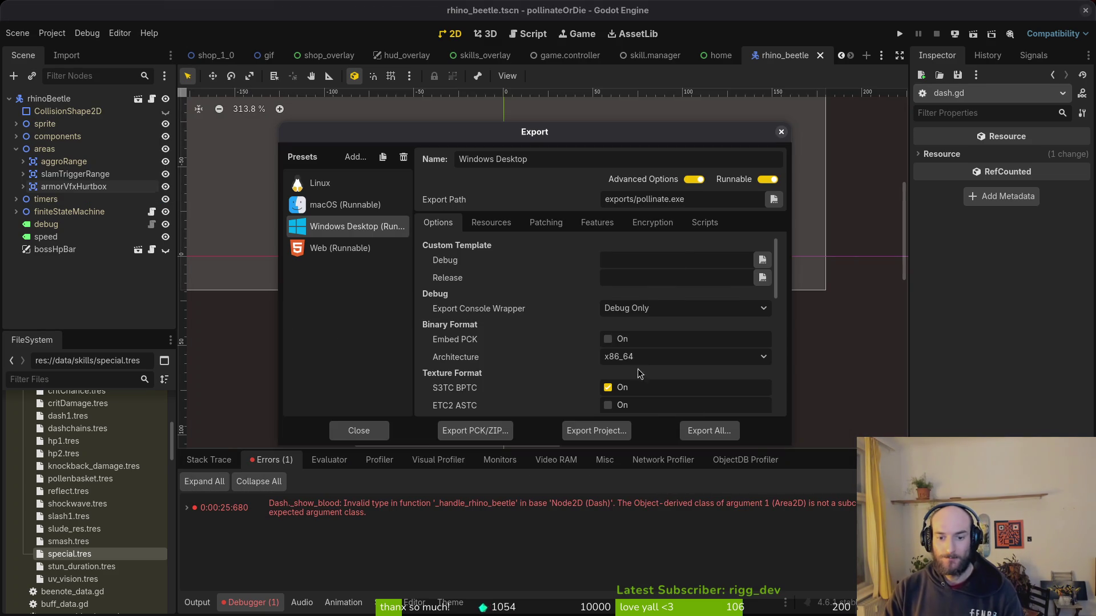
Select the new Windows build files in exports and open pollinateBuilds' windows folder.
key(alt+Tab)
click(171, 262)
double_click(408, 245)
key(ctrl+a)
click(170, 241)
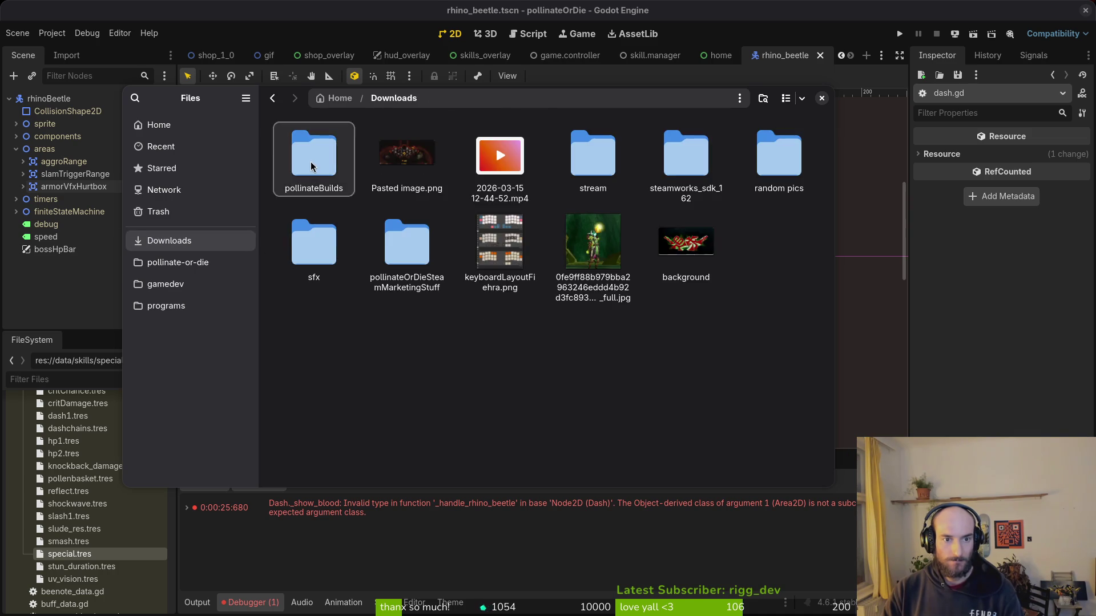
double_click(314, 157)
double_click(593, 159)
Export the macOS build as pollinate.zip into the exports folder.
click(110, 286)
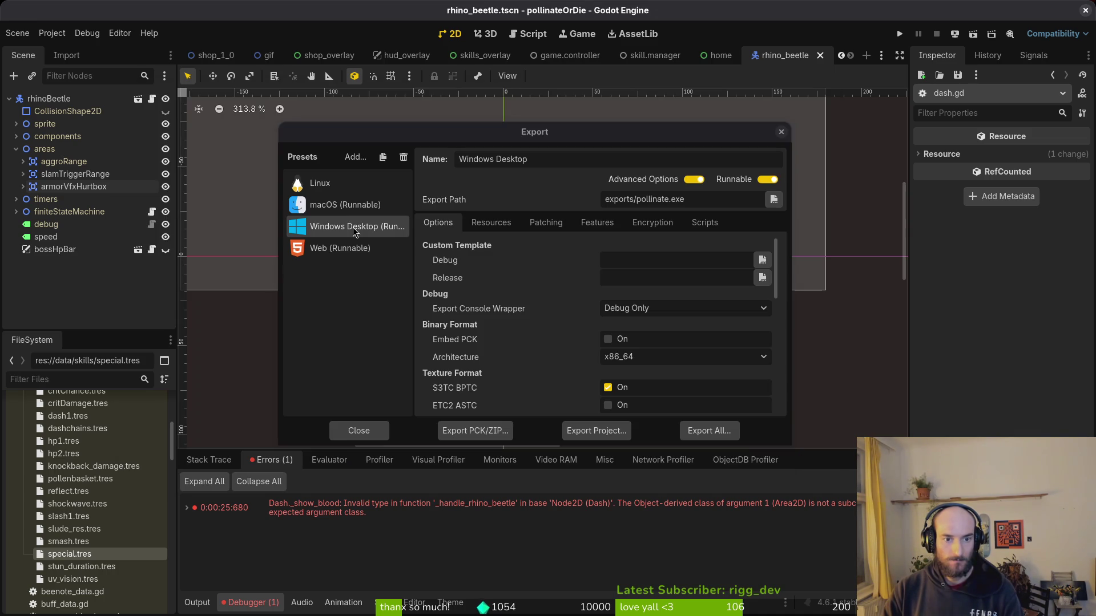
click(342, 206)
click(596, 432)
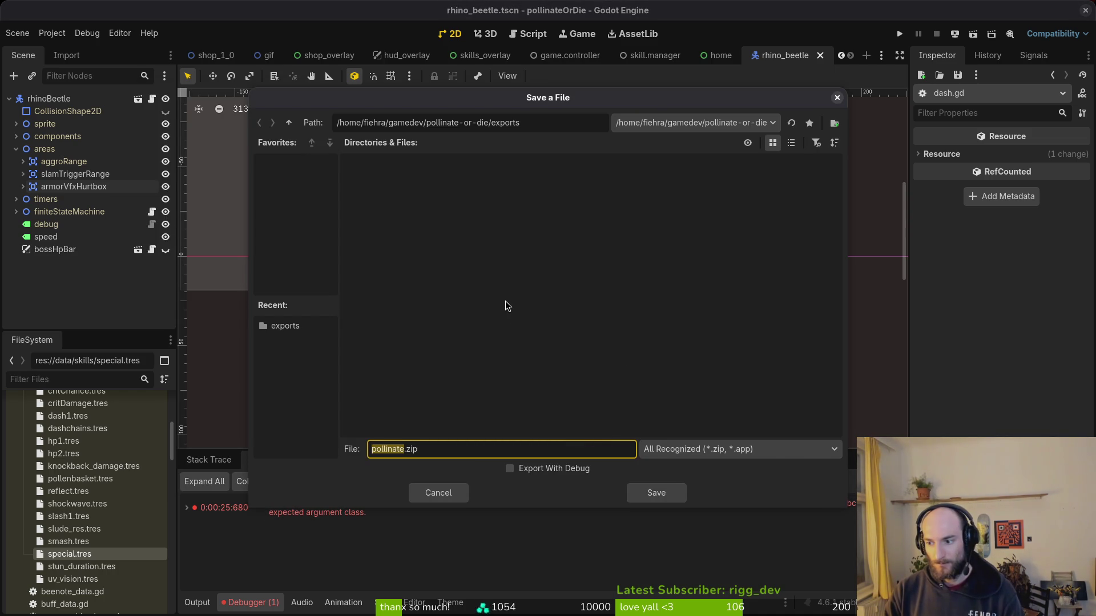
click(658, 495)
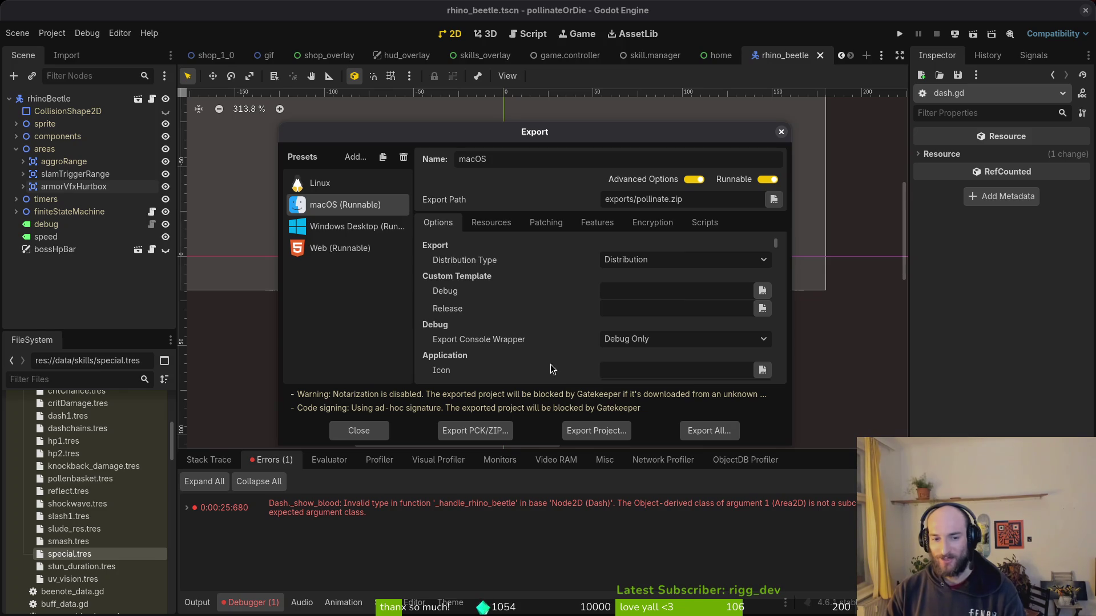
key(super+e)
Extract pollinate.zip in exports and open the pollinateBuilds mac folder.
click(182, 263)
double_click(419, 251)
double_click(348, 137)
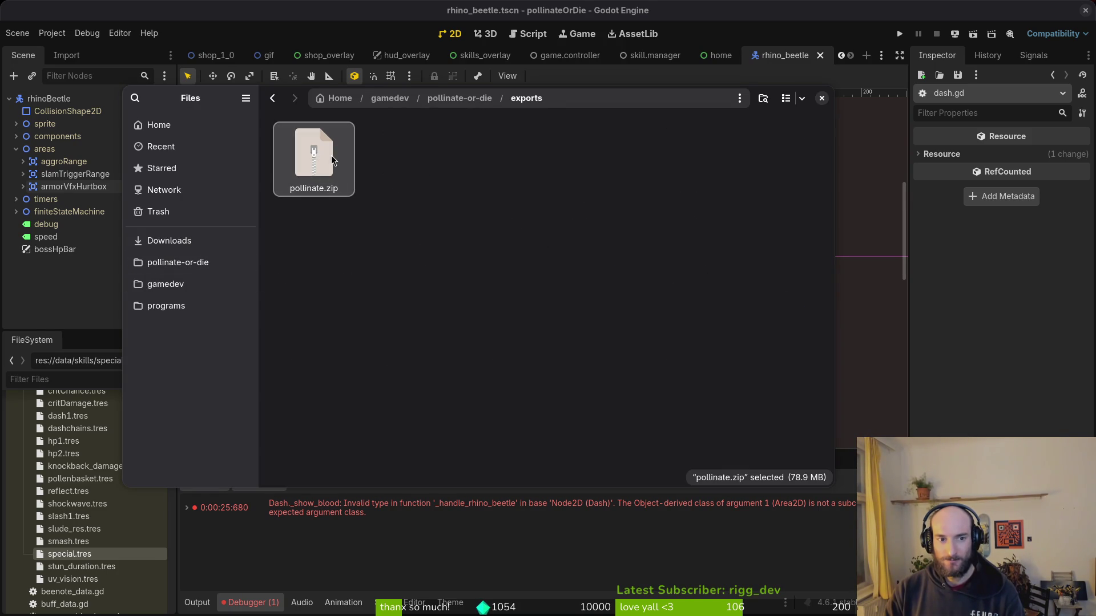
double_click(324, 165)
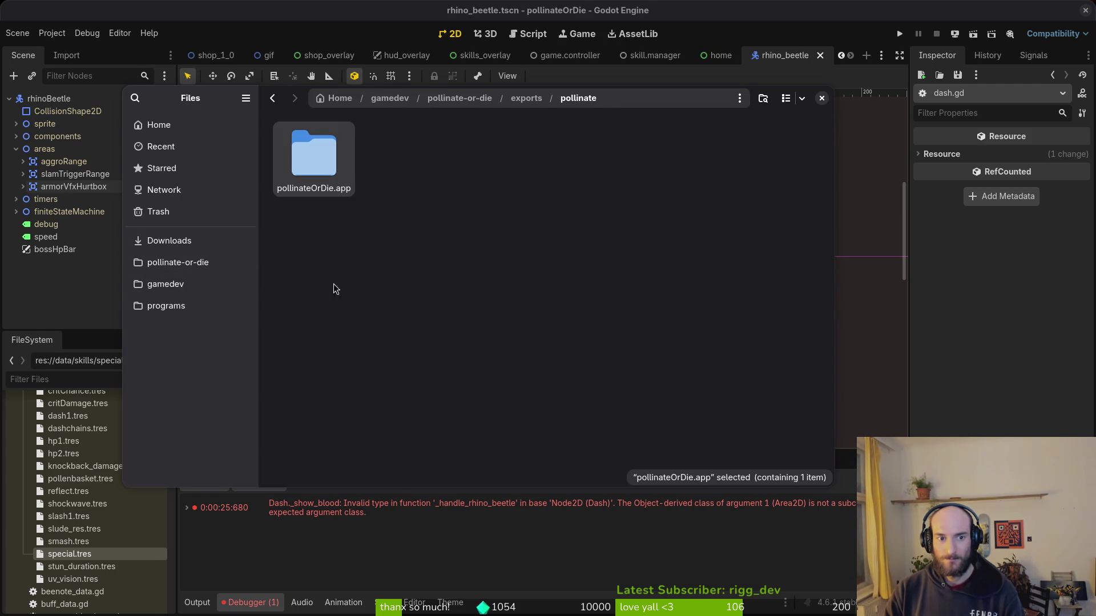
click(169, 240)
double_click(344, 162)
double_click(404, 154)
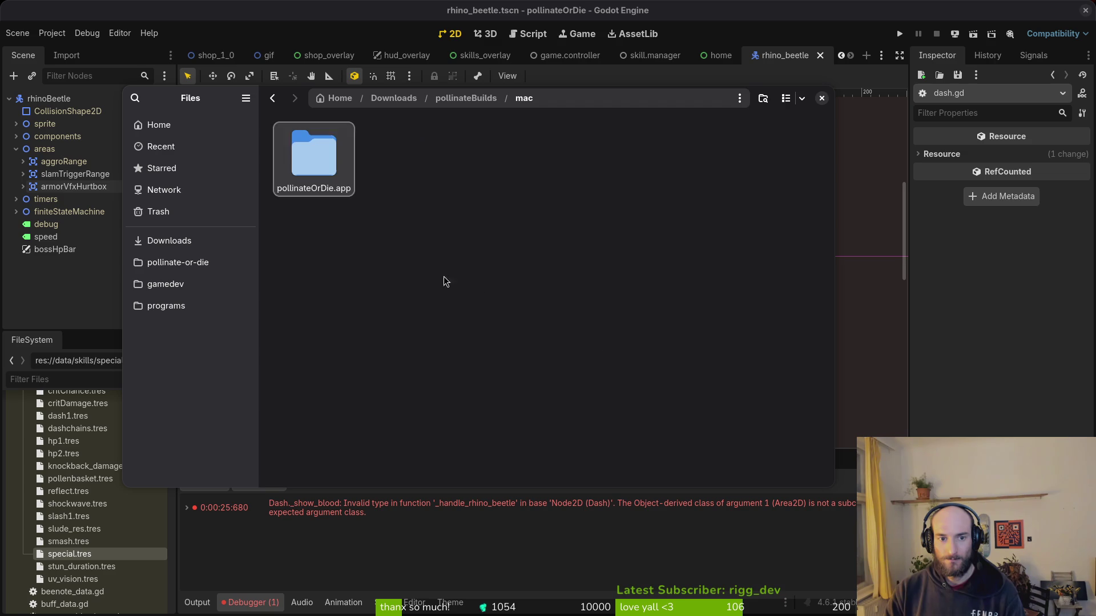
Trash the extracted macOS folder and pollinate.zip from the exports folder.
click(206, 262)
double_click(425, 262)
key(ctrl+a)
key(Delete)
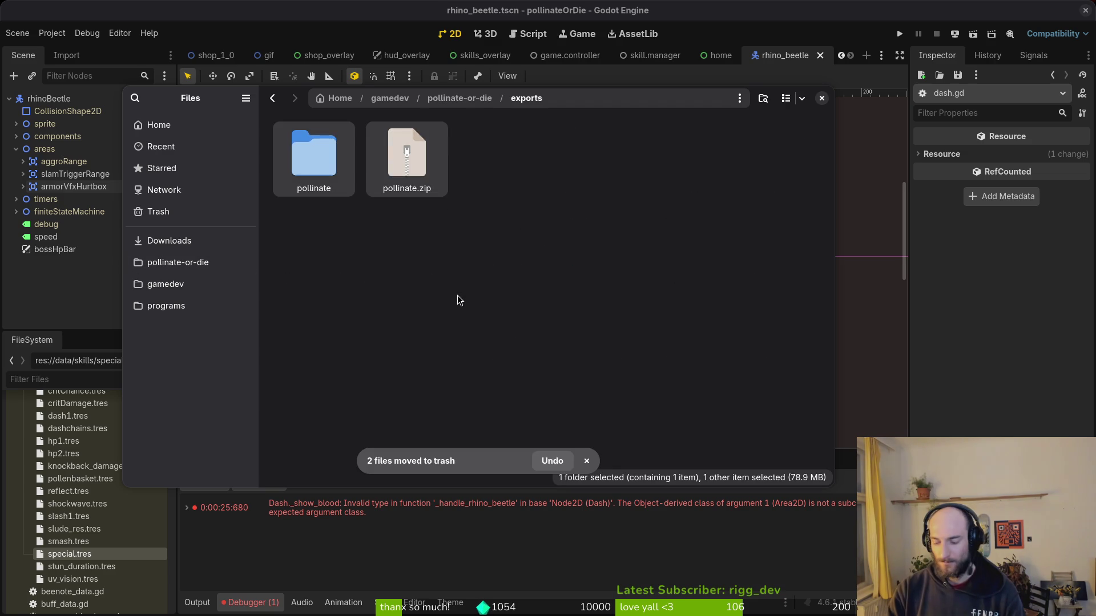
Export the Linux build into the exports folder.
key(alt+Tab)
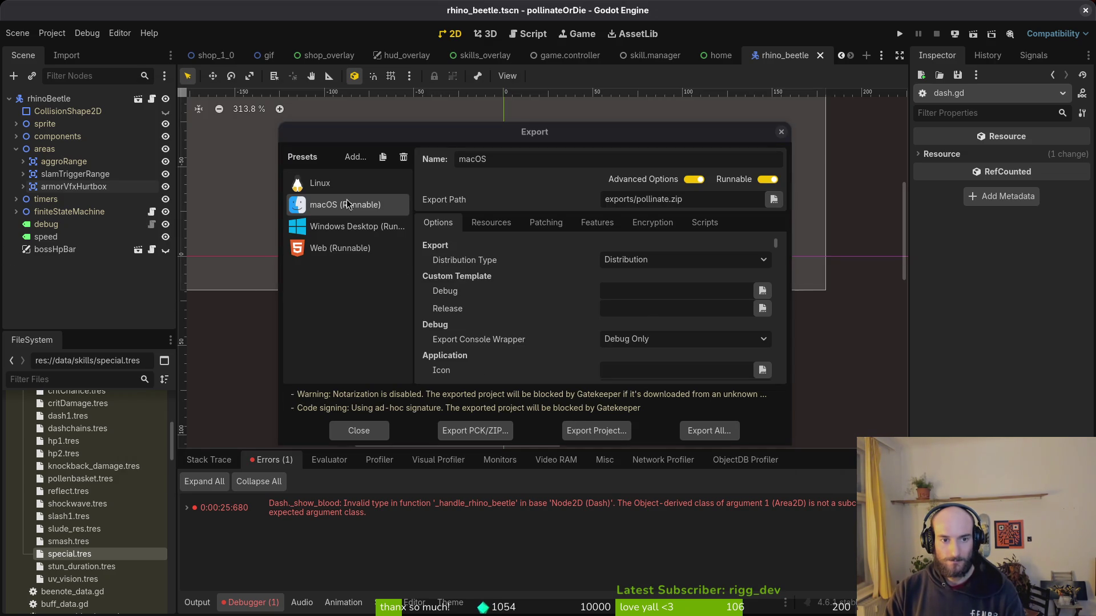
click(323, 180)
click(589, 429)
click(656, 492)
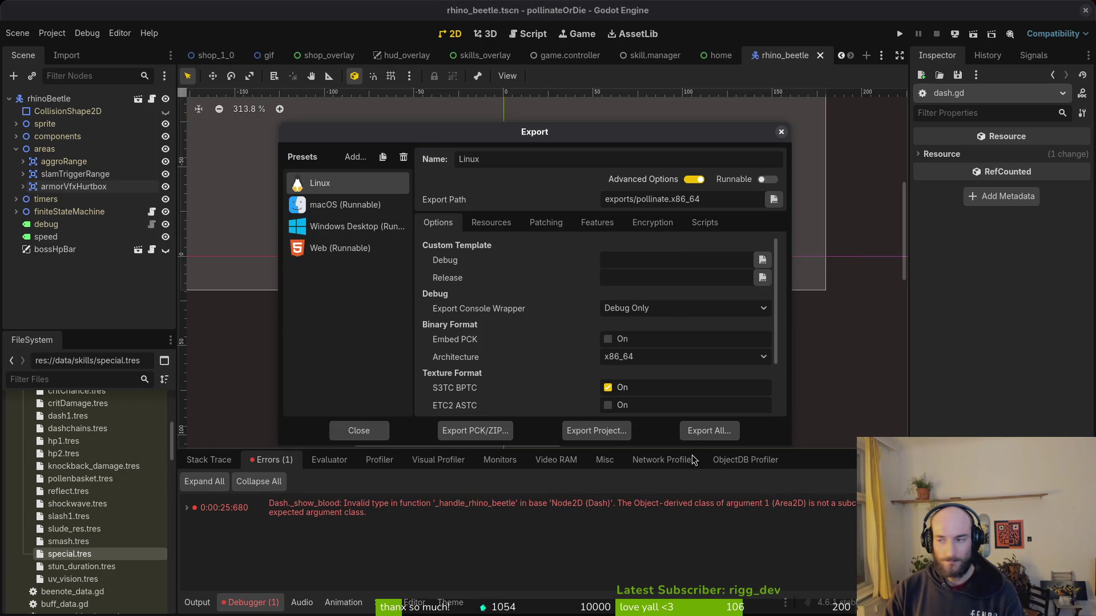
Select the exported Linux files and open the pollinateBuilds linux folder.
key(alt+Tab)
key(ctrl+a)
click(169, 240)
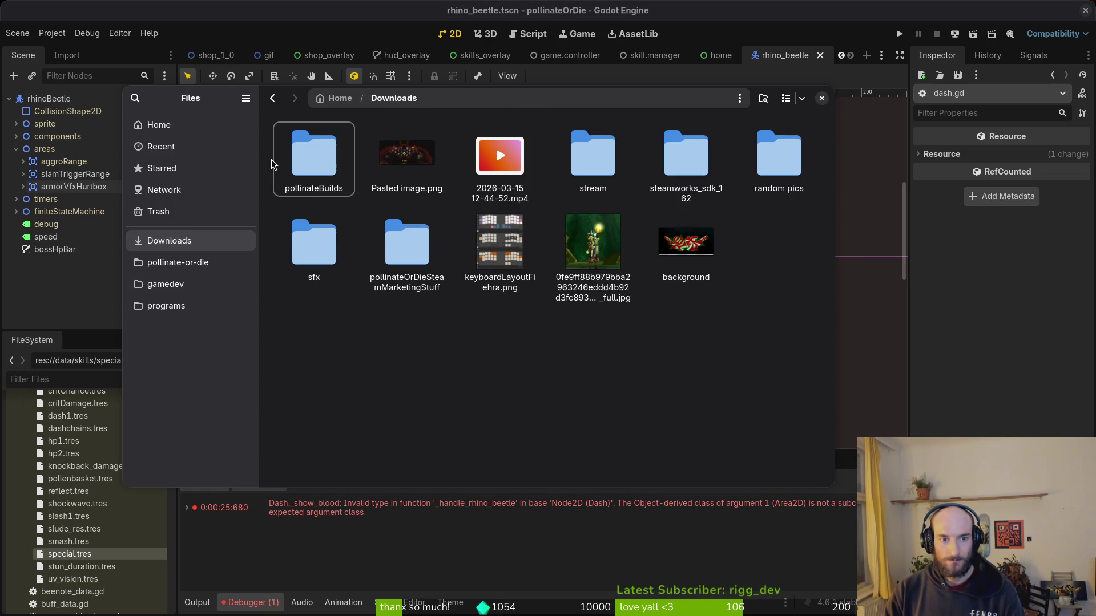
double_click(320, 168)
double_click(320, 168)
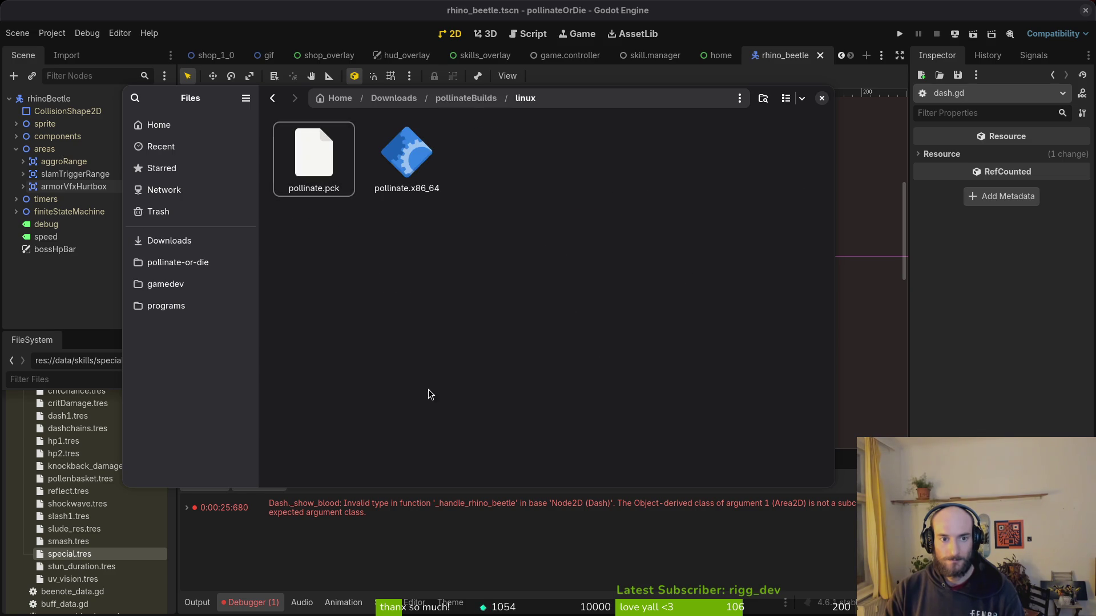
Export the Web build into the exports folder.
key(alt+Tab)
click(340, 247)
click(596, 431)
click(656, 492)
Compress all the web export files in exports into a zip archive.
key(alt+Tab)
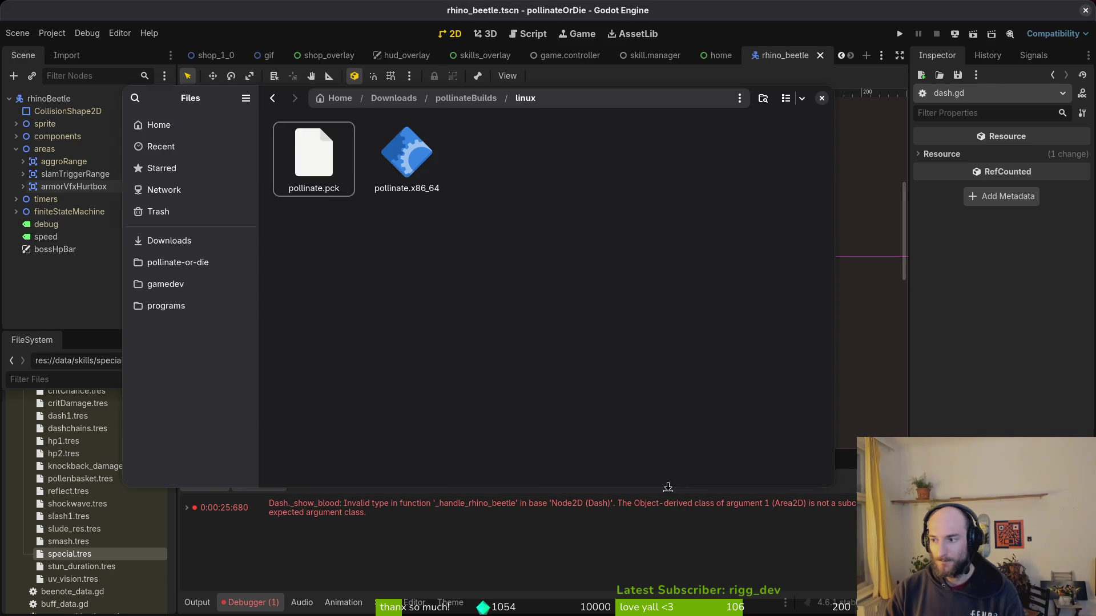
click(178, 262)
double_click(406, 246)
key(ctrl+a)
right_click(492, 233)
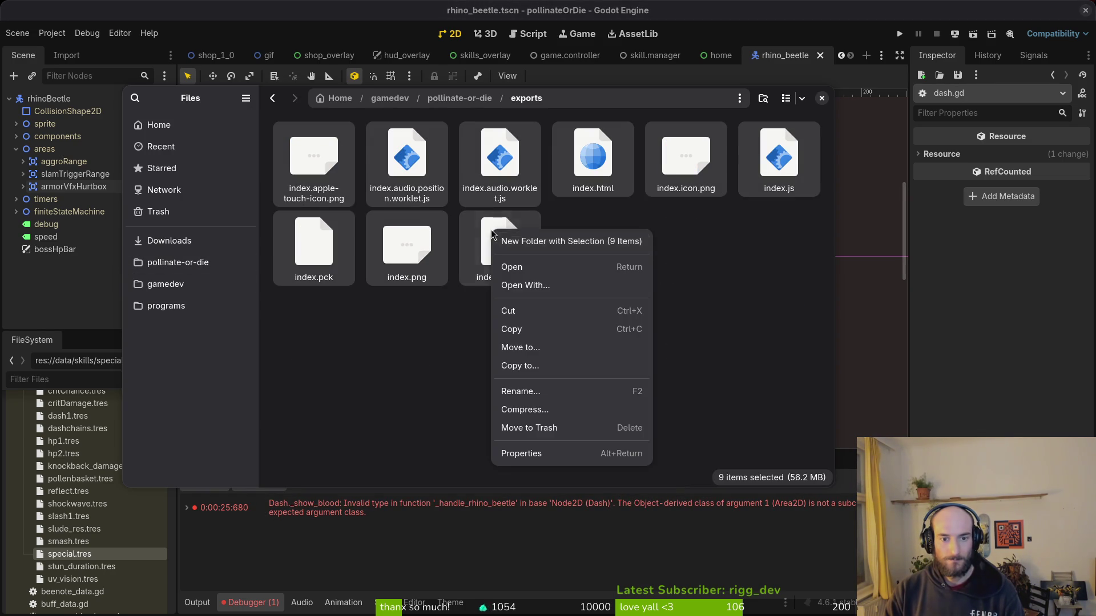
click(547, 408)
key(Return)
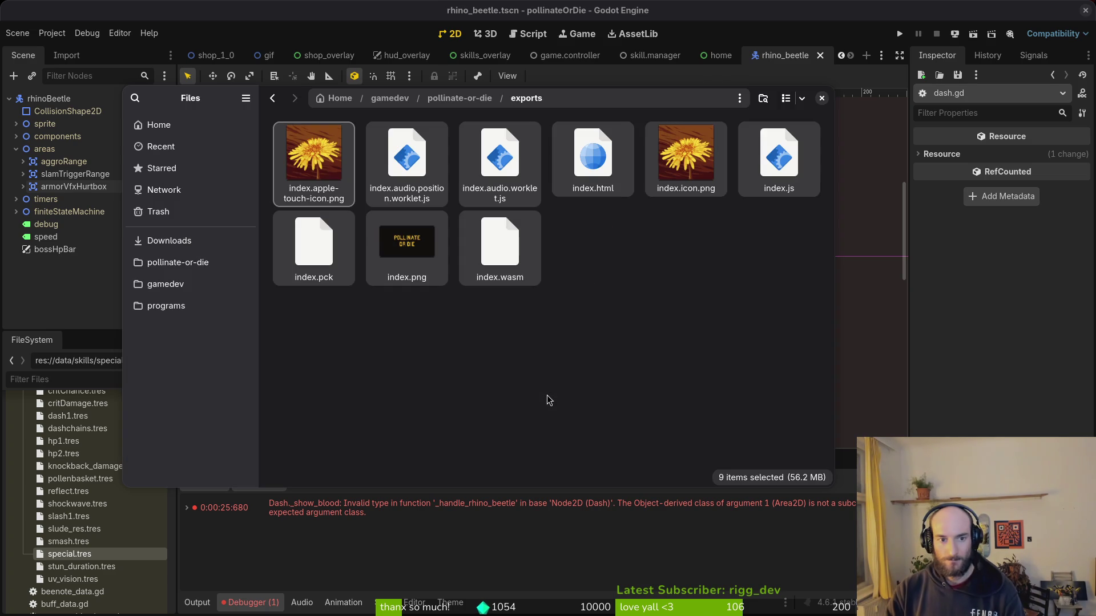
Rename the new archive to web.zip.
click(592, 282)
text(qwe)
key(Escape)
click(584, 247)
key(F2)
text(web)
key(Return)
Move web.zip into Downloads/pollinateBuilds/web.
key(ctrl+x)
click(169, 240)
double_click(314, 153)
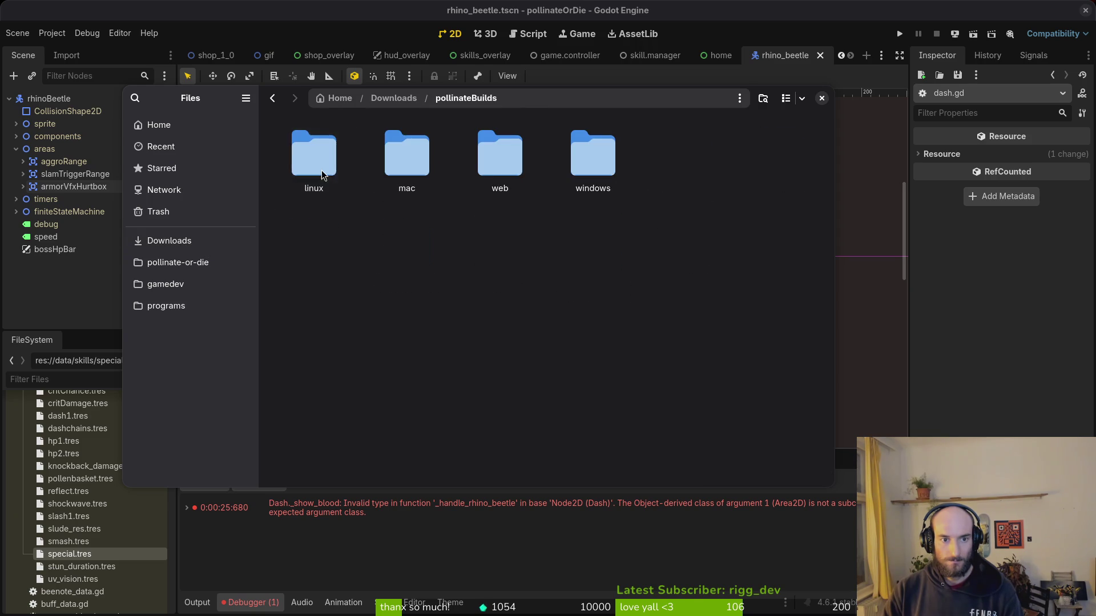
double_click(486, 147)
key(ctrl+v)
Empty the project's exports folder, trashing all 12 export files.
click(40, 291)
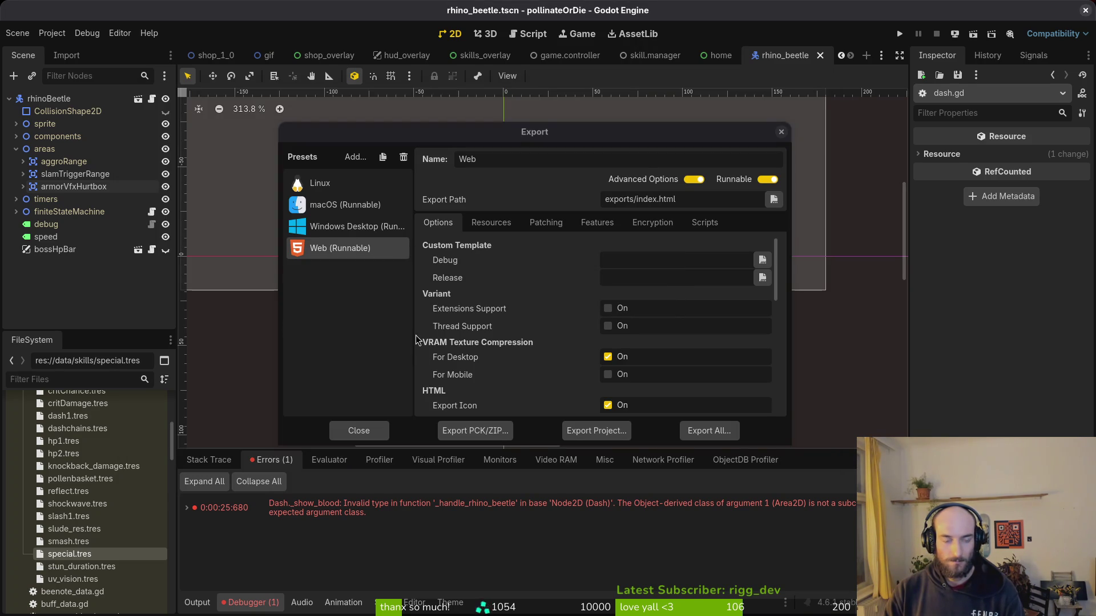
key(alt+Tab)
click(178, 262)
double_click(406, 242)
key(ctrl+a)
key(Delete)
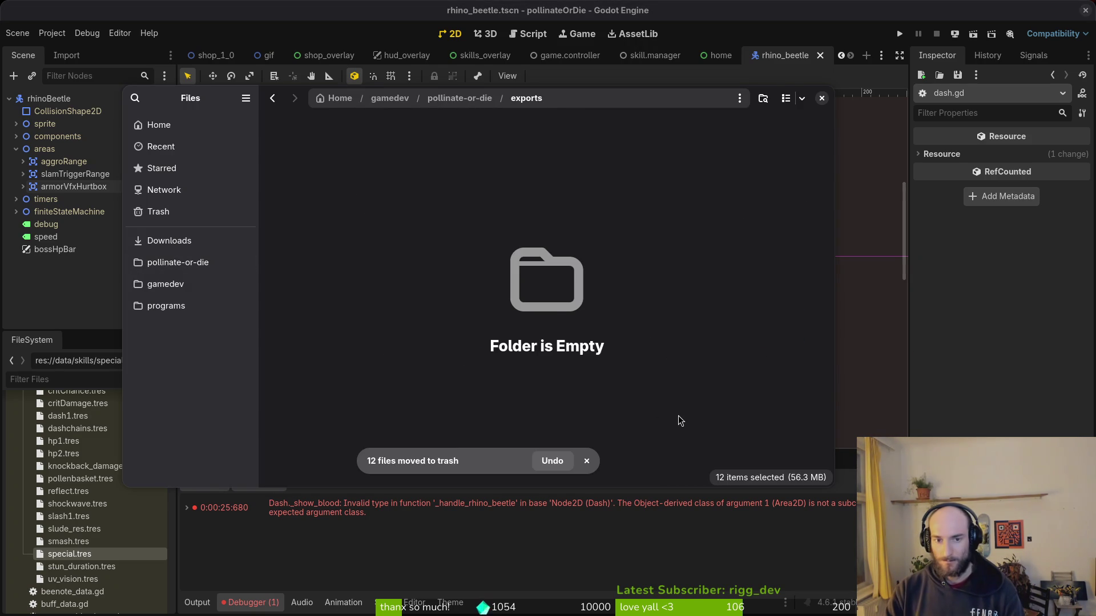
key(alt+Tab)
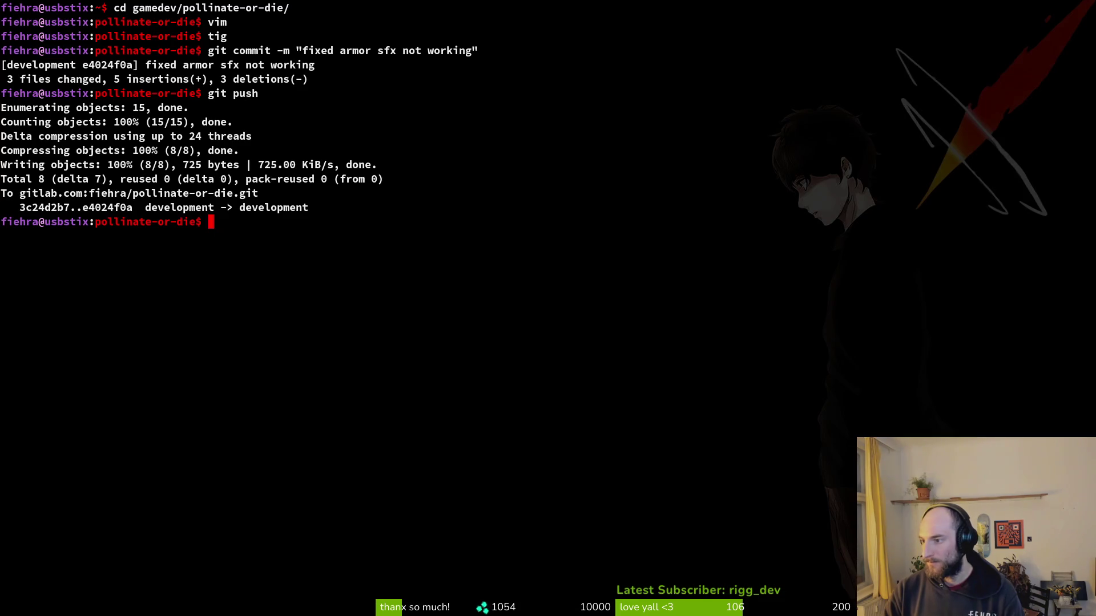
Leave the finished git push in the terminal and switch to Steam's Pollinate or Die Demo page.
key(super)
key(Escape)
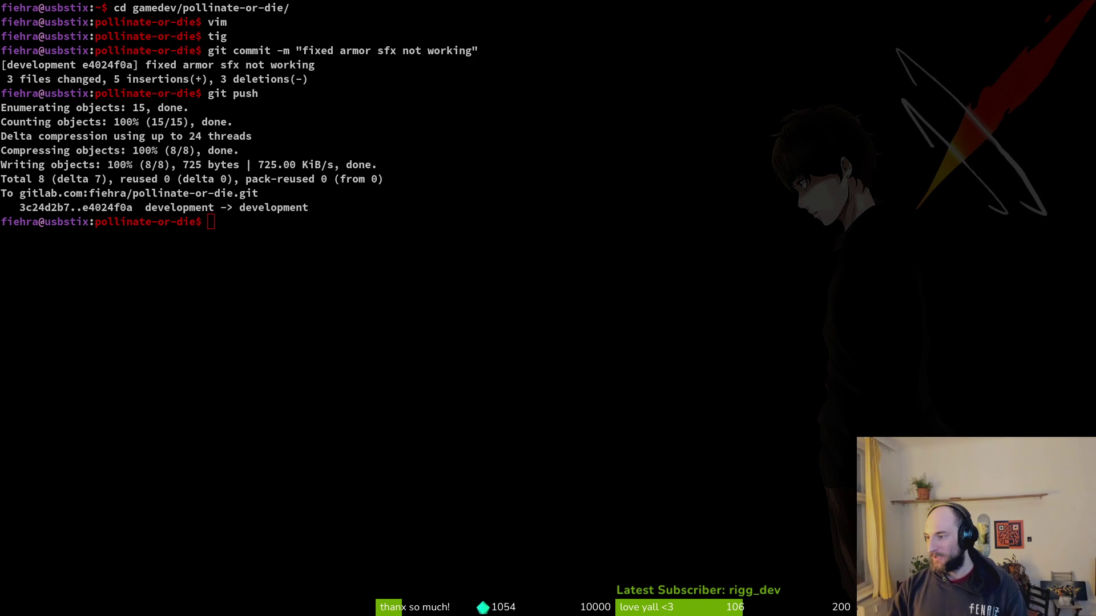
key(alt+Tab)
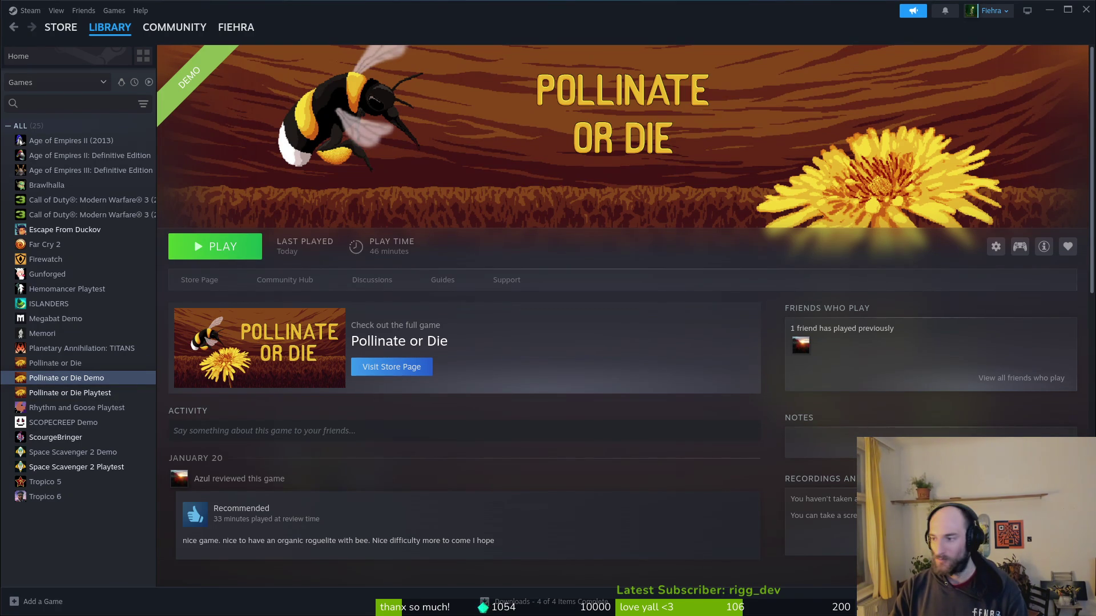
Close the Export dialog and run the game from Godot, playing through to the level-select grid.
key(alt+Tab)
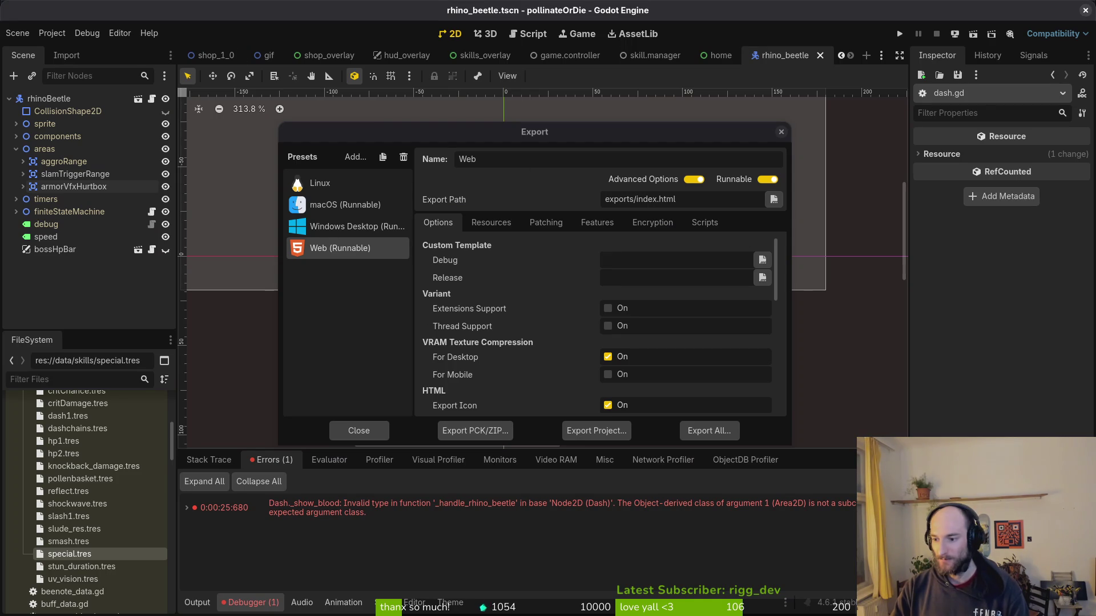
click(781, 132)
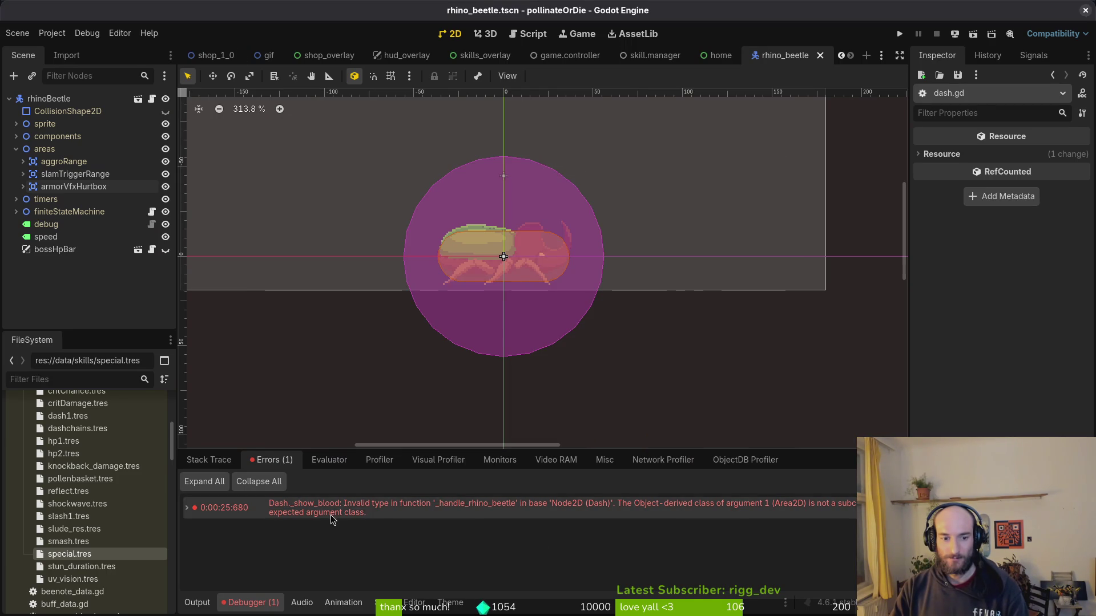
click(899, 35)
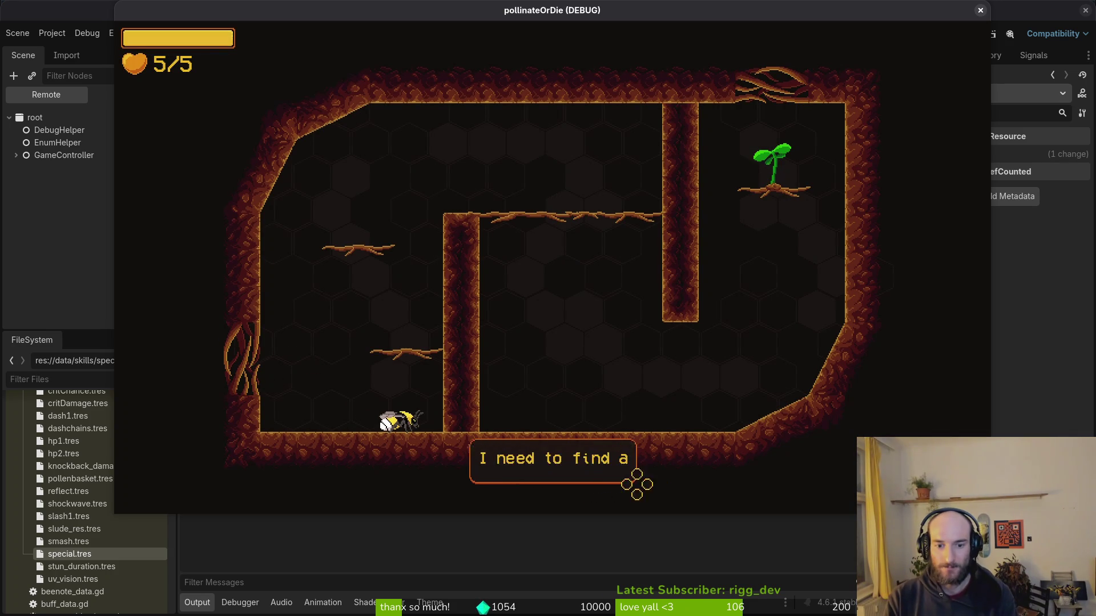
key(w)
key(Escape)
key(Escape)
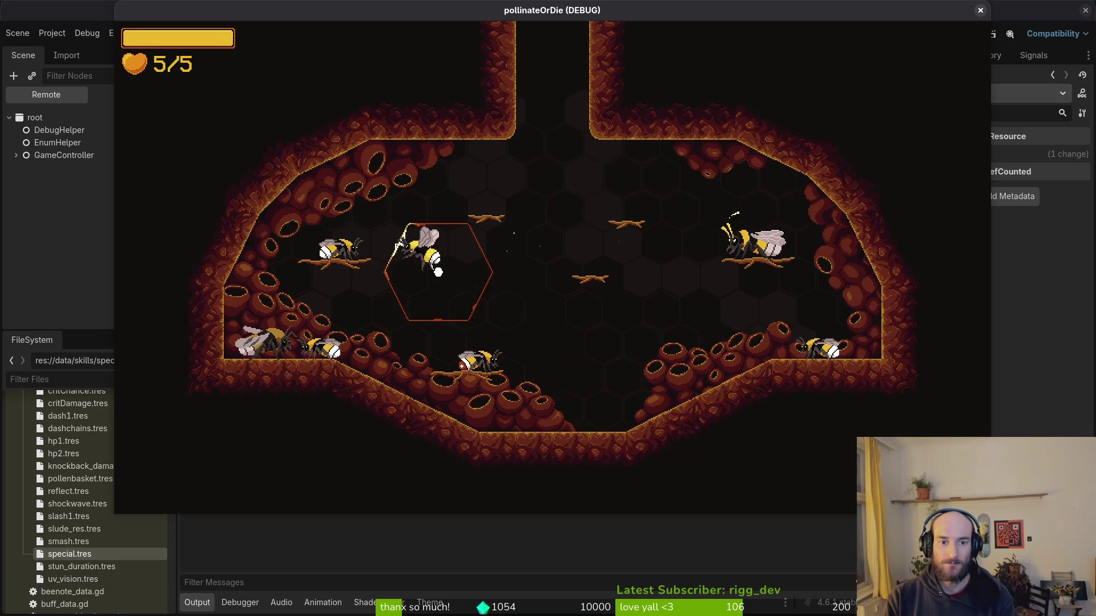
key(Escape)
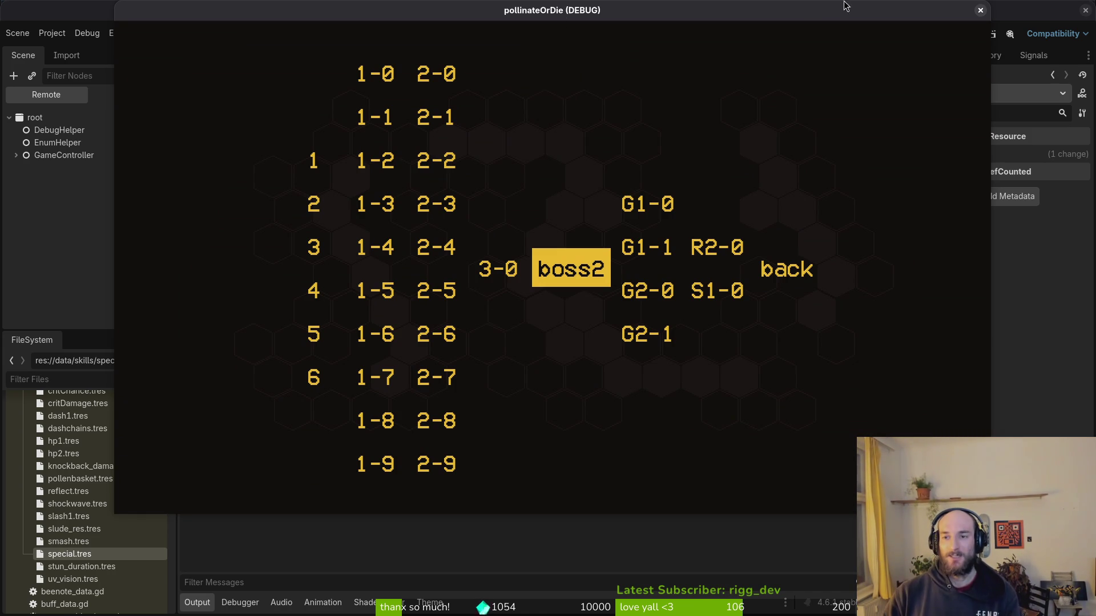
key(alt+Tab)
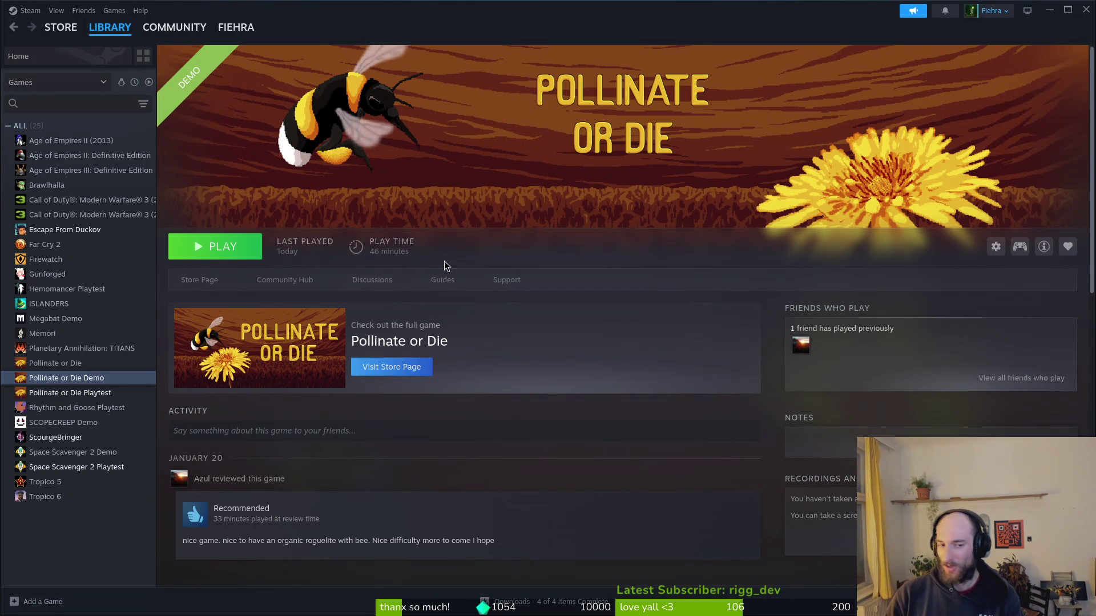
Verify the Pollinate or Die Demo's installed files through its Steam properties.
click(993, 248)
click(1016, 333)
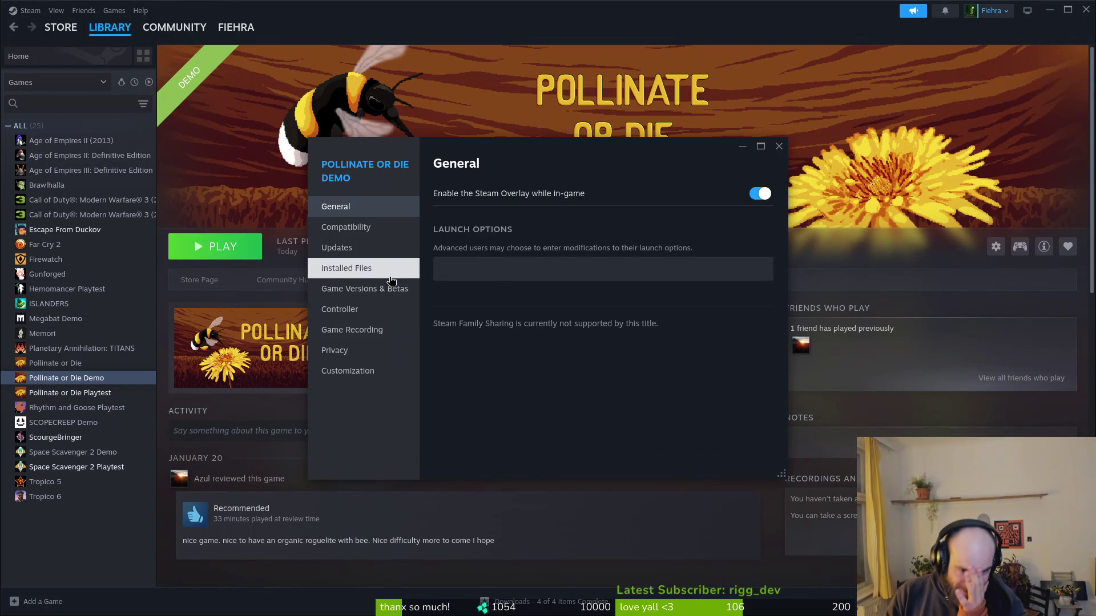
click(359, 268)
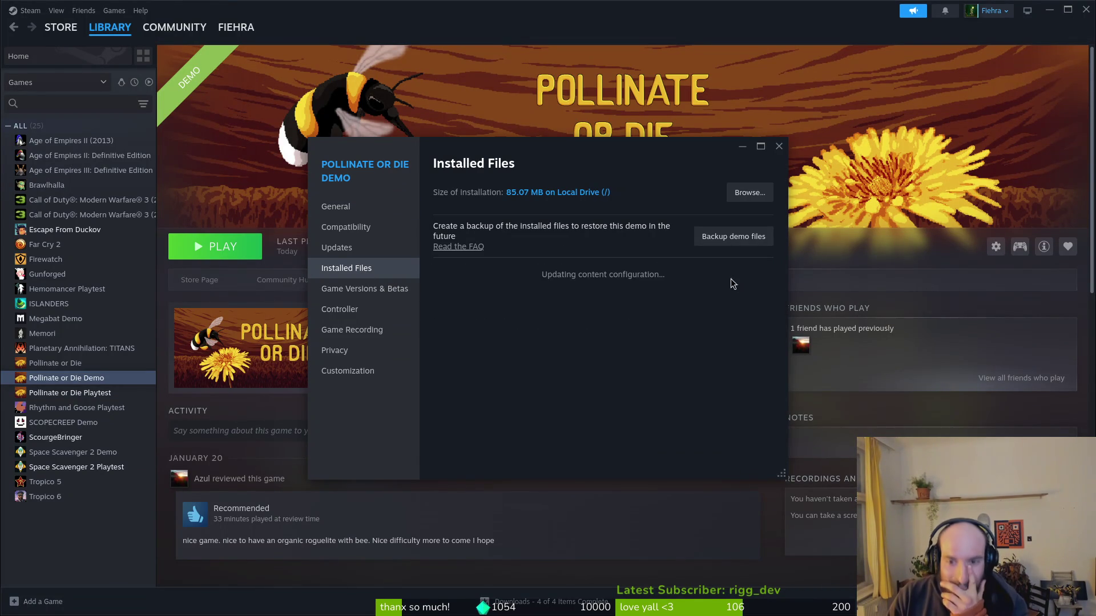
click(780, 153)
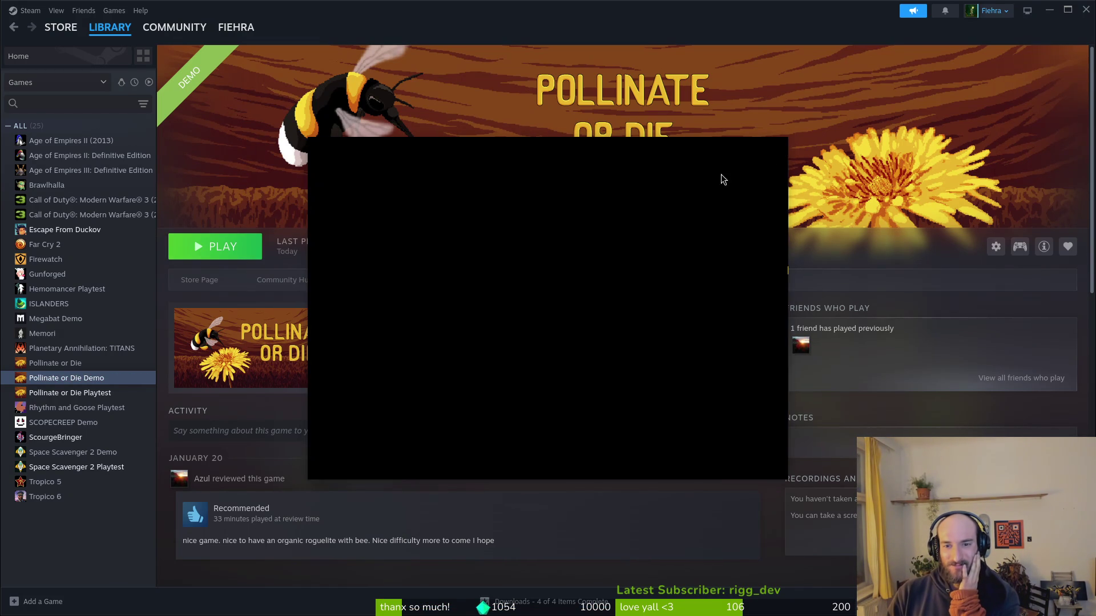
Launch the demo from Steam, continue into the hive level, then close it.
click(226, 257)
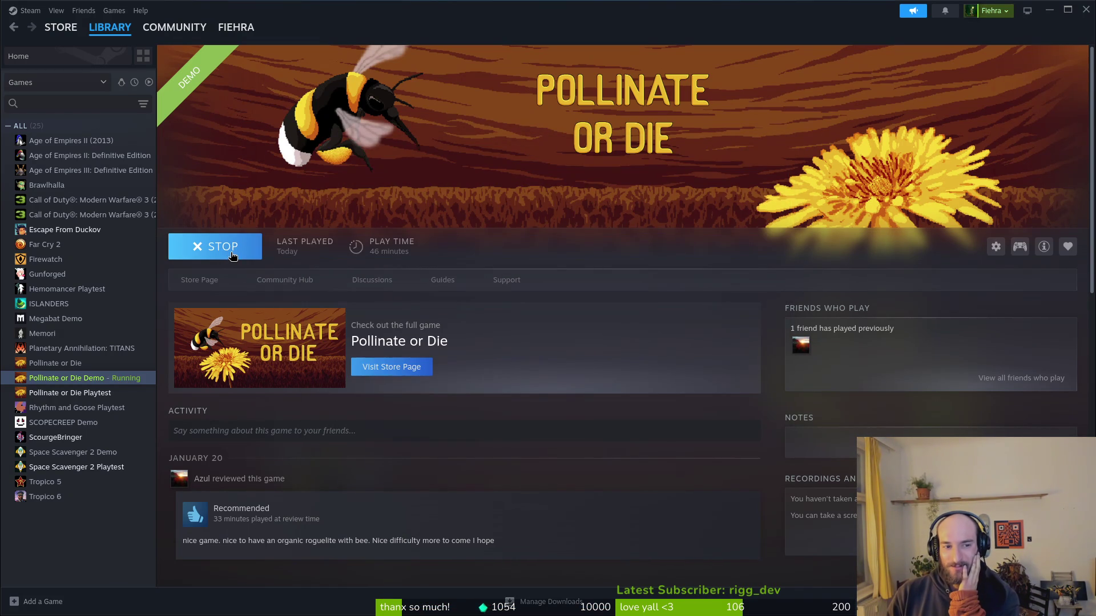
key(Return)
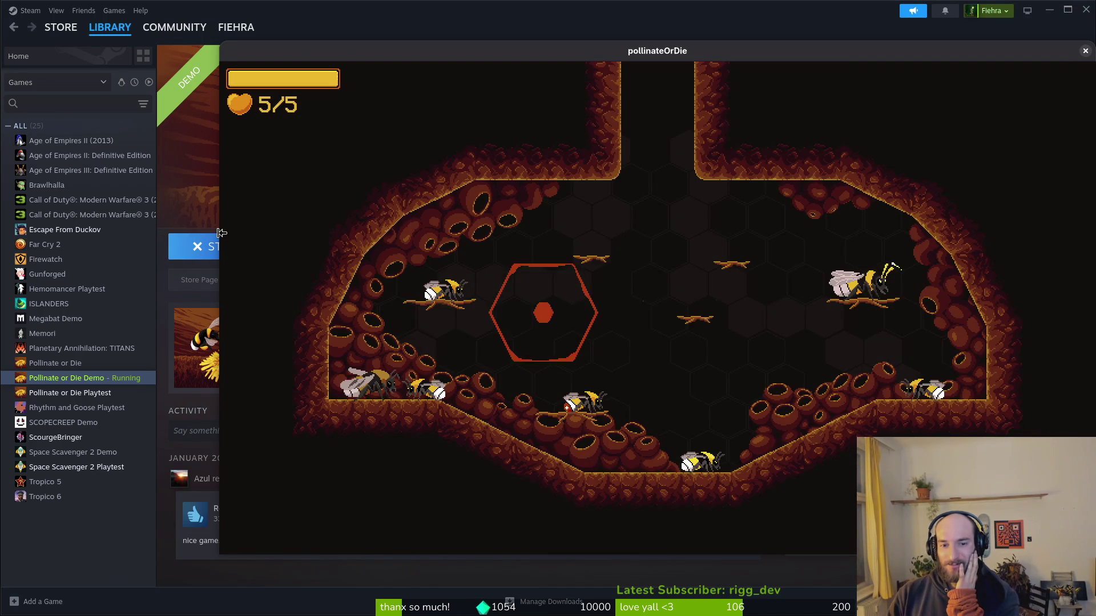
click(1084, 52)
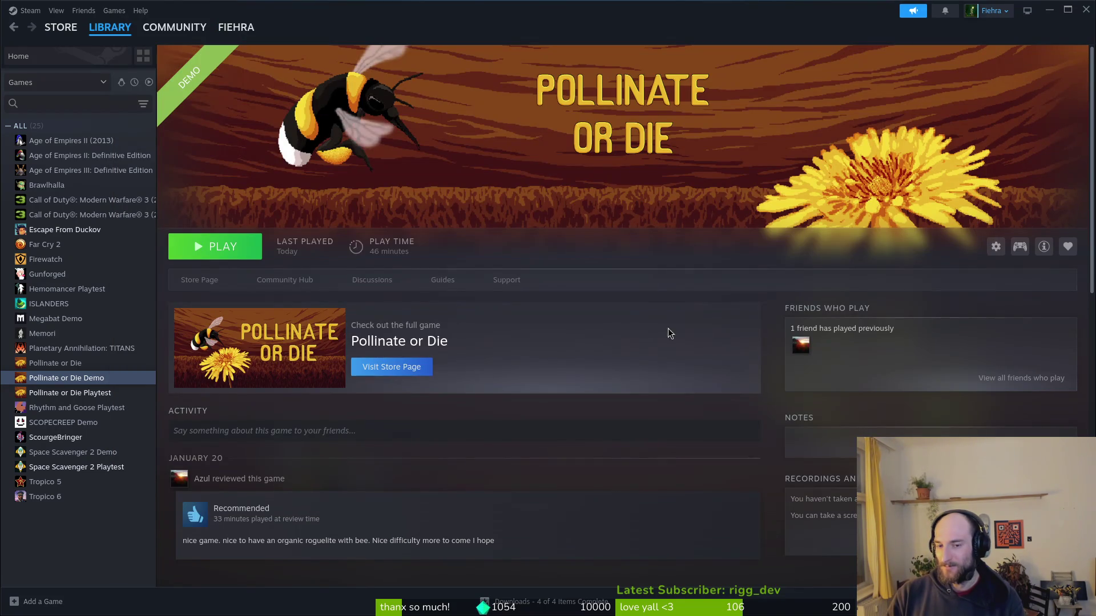
key(alt+Tab)
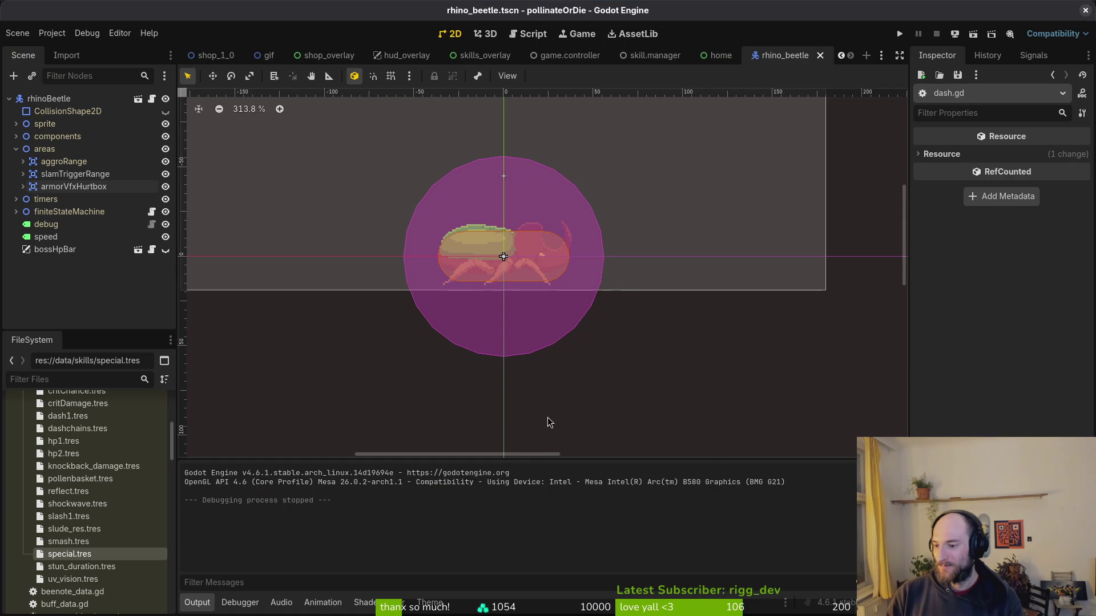
Delete everything in Godot's pollinateOrDie user data folder.
click(50, 32)
click(107, 142)
key(ctrl+a)
key(Delete)
click(103, 286)
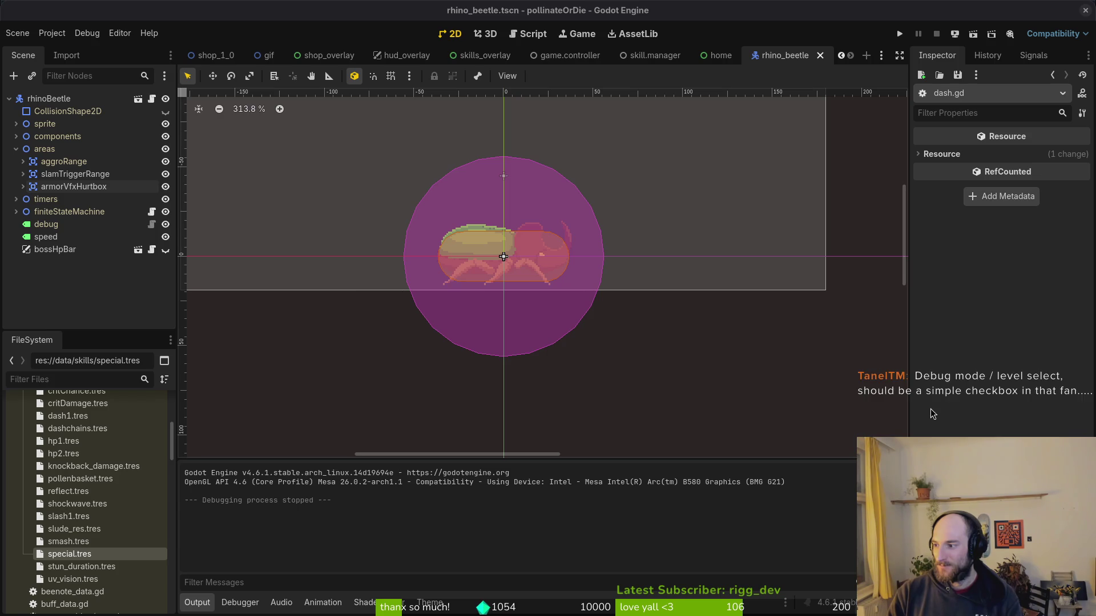
In Neovim, set show_level_select to false in debug.helper.gd and save with :wq.
key(super+2)
text(heal1)
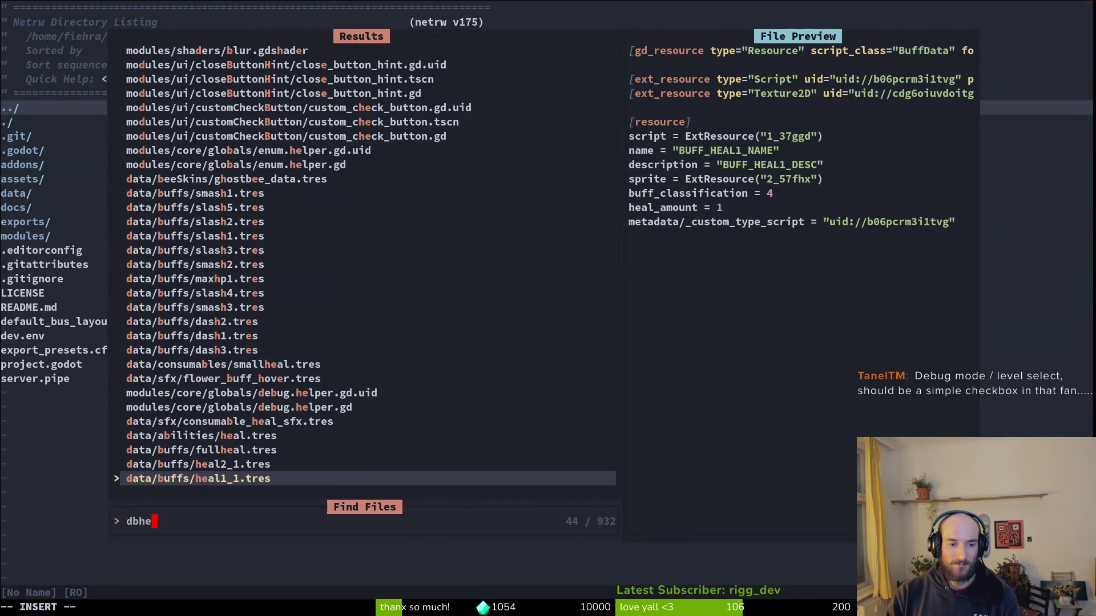
key(Return)
key(space)
key(f)
key(f)
text(debug)
key(Return)
text(u)
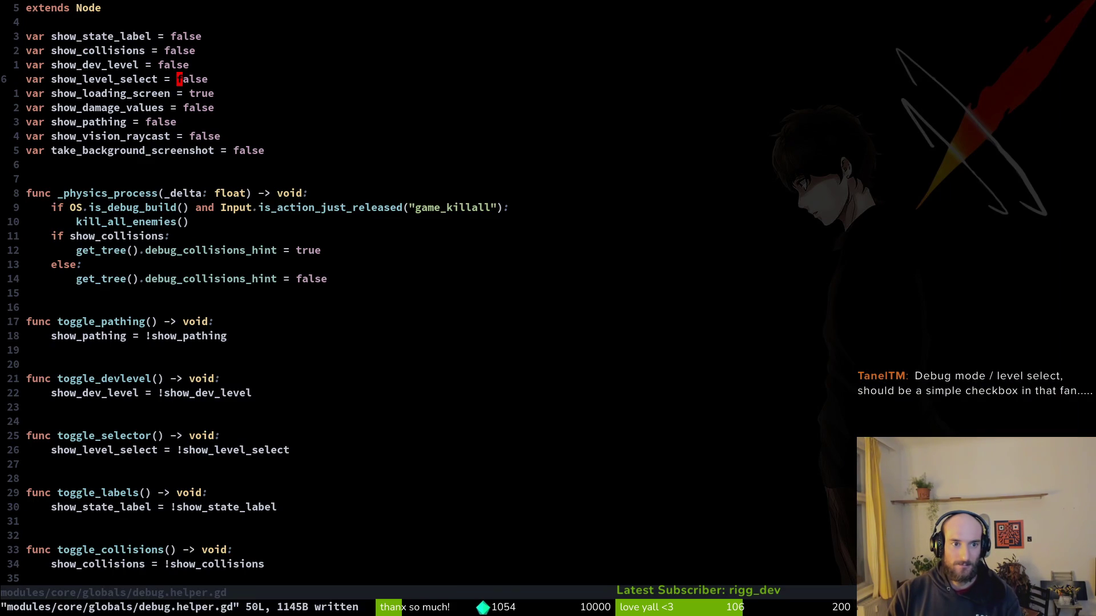
text(:wq:wq)
key(Return)
Review the repository changes in tig, then quit it.
text(ig)
key(Return)
text(sjj)
key(BackSpace)
key(BackSpace)
key(BackSpace)
text(itig)
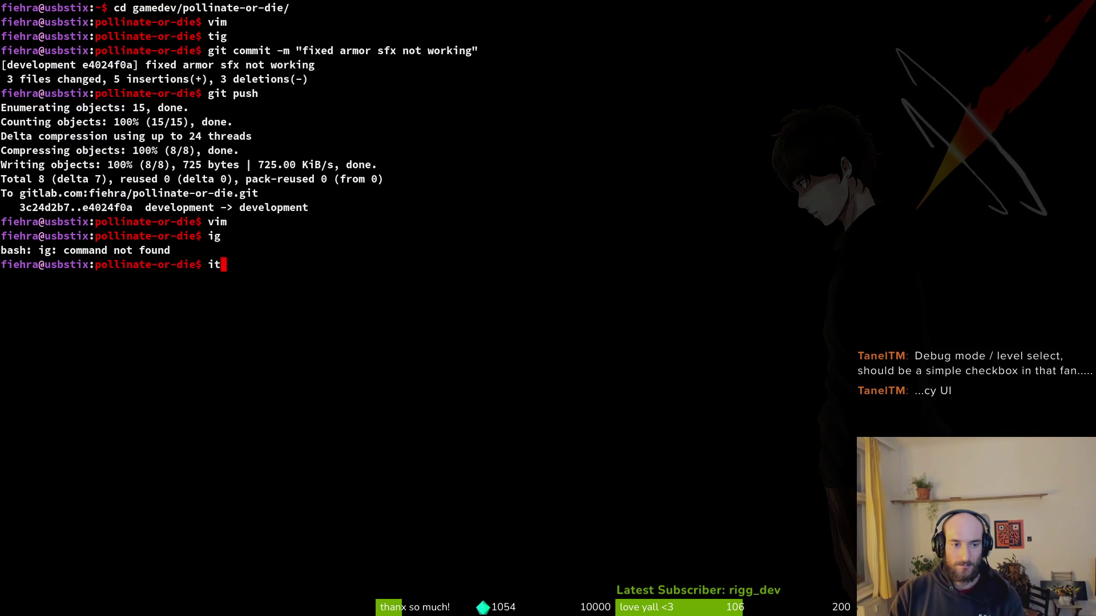
key(Return)
text(tig)
key(Return)
key(q)
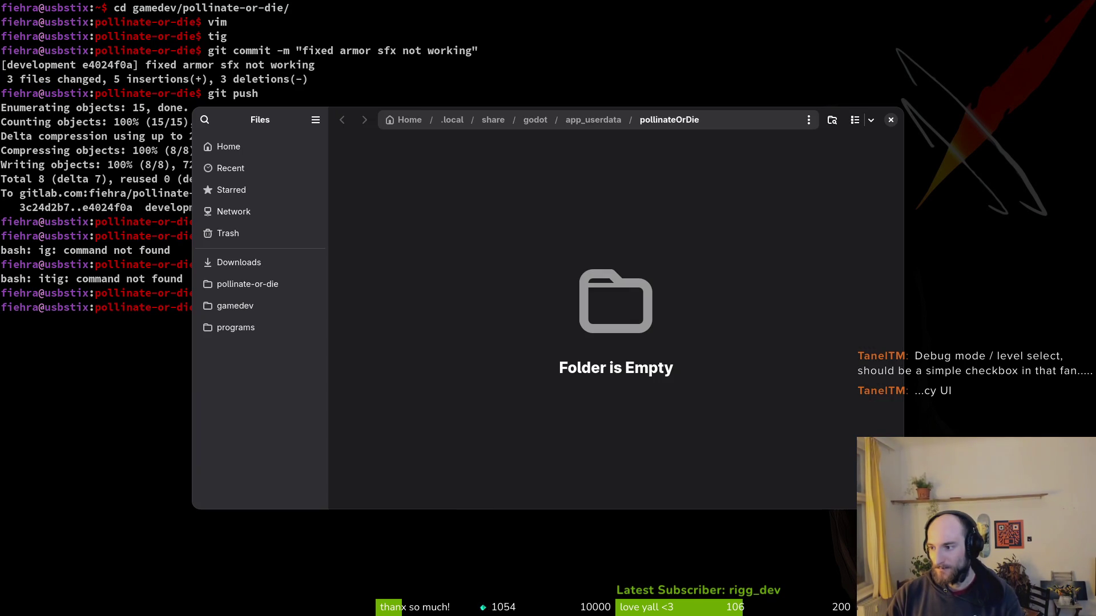
Trash the old Linux build files in Downloads/pollinateBuilds/linux.
click(238, 262)
double_click(366, 171)
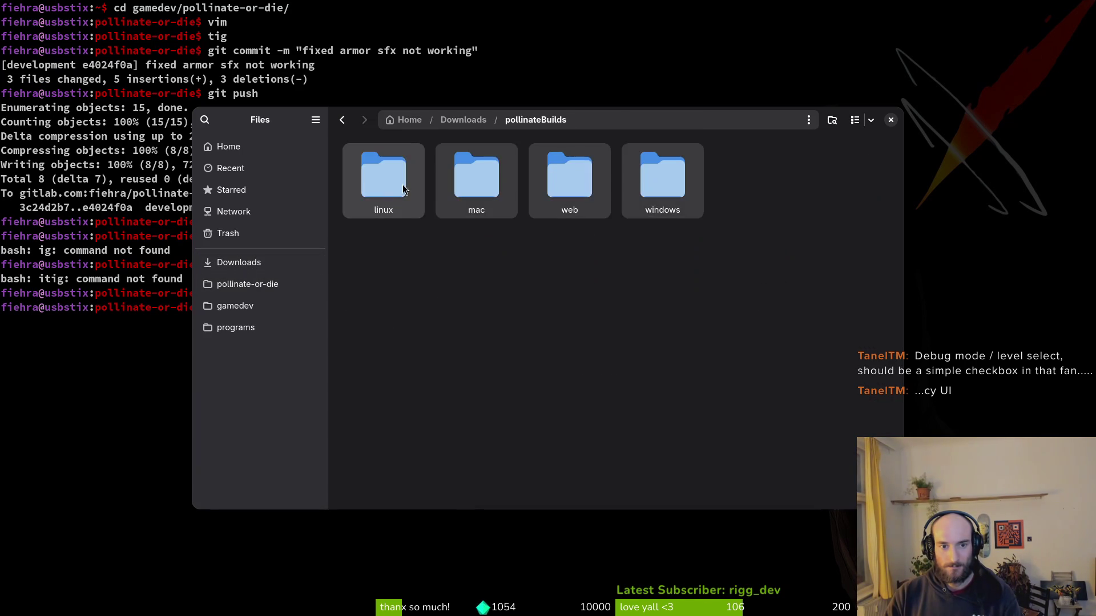
double_click(398, 183)
click(396, 182)
key(ctrl+a)
key(Delete)
key(alt+Left)
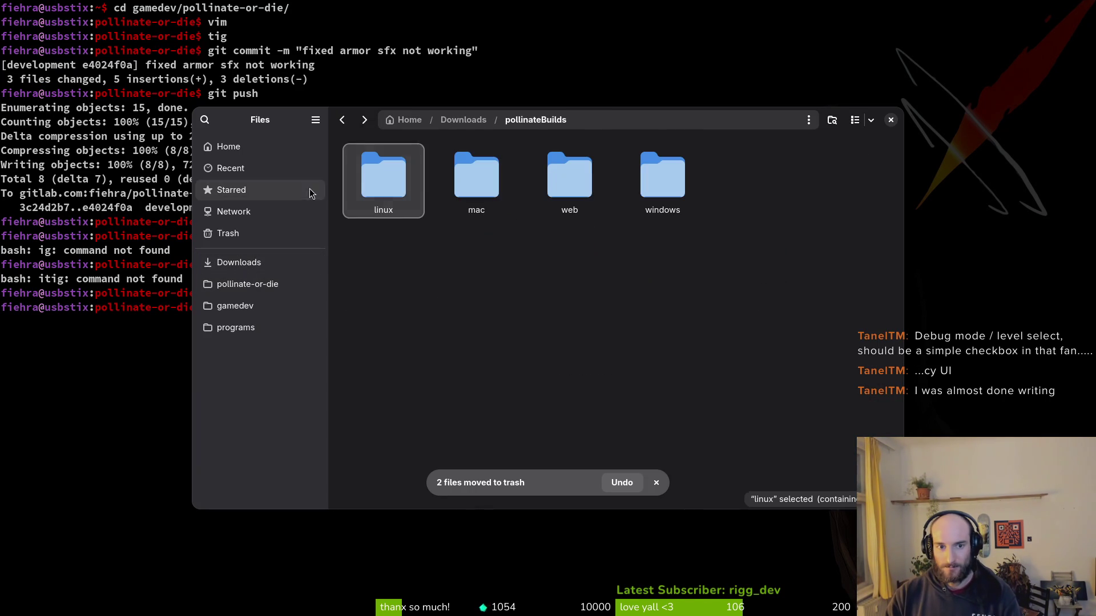
Trash the old macOS app from the mac folder and web.zip from the web folder.
double_click(457, 182)
key(Delete)
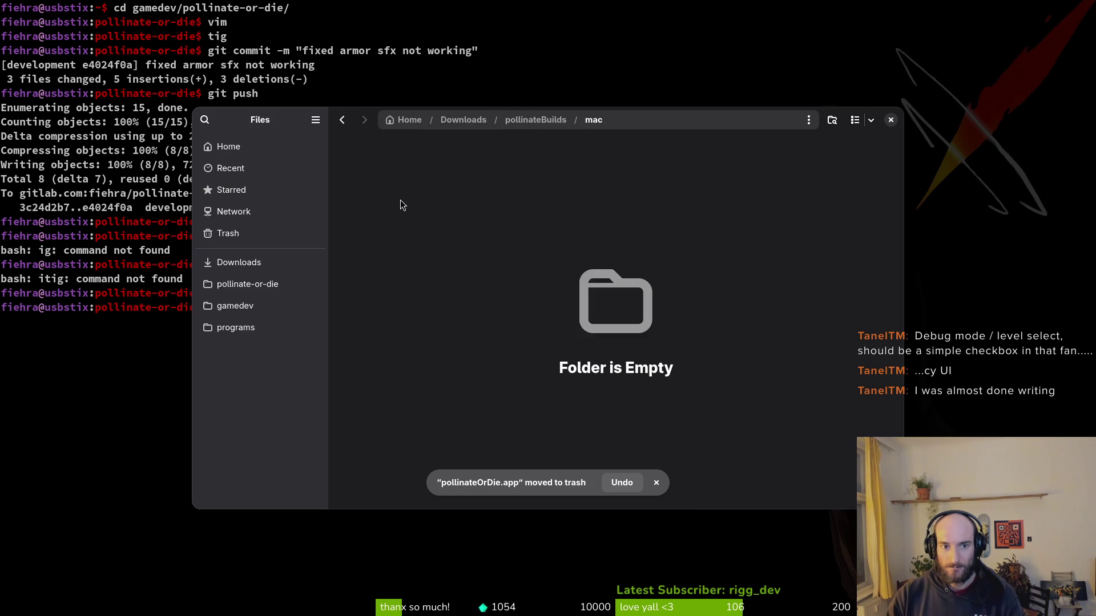
key(alt+Left)
double_click(557, 163)
key(Delete)
key(alt+Left)
Trash all old Windows build files in the windows folder, then return to the Godot editor.
double_click(660, 191)
key(ctrl+a)
key(Delete)
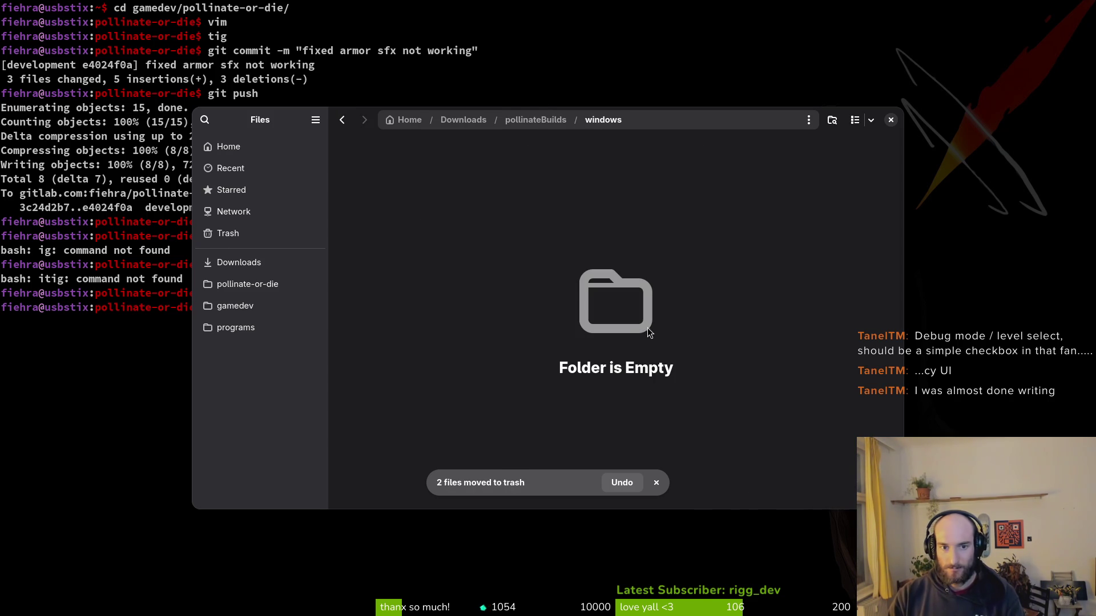
click(240, 284)
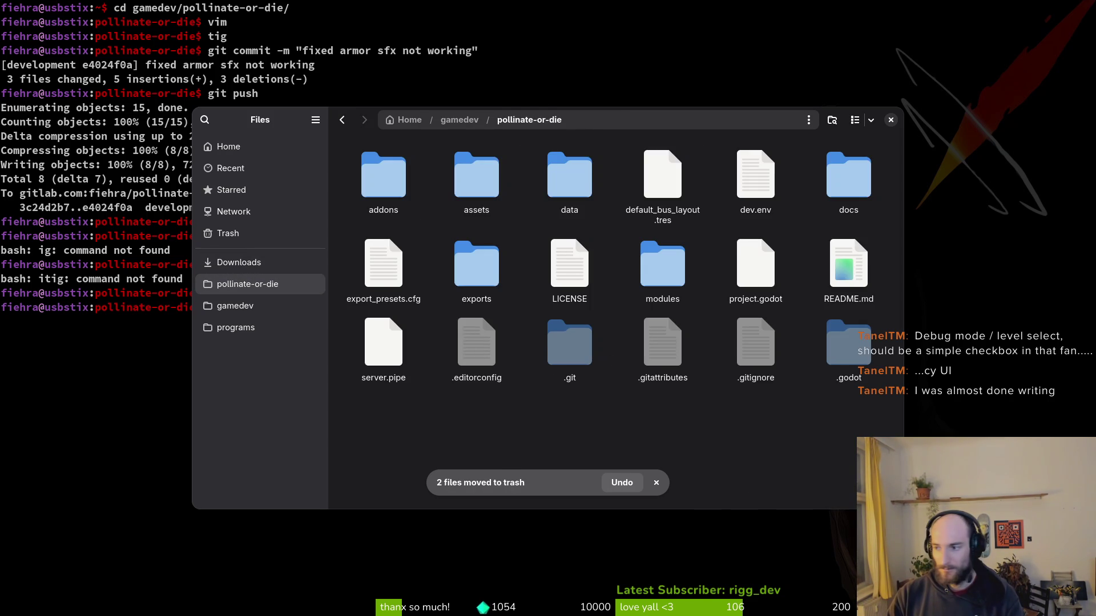
key(alt+Tab)
click(52, 33)
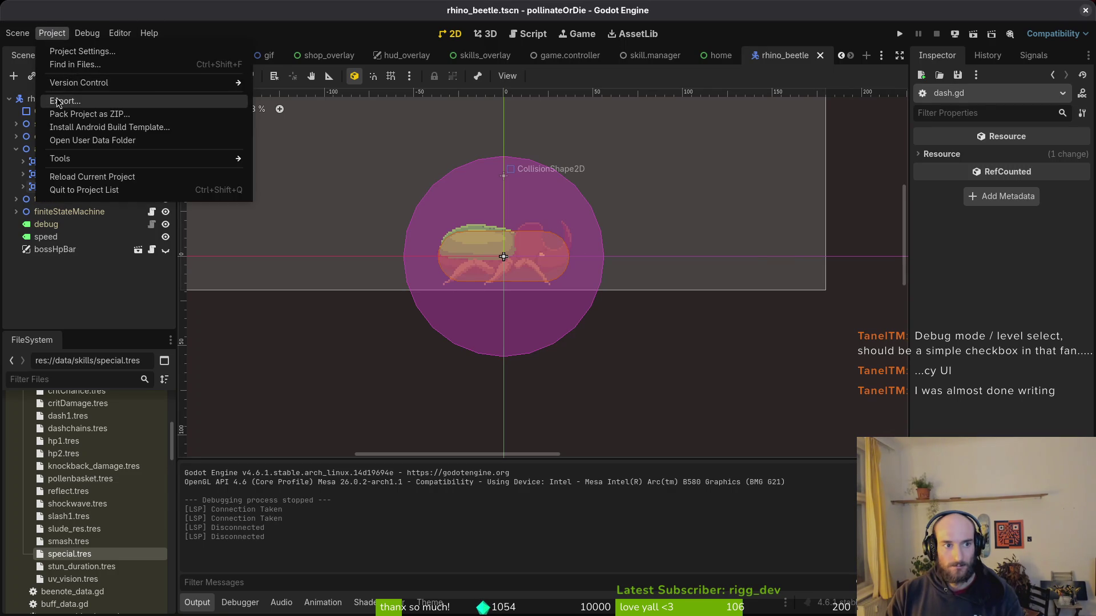
Export the Linux preset as pollinate.x86_64.
click(62, 99)
click(319, 184)
click(593, 431)
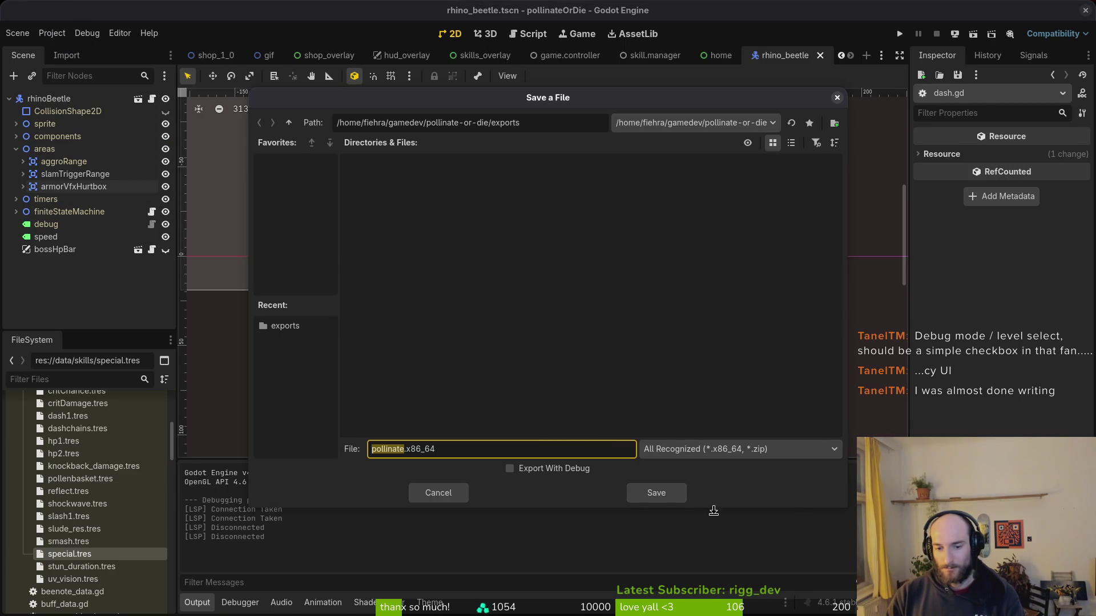
click(656, 493)
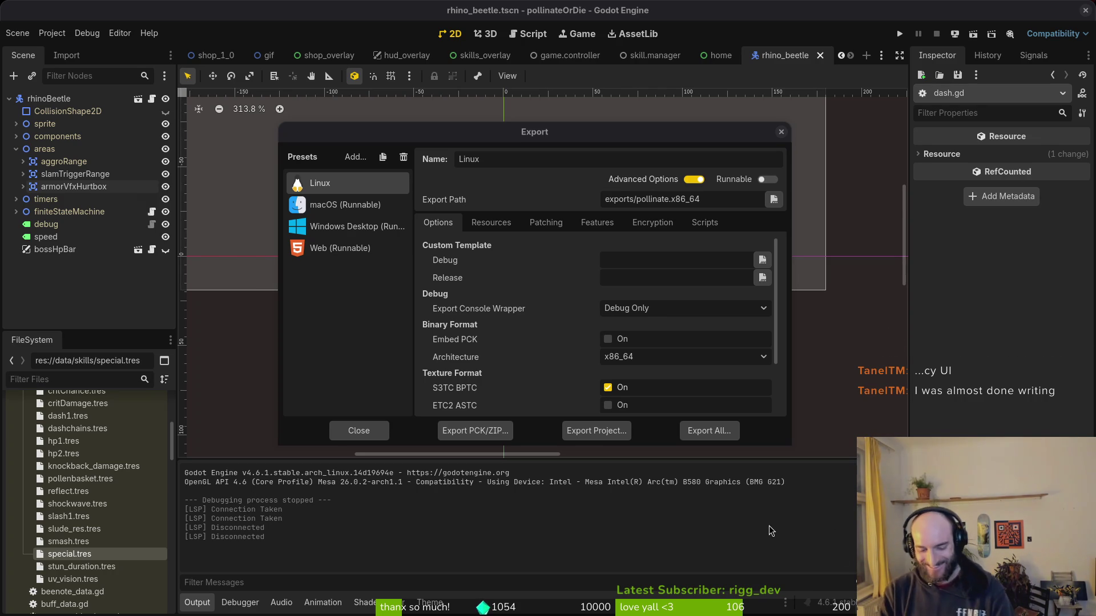
Browse to the Downloads/pollinateBuilds/linux folder as export destination, then dismiss the browser.
click(594, 431)
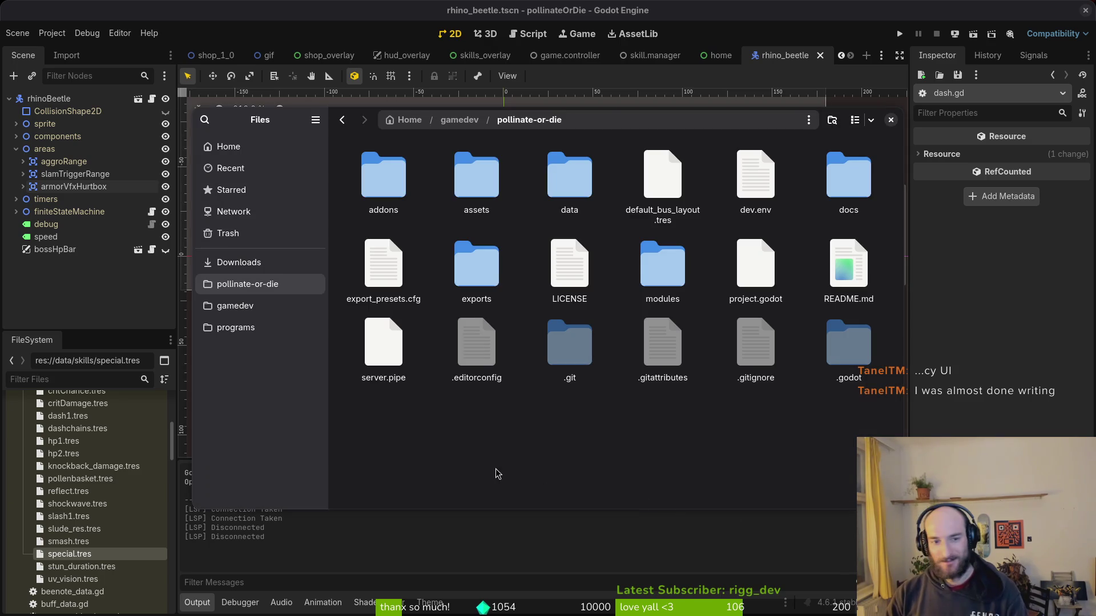
double_click(476, 268)
click(238, 262)
double_click(468, 268)
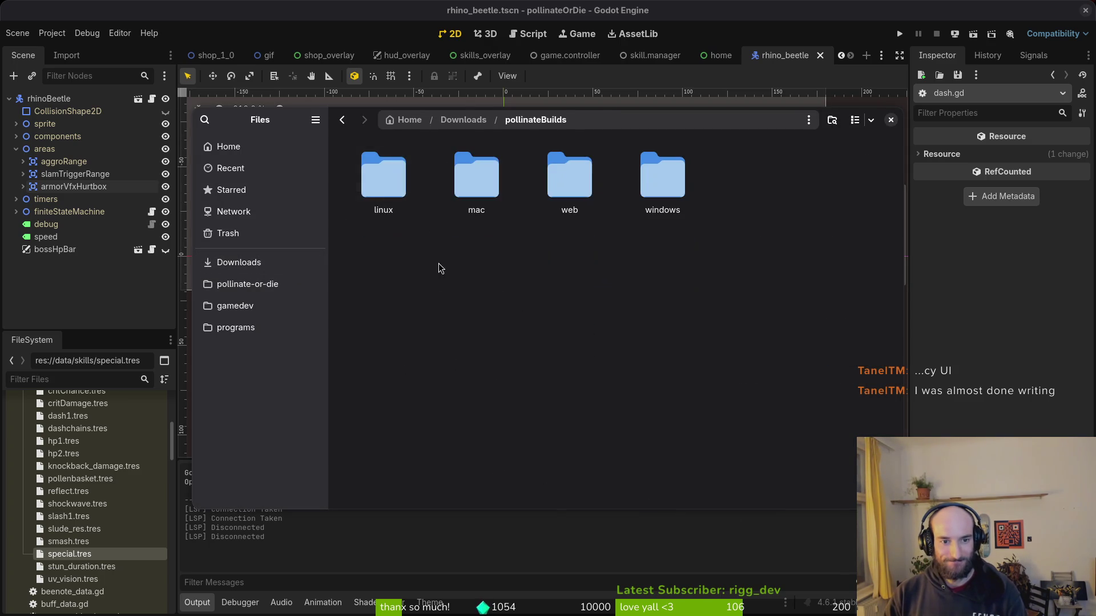
double_click(384, 178)
key(Escape)
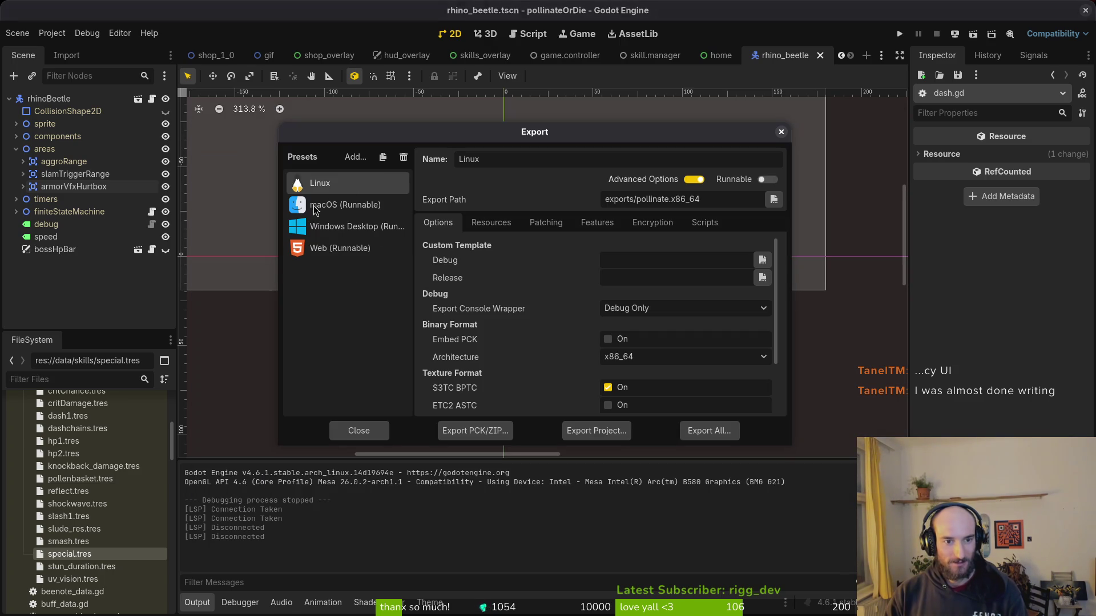
Export the macOS preset as pollinate.zip.
click(320, 205)
click(596, 431)
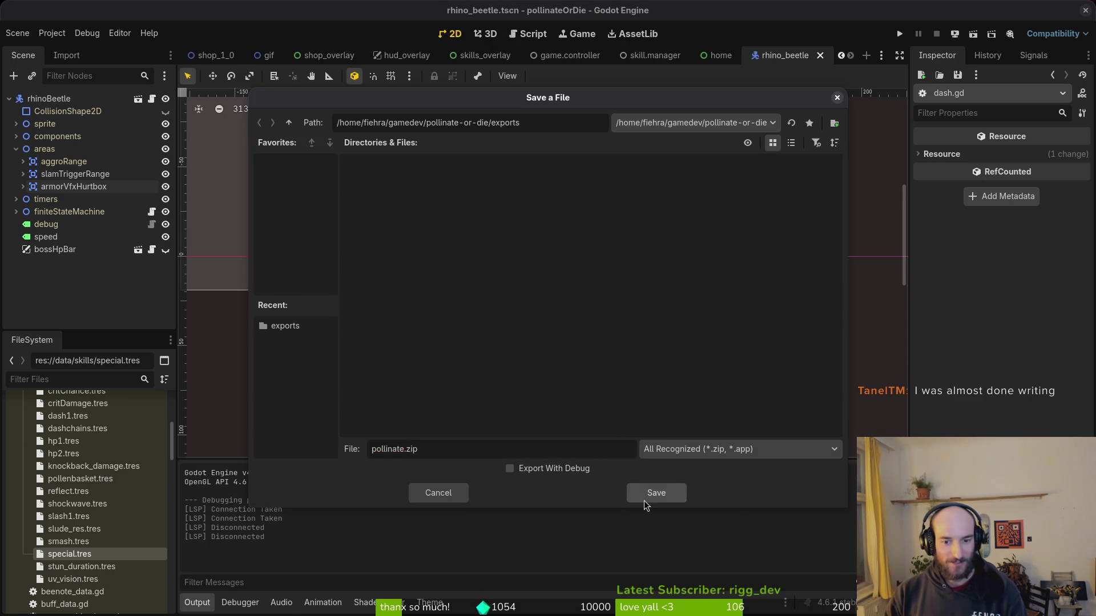
click(644, 497)
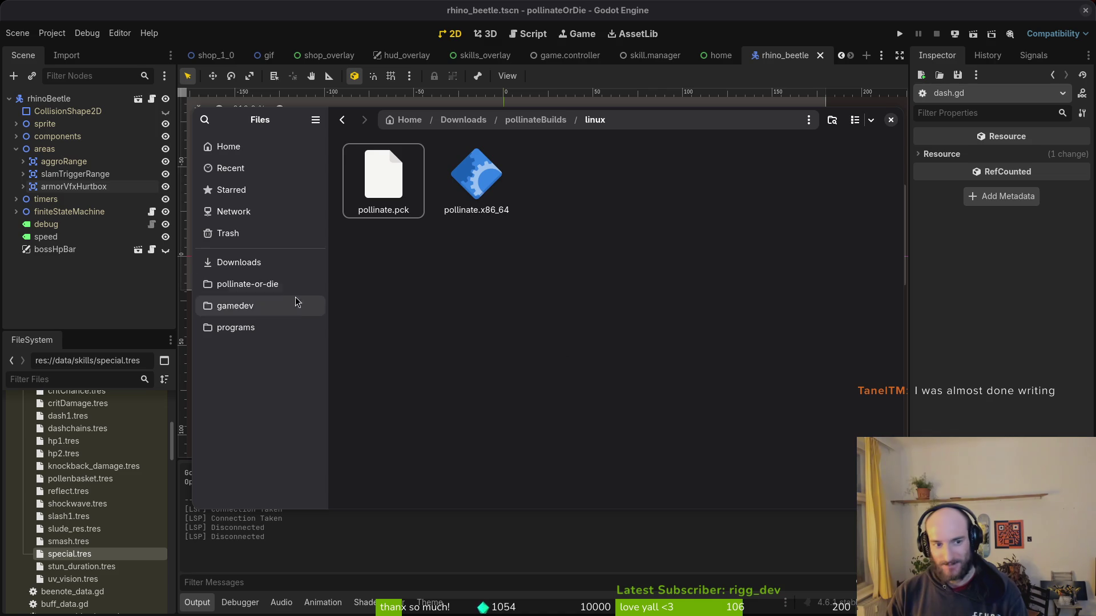
click(317, 291)
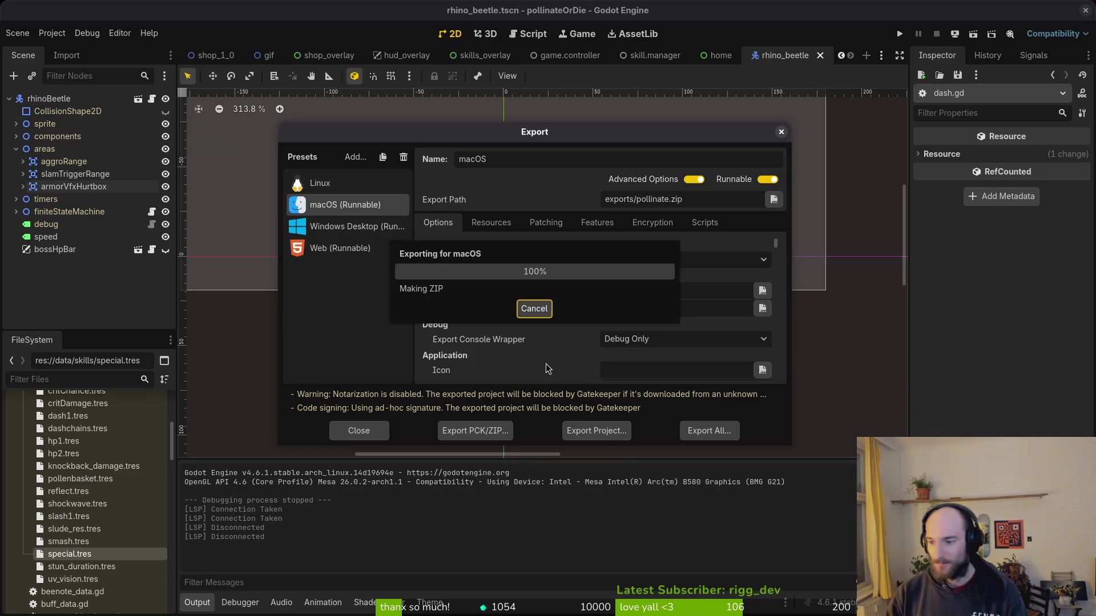
Unpack the macOS pollinate.zip in exports and open the pollinateBuilds mac folder.
key(alt+Tab)
double_click(477, 269)
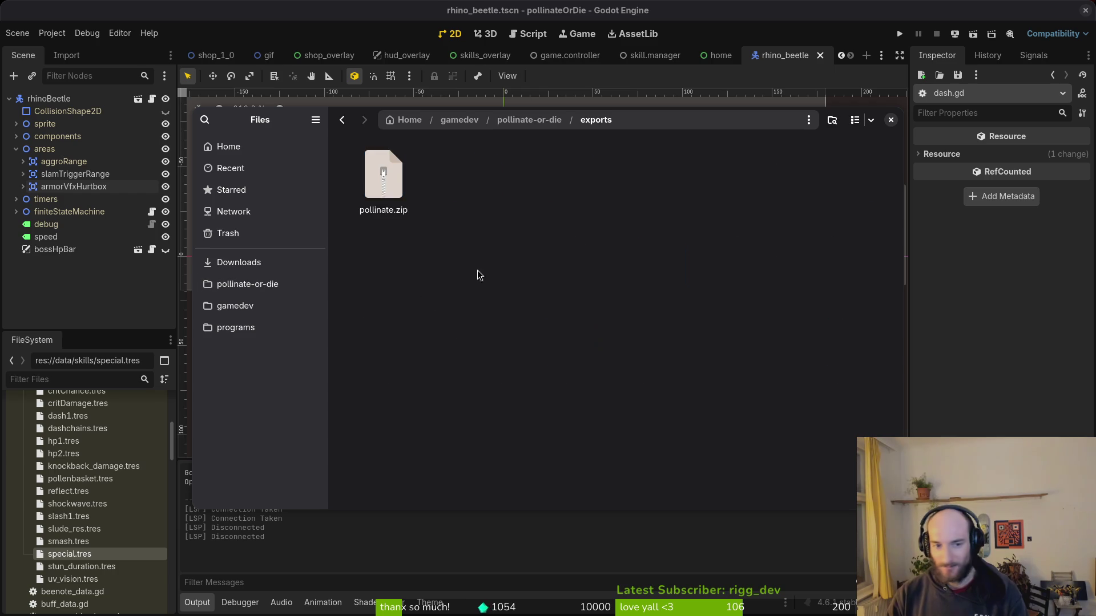
double_click(387, 209)
double_click(387, 210)
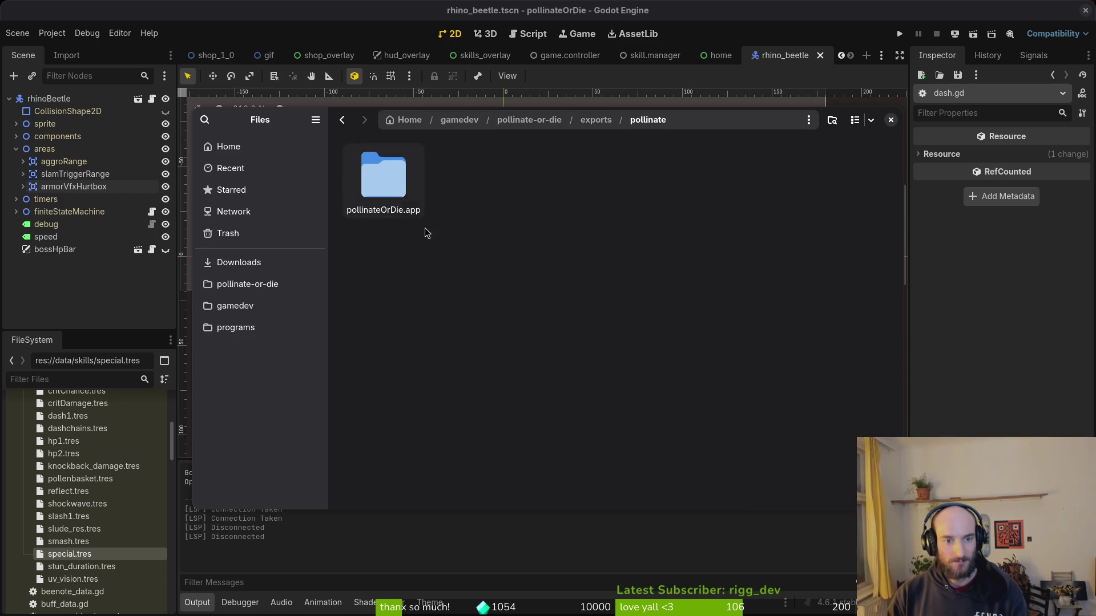
click(273, 264)
double_click(383, 180)
double_click(457, 216)
Trash the macOS export leftovers from the project's exports folder.
click(251, 284)
double_click(463, 275)
key(ctrl+a)
key(Delete)
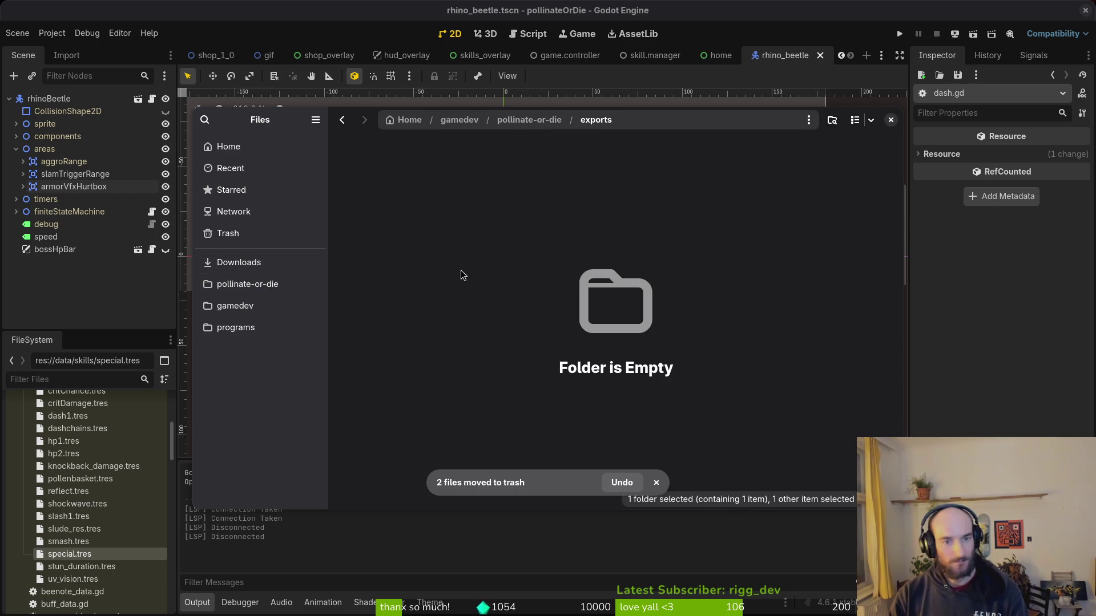
Export the Windows Desktop preset build.
click(25, 273)
click(354, 227)
click(594, 431)
click(662, 492)
Move pollinate.exe and pollinate.pck into pollinateBuilds/windows and verify the folder contents.
key(alt+Tab)
key(ctrl+a)
mouse_move(499, 177)
mouse_down()
mouse_move(238, 262)
mouse_move(504, 268)
mouse_up()
double_click(388, 175)
double_click(574, 174)
key(alt+Left)
double_click(644, 216)
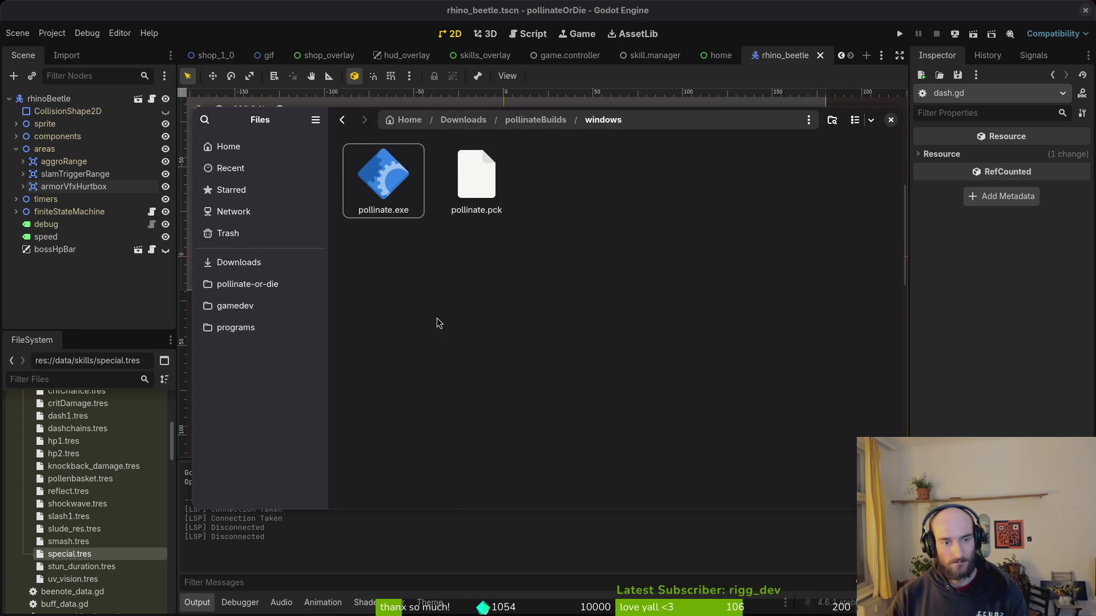
key(alt+Left)
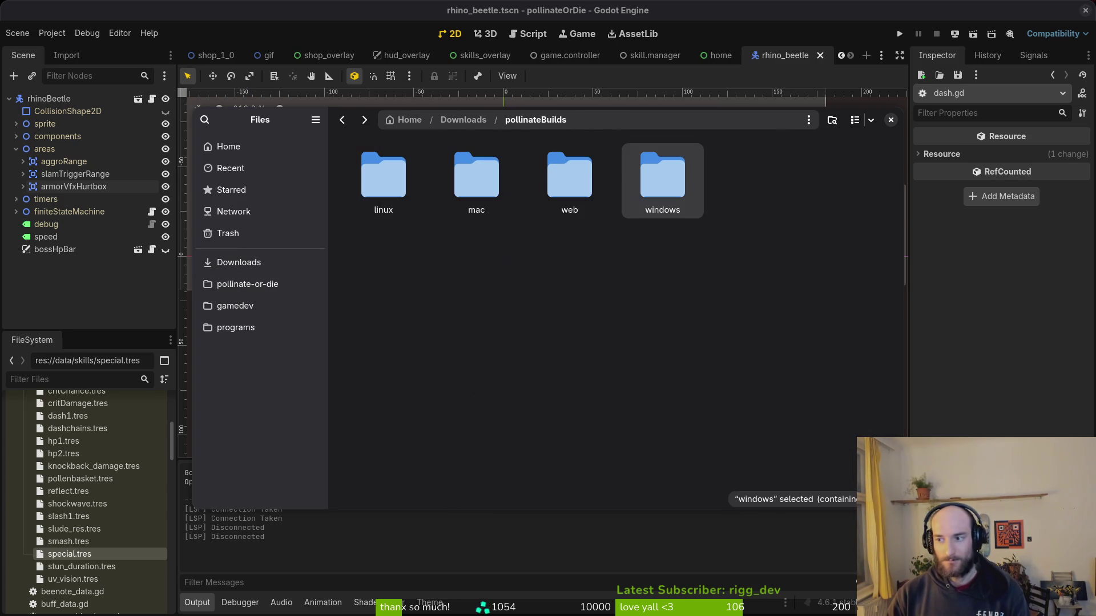
Export the Web preset as index.html.
key(alt+Tab)
click(353, 246)
click(571, 431)
click(657, 493)
key(alt+Tab)
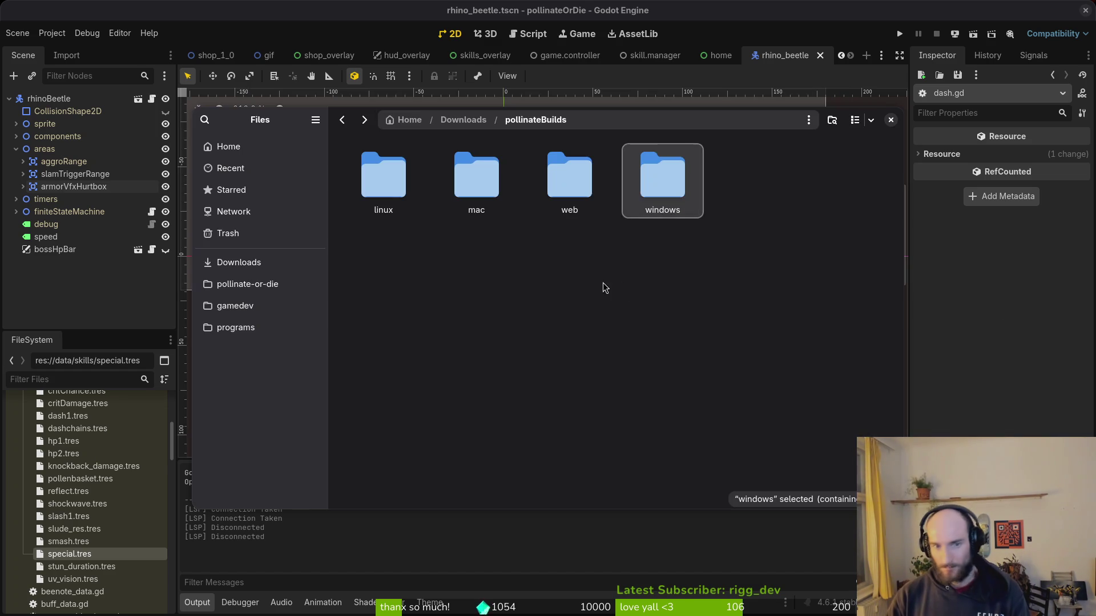
Compress all exported web files in the exports folder into web.zip.
click(247, 284)
double_click(480, 268)
key(ctrl+a)
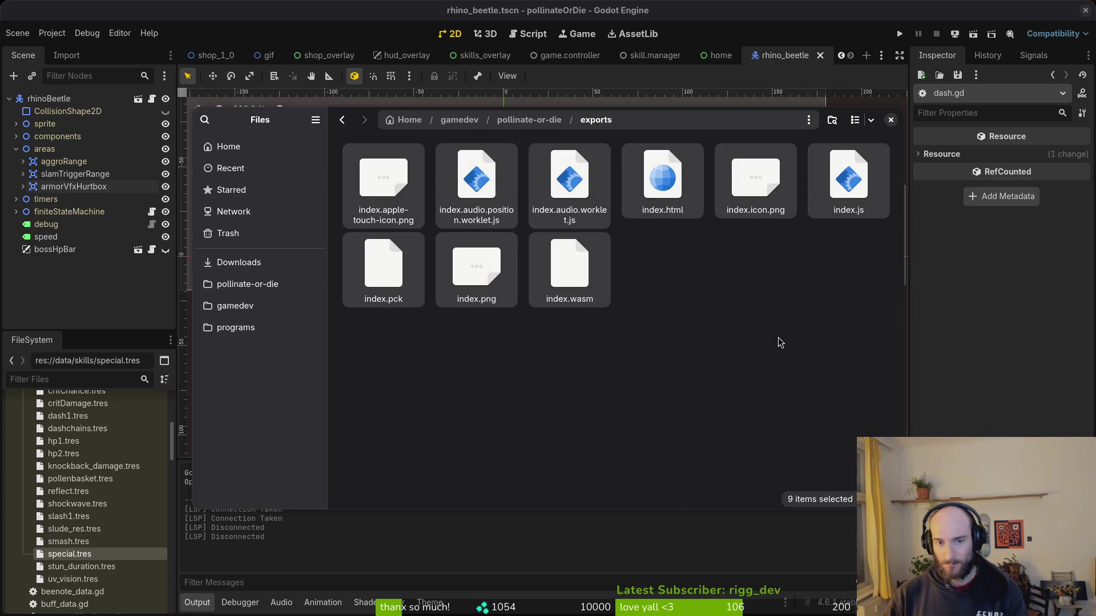
right_click(573, 234)
click(614, 413)
text(web)
key(Return)
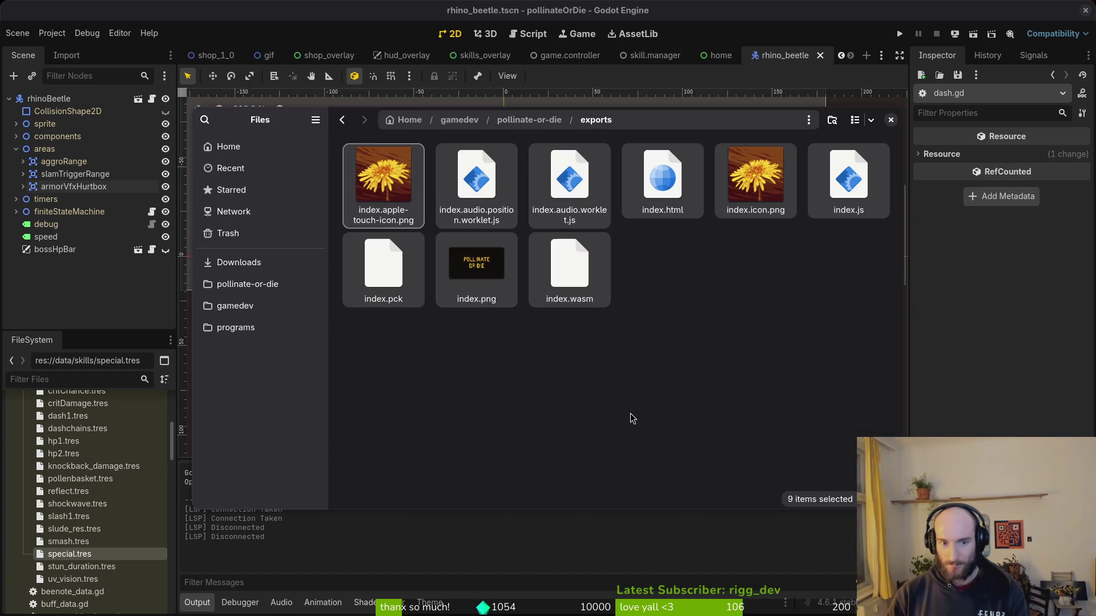
Paste web.zip into Downloads/pollinateBuilds/web.
click(238, 262)
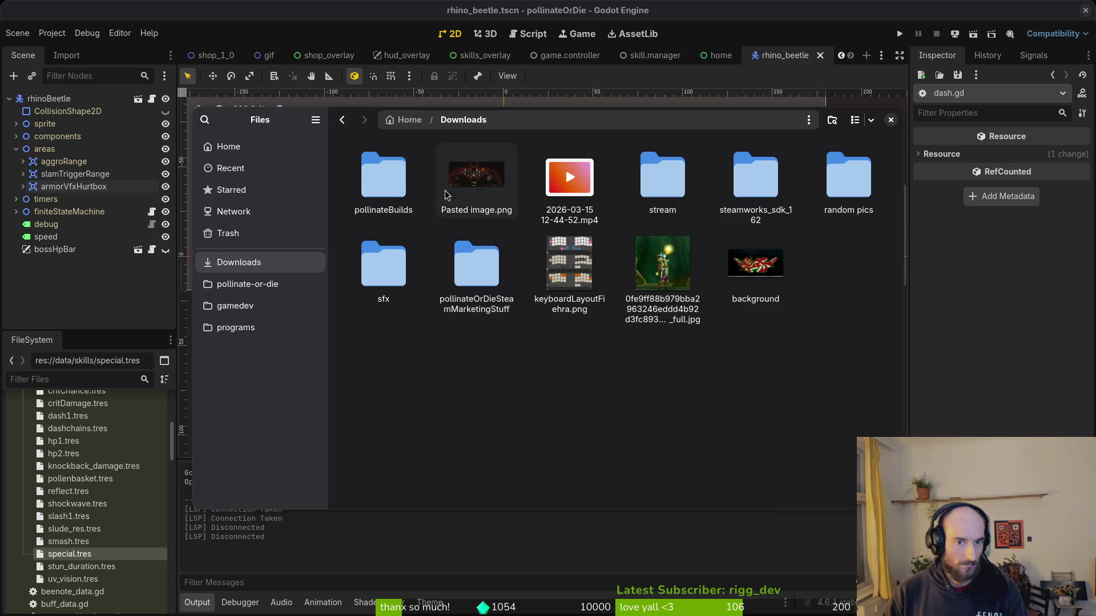
double_click(383, 177)
double_click(570, 178)
key(ctrl+v)
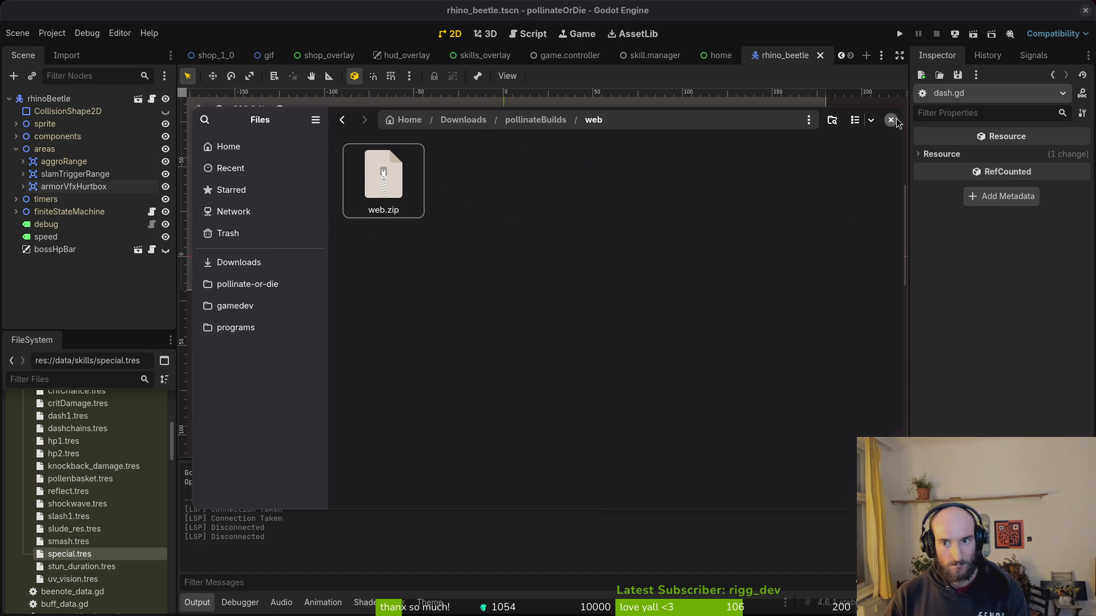
click(891, 120)
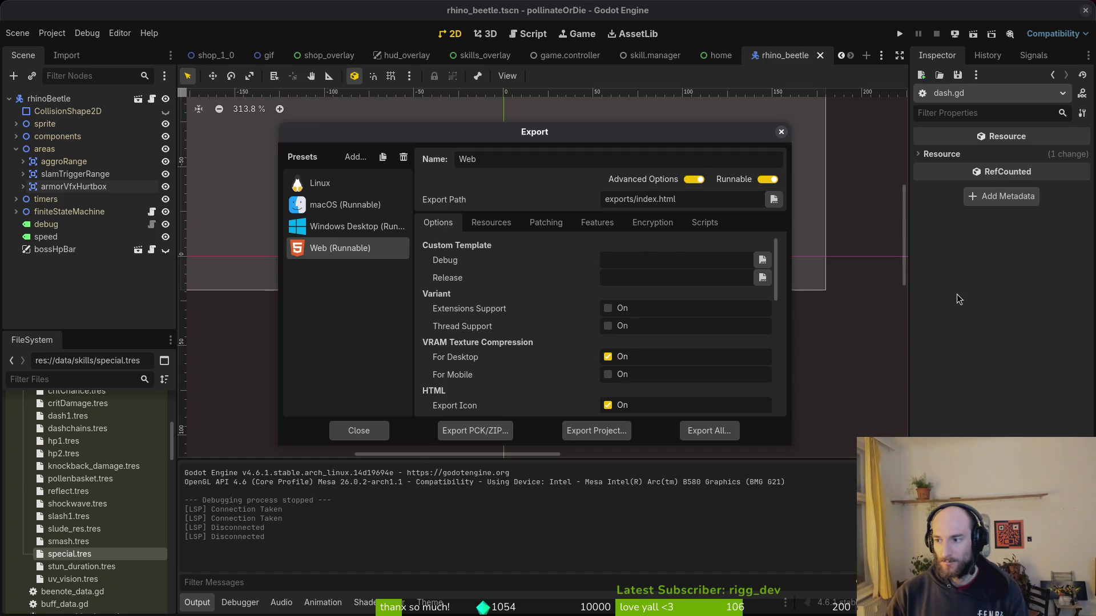
Trash the remaining files in exports and close the file manager and export settings.
key(alt+Tab)
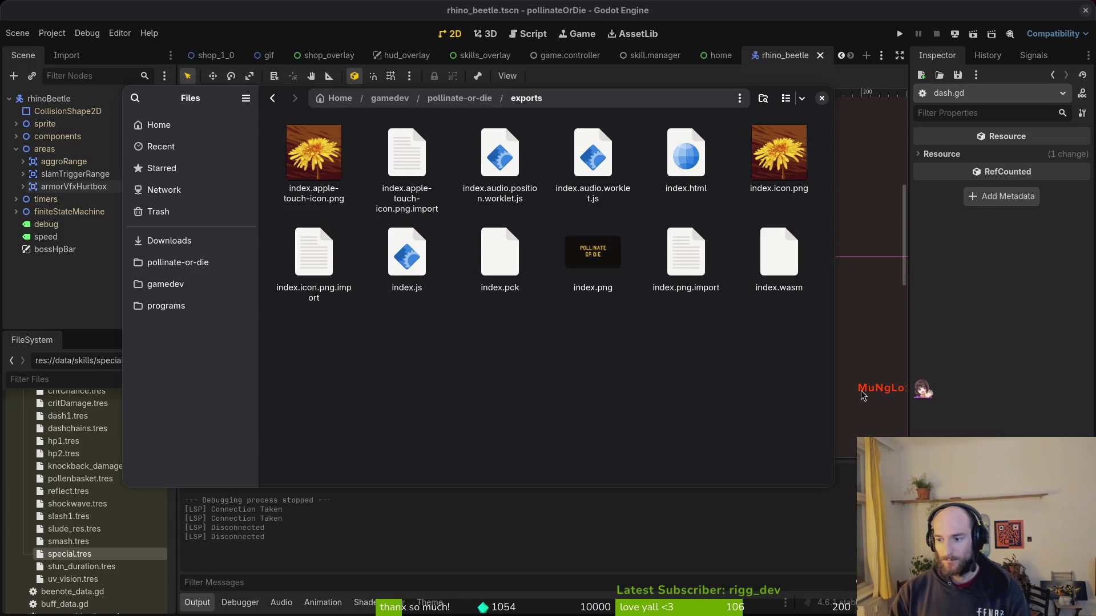
key(ctrl+a)
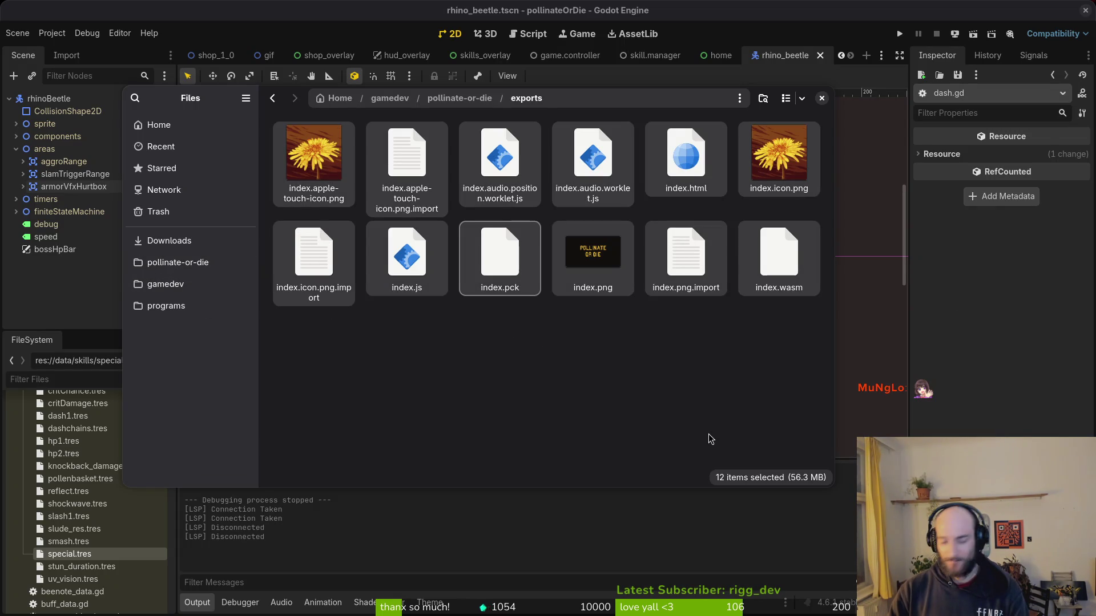
key(Delete)
click(822, 98)
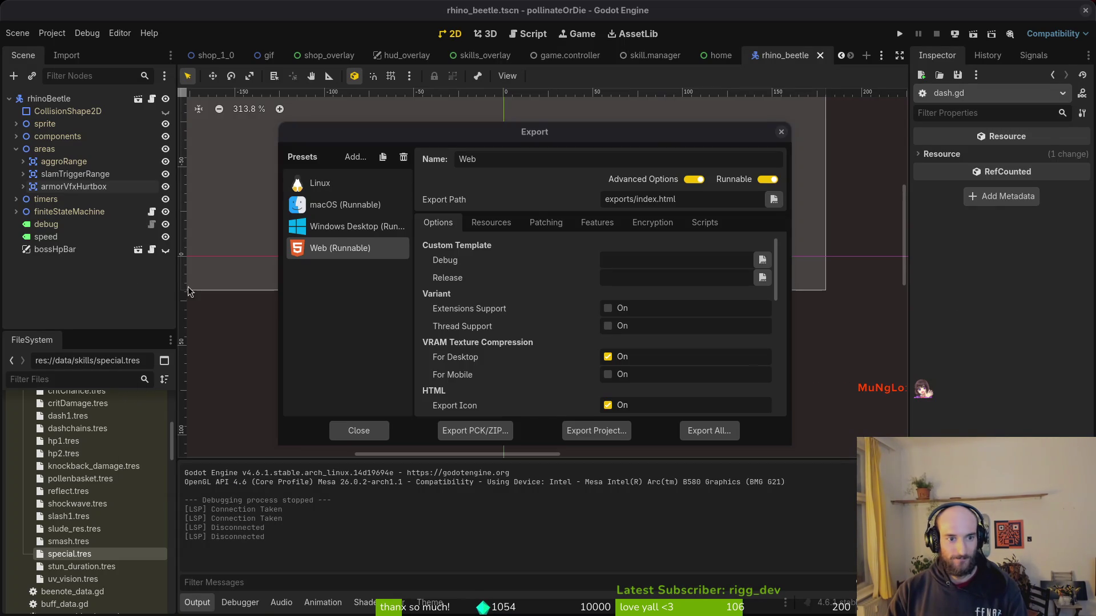
key(Escape)
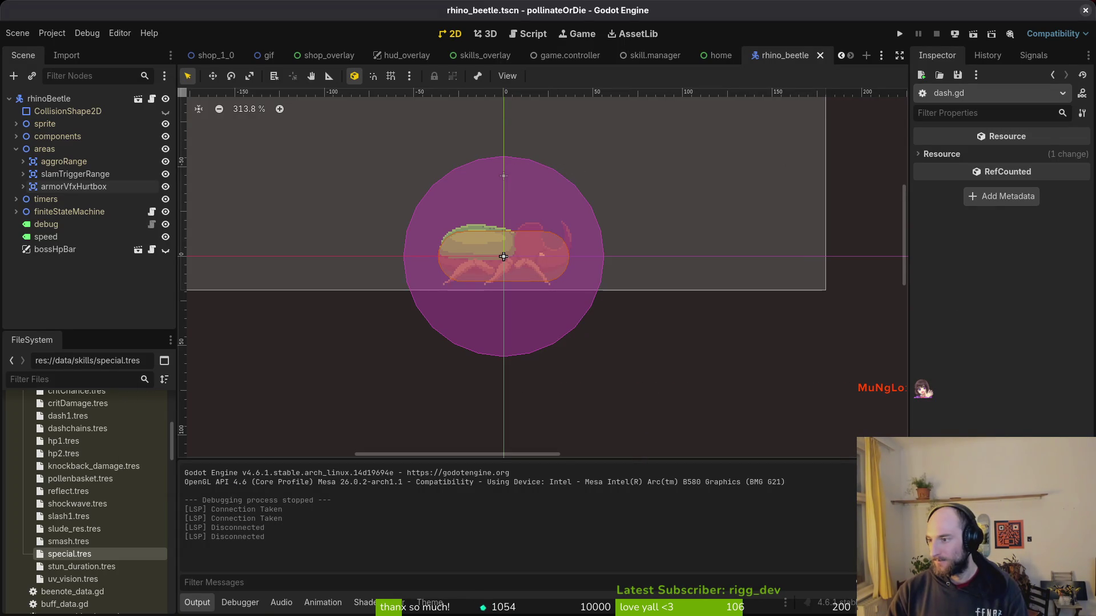
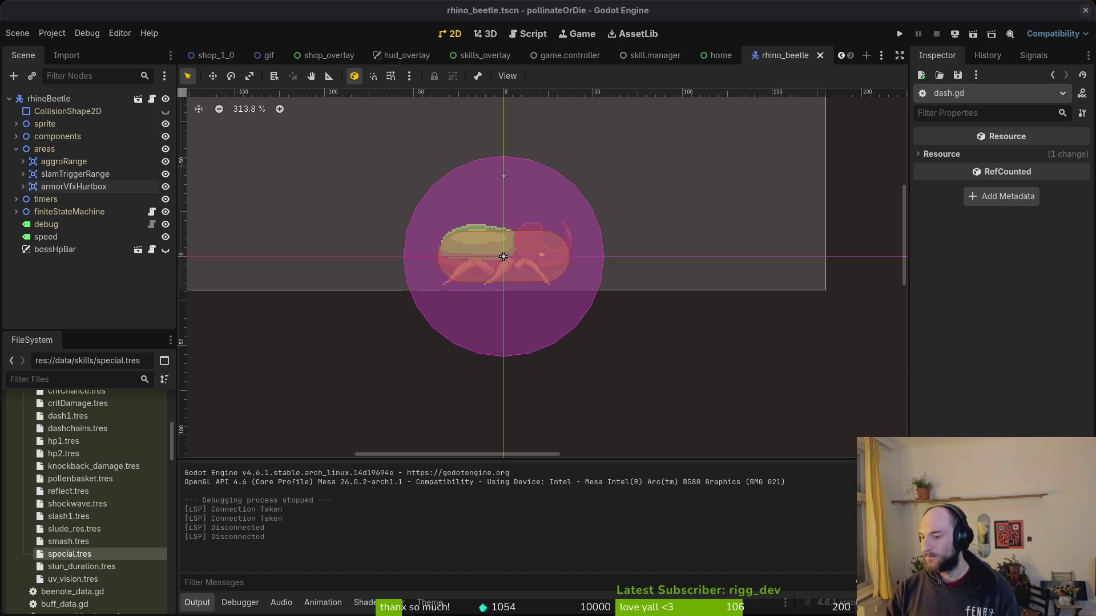
Close the Godot editor and the Aseprite sprite, then switch to the Steam library.
click(1086, 11)
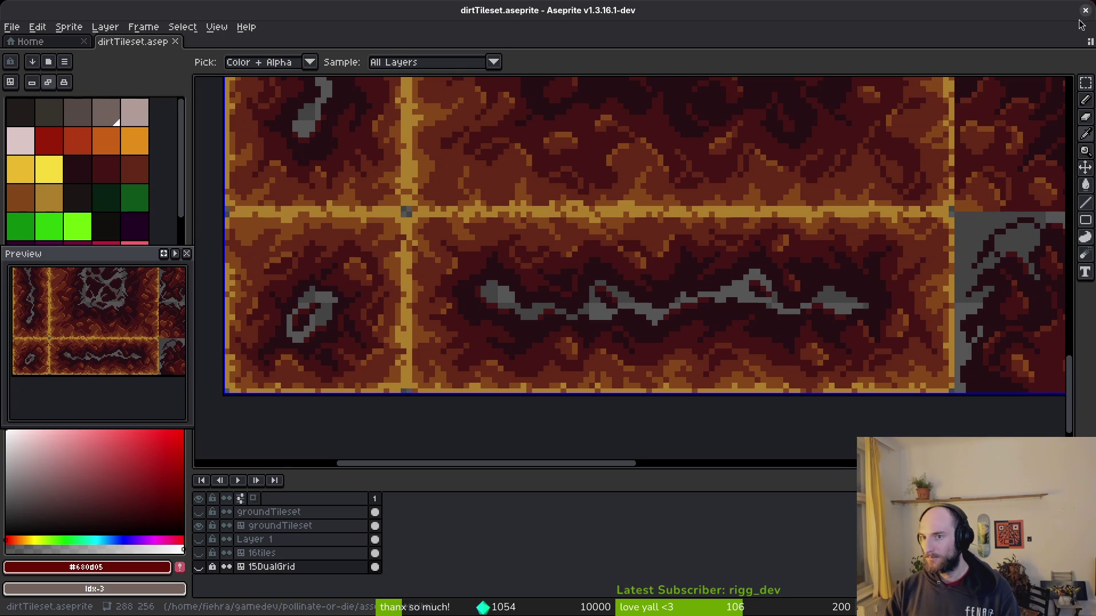
click(1087, 6)
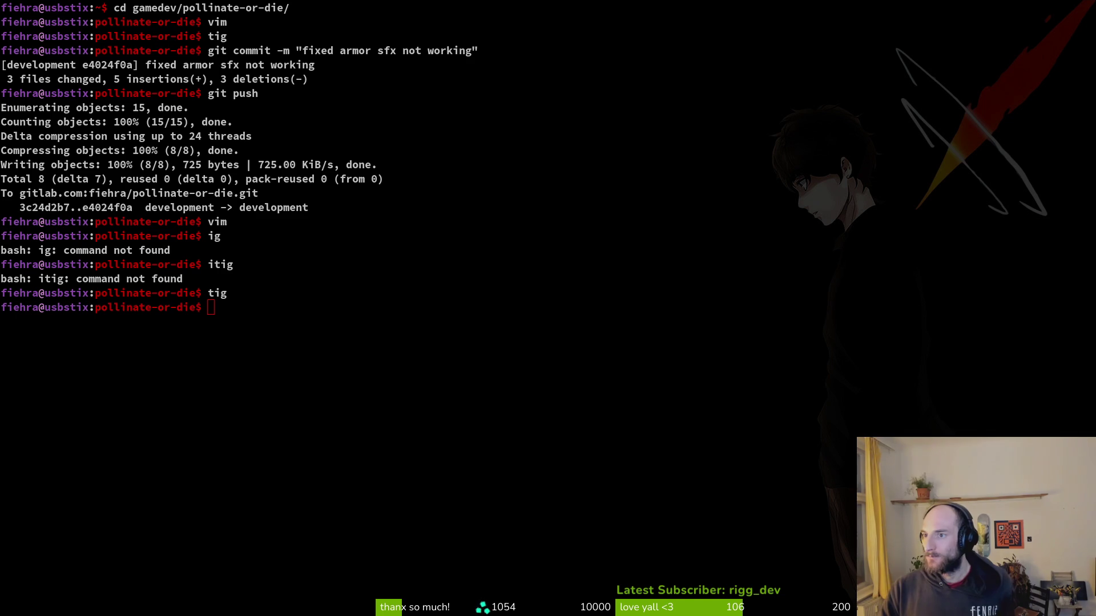
key(alt+Tab)
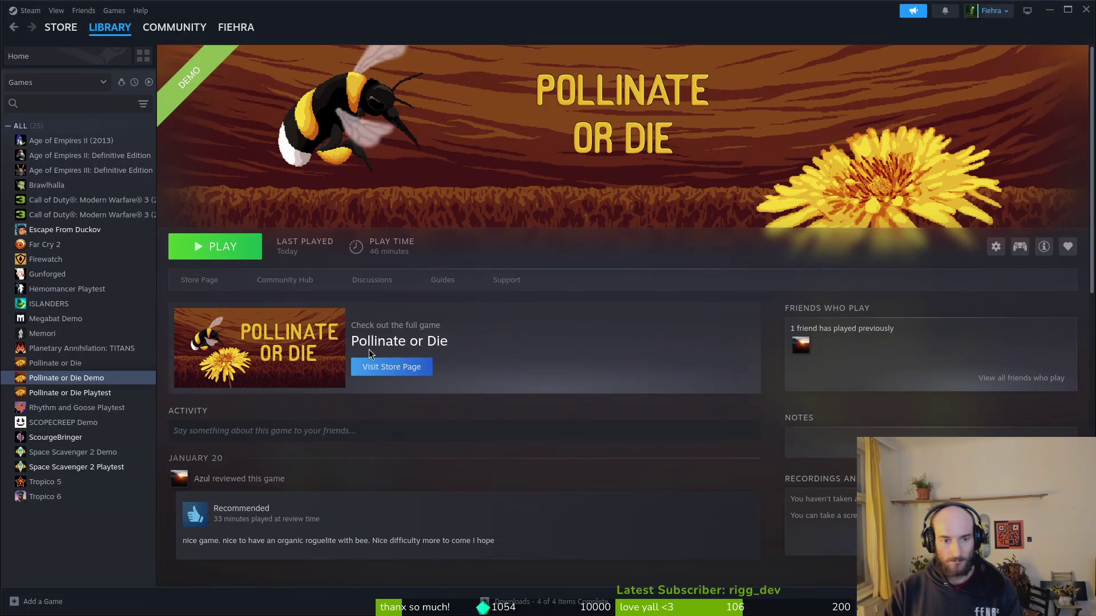
Verify the integrity of the Pollinate or Die Demo's installed files, then launch the demo.
click(996, 251)
click(1022, 321)
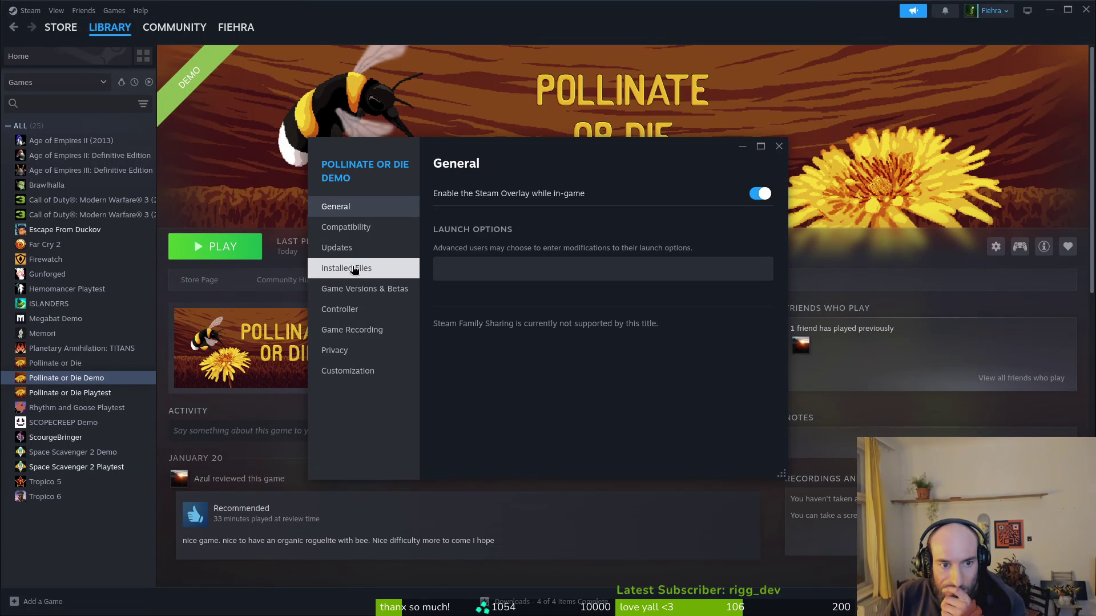
click(355, 268)
click(725, 277)
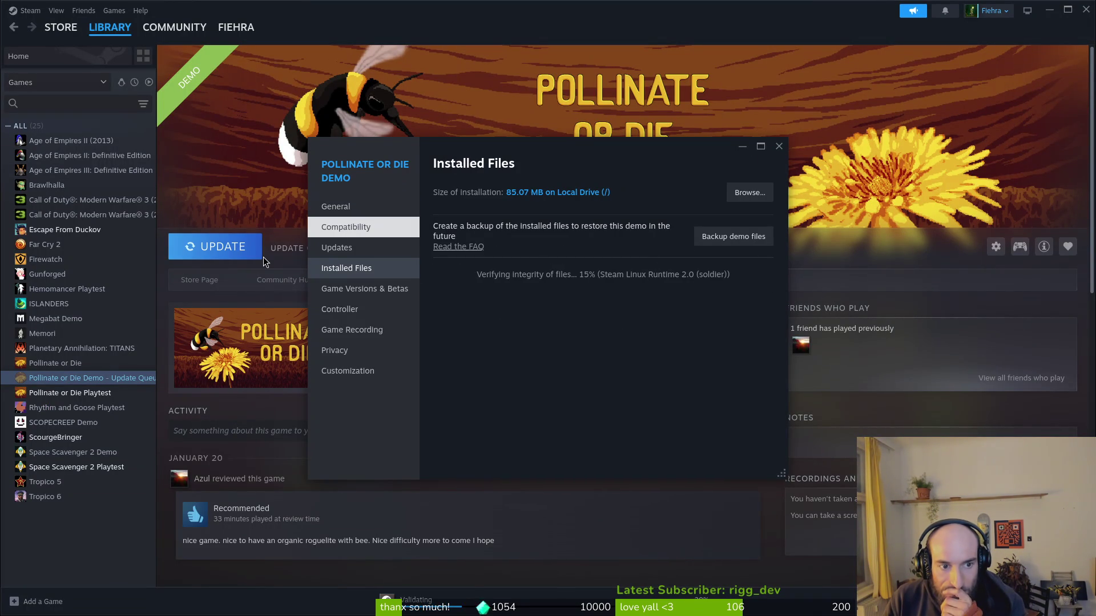
click(780, 147)
click(208, 246)
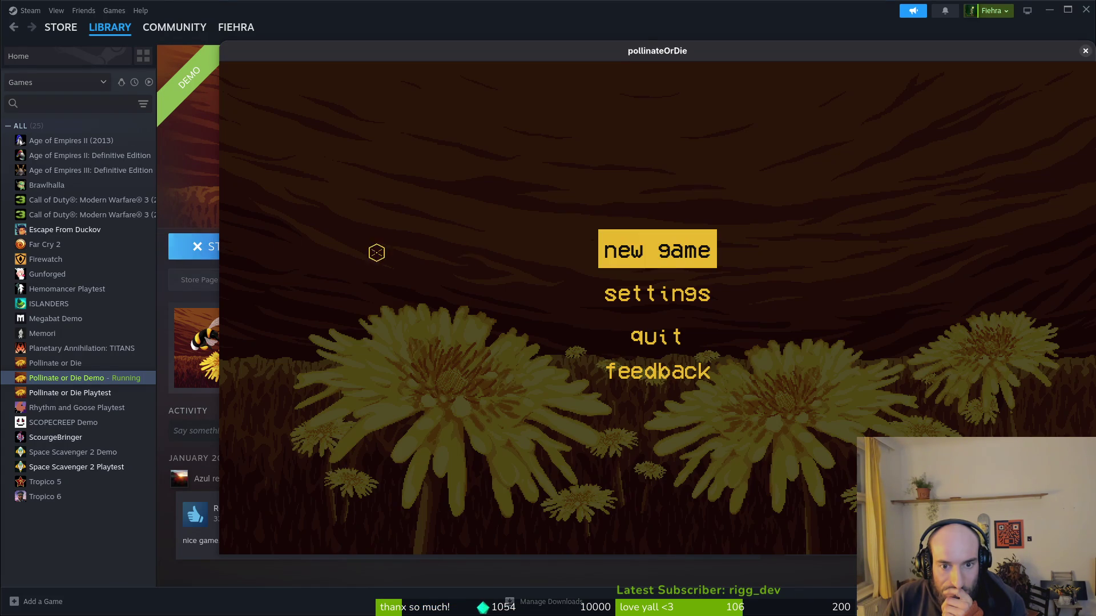
Start a new game, skip the opening dialogue and return to the hive via the pause menu.
click(655, 245)
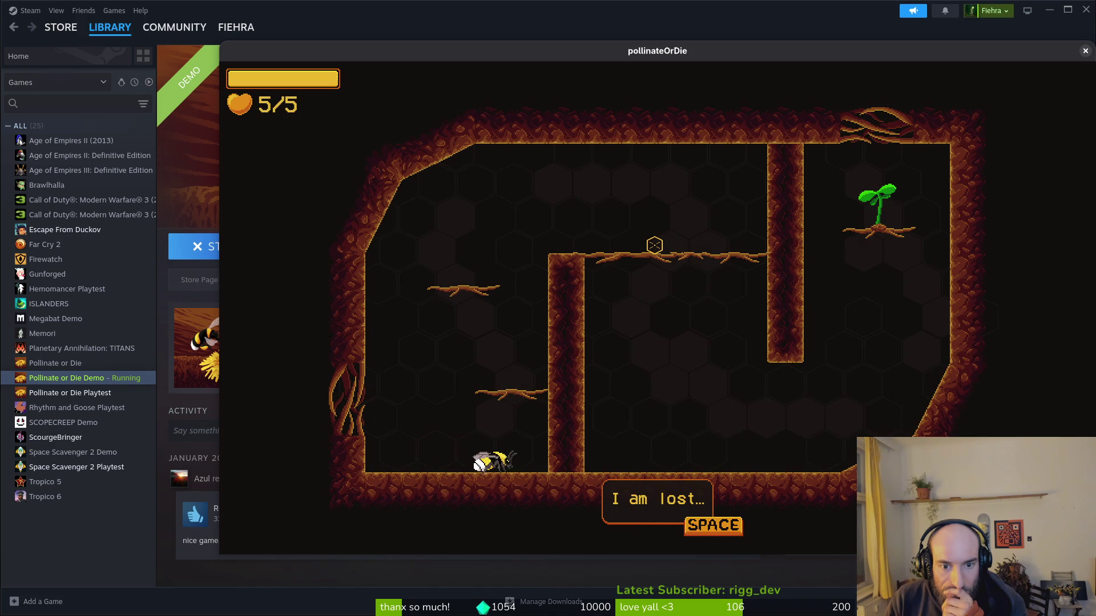
key(space)
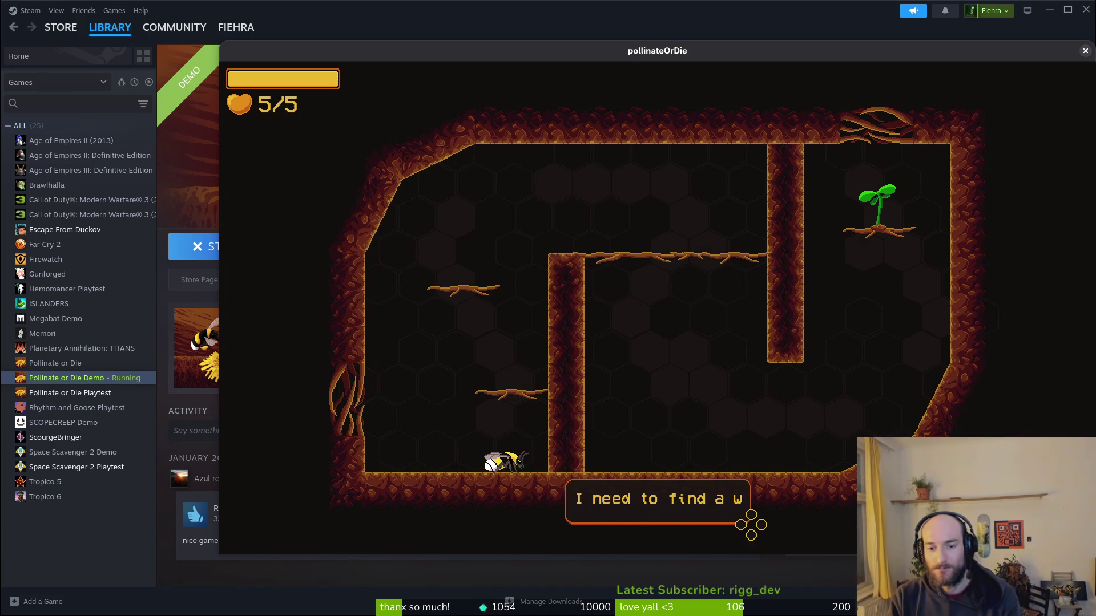
key(space)
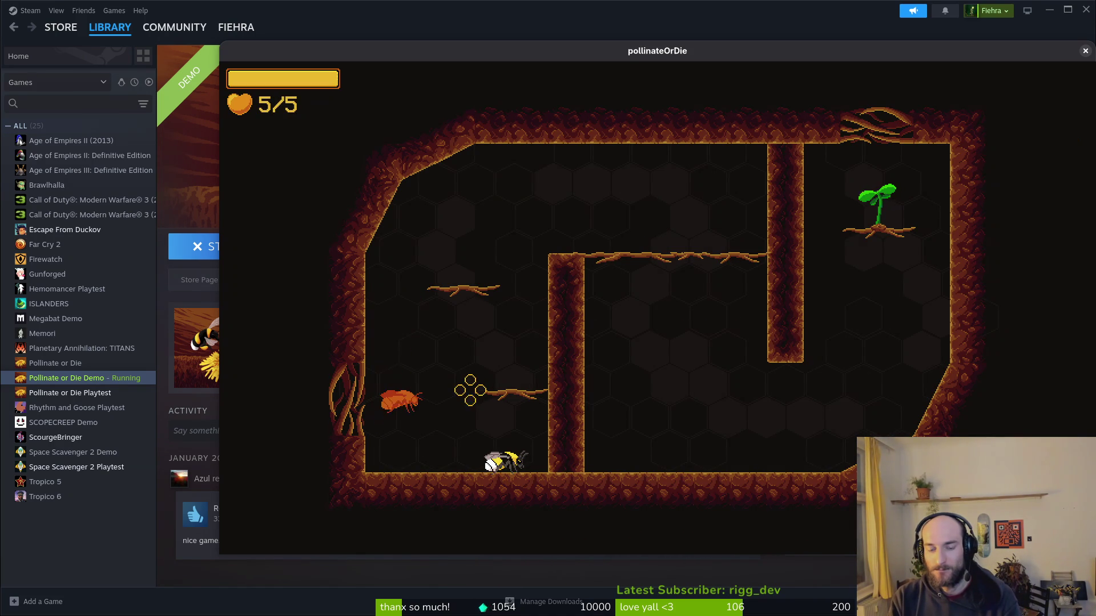
key(Escape)
key(Down)
key(Down)
key(Return)
key(Left)
key(Return)
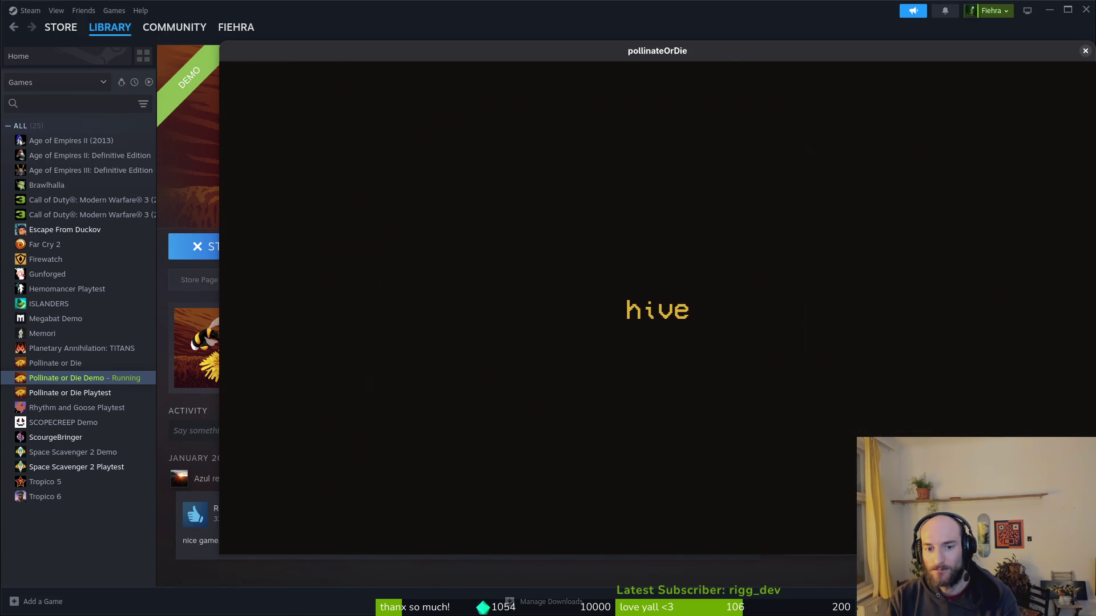
Quit from the hive to the main menu and exit the game.
key(Escape)
key(Down)
key(Down)
key(Return)
key(Left)
key(Return)
key(Down)
key(Down)
key(Down)
key(Return)
Relaunch the demo, continue the saved run and fly the bee around the hive.
click(216, 239)
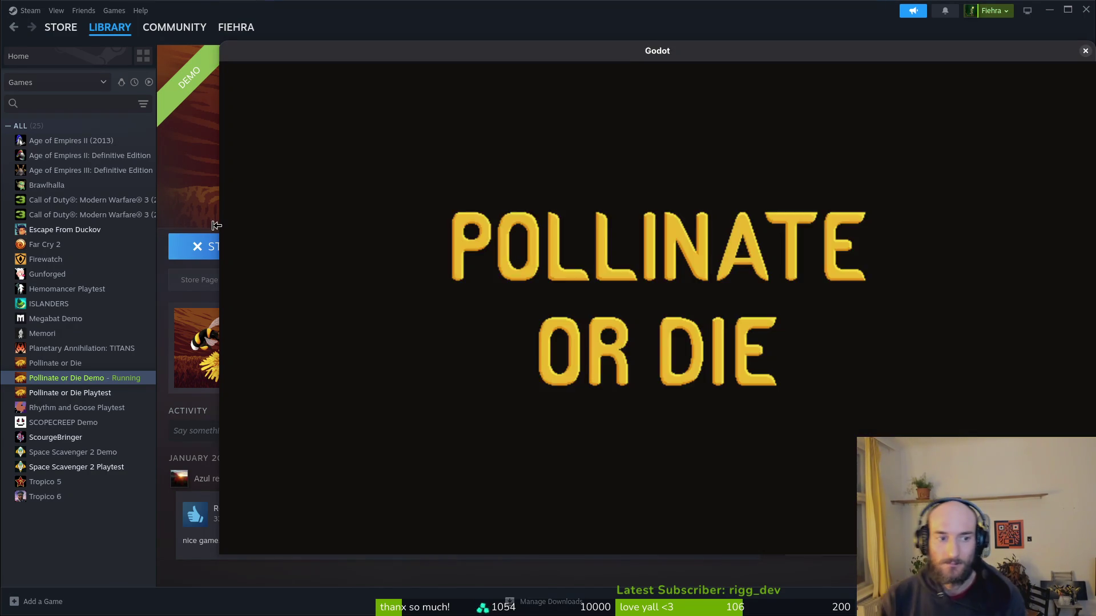
key(Return)
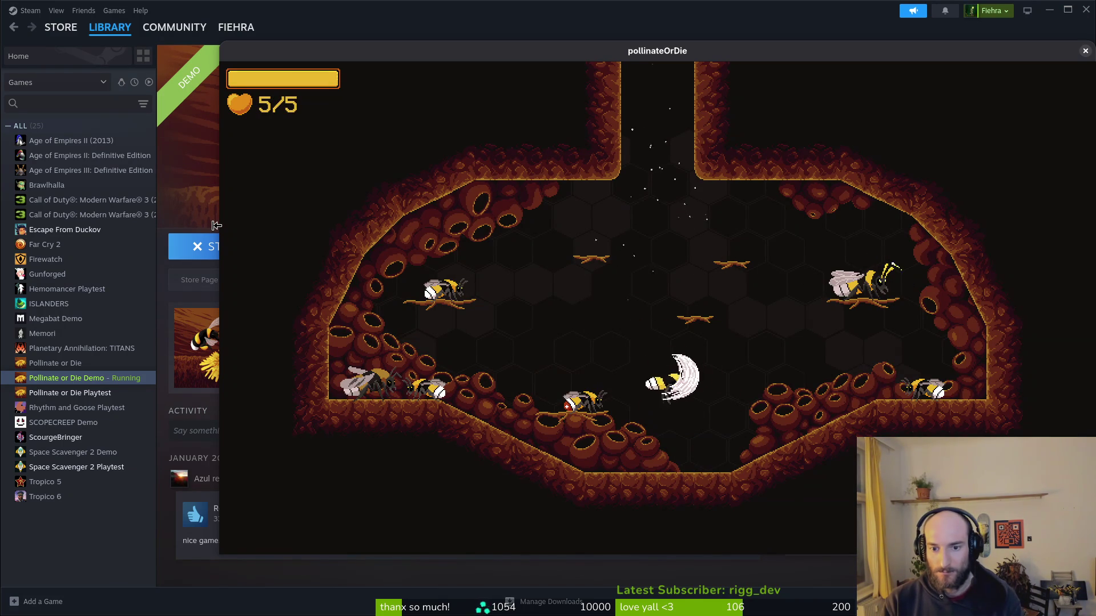
key(Left)
key(Left)
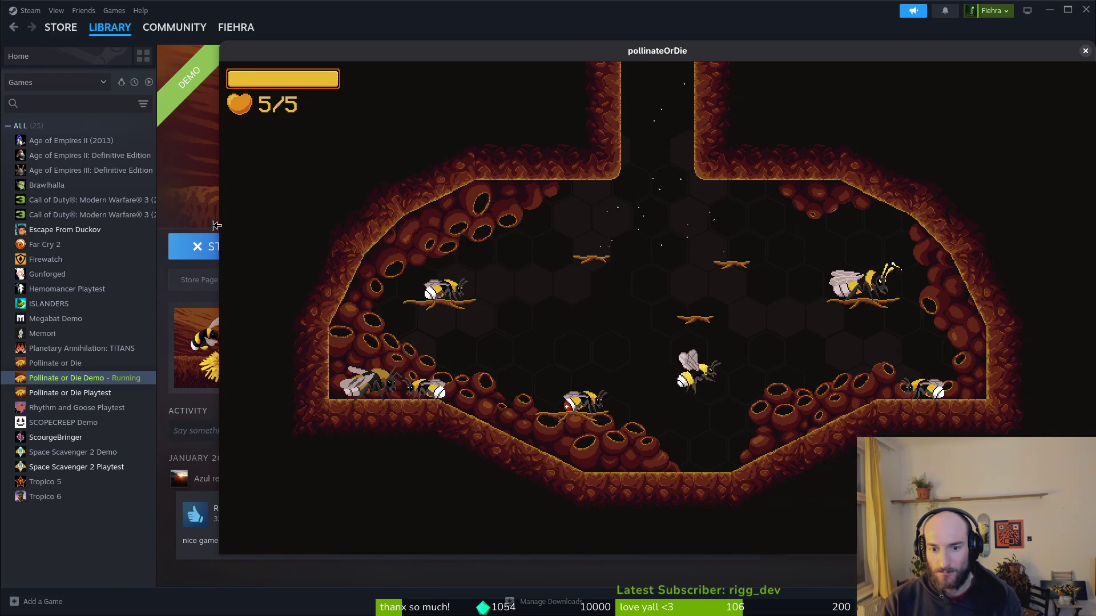
key(Left)
key(Right)
key(Left)
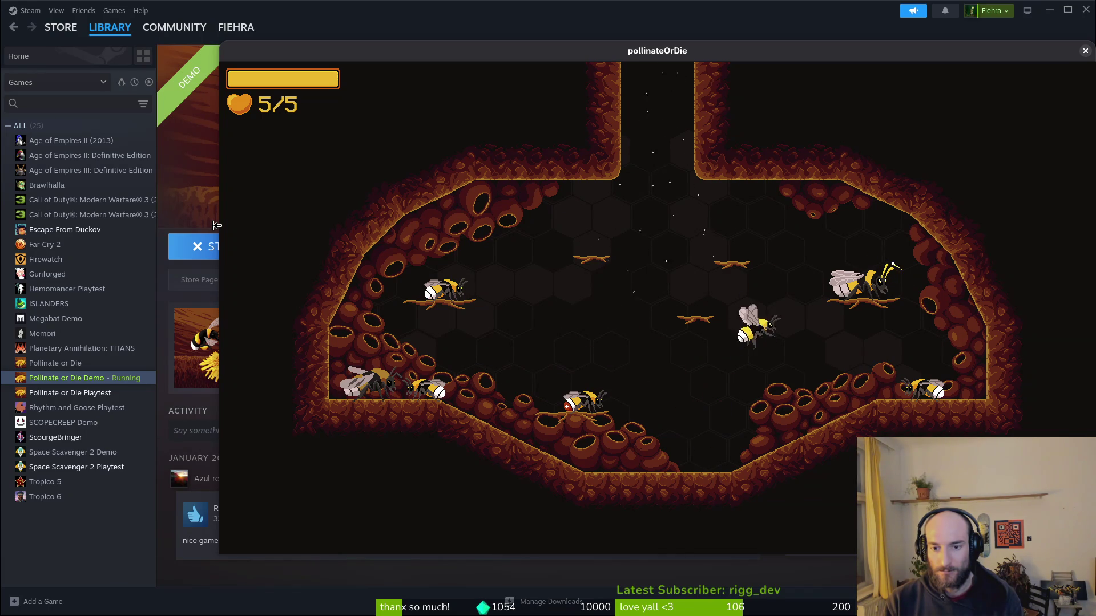
Check the items and abilities menu, then fly the bee back through the hive centre.
key(Tab)
key(Escape)
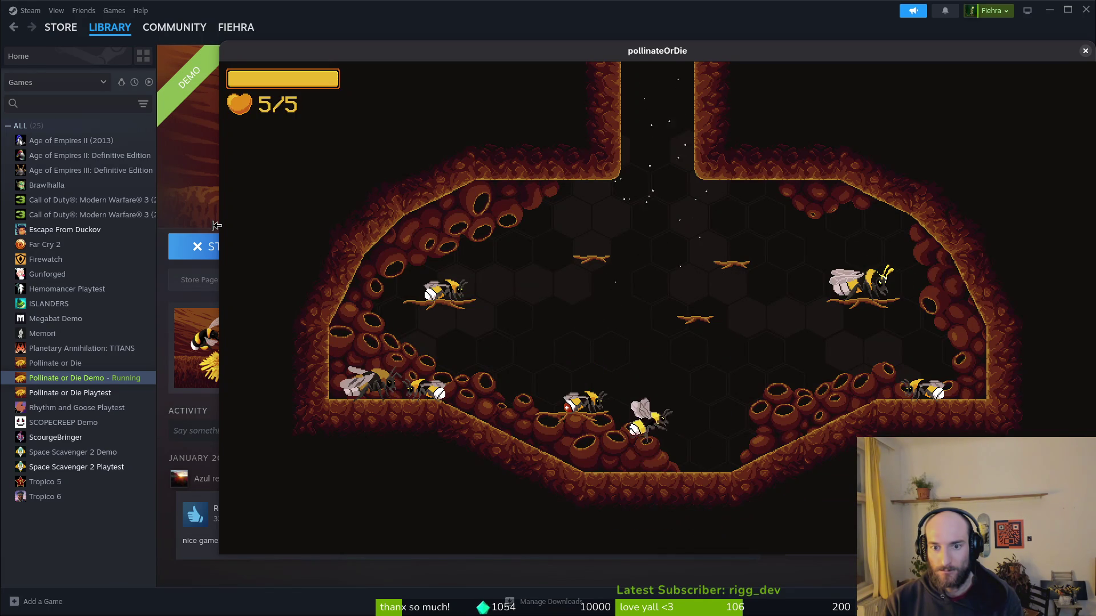
key(Left)
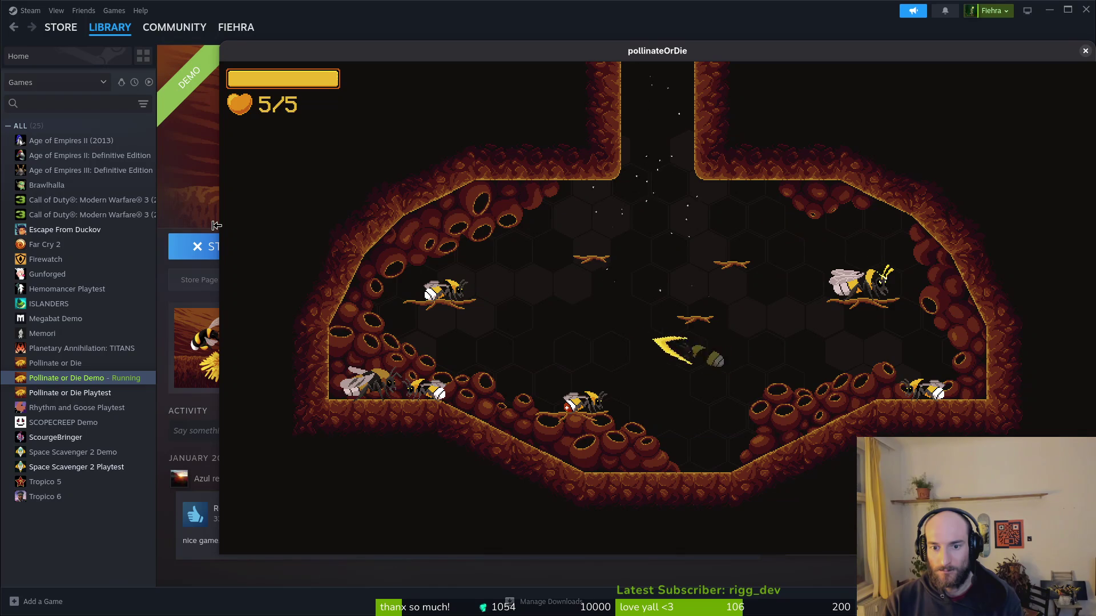
key(Right)
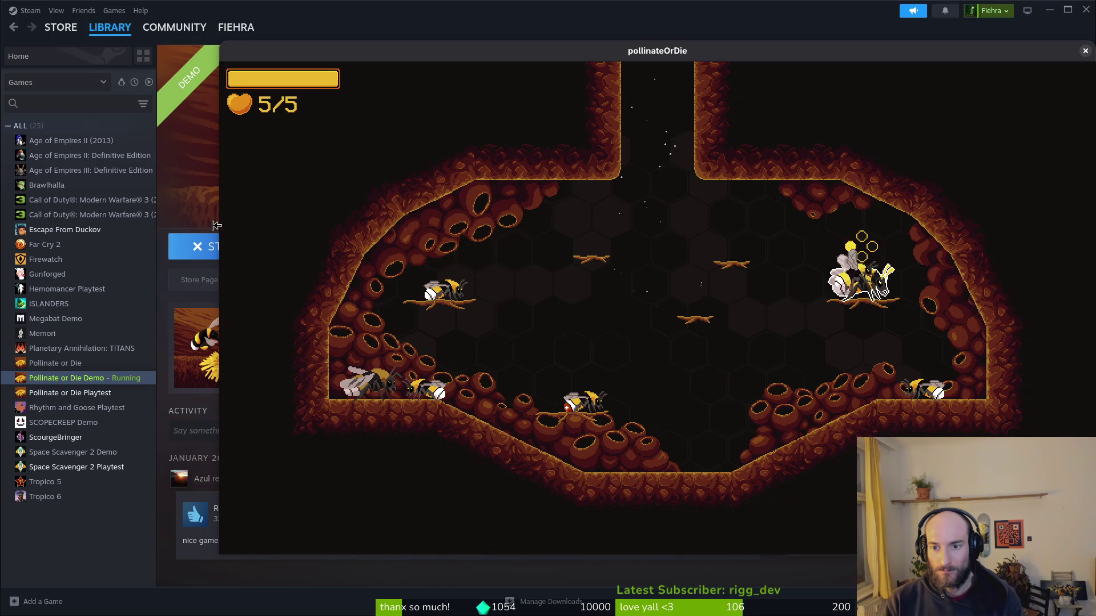
Look at the combobar upgrade in the hex upgrade menu, then open settings from the pause menu.
key(e)
key(Right)
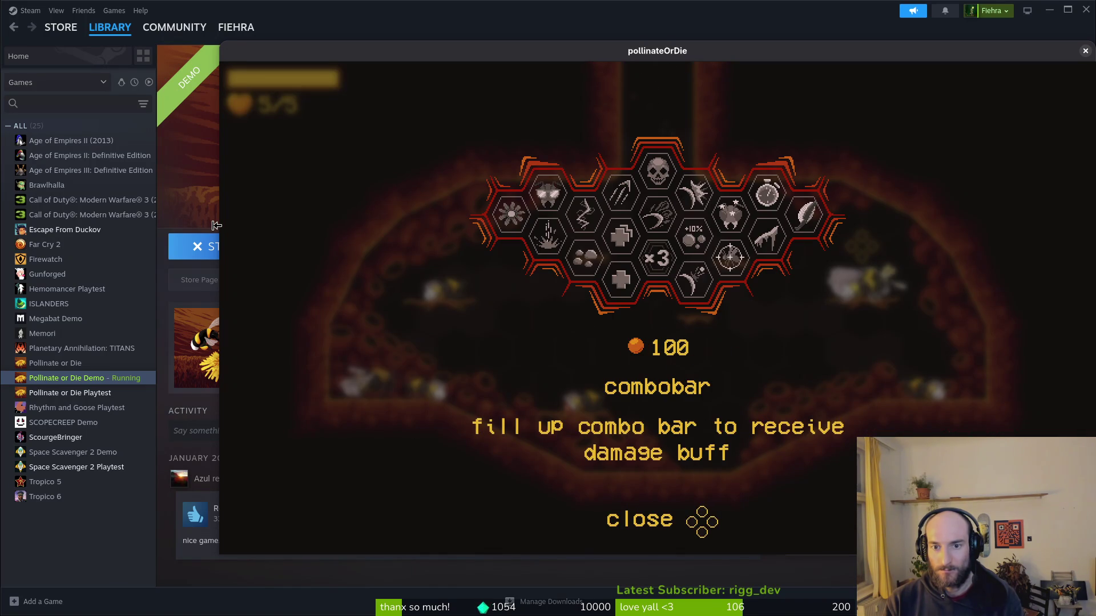
key(Escape)
key(Escape)
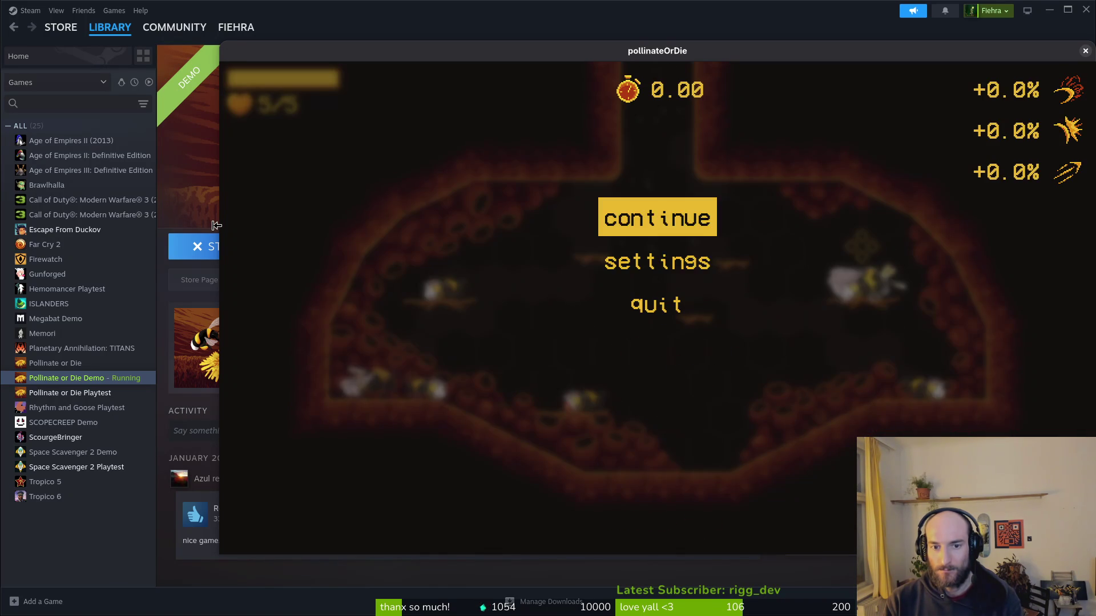
key(Down)
key(Return)
Browse the accessibility and controls settings tabs, then return to General.
key(e)
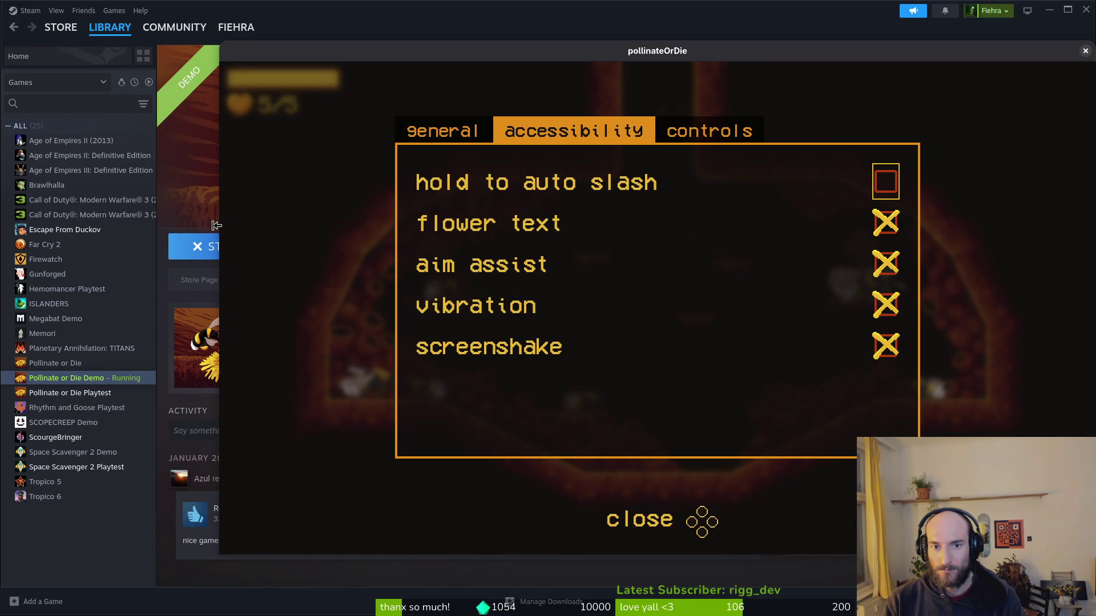
key(e)
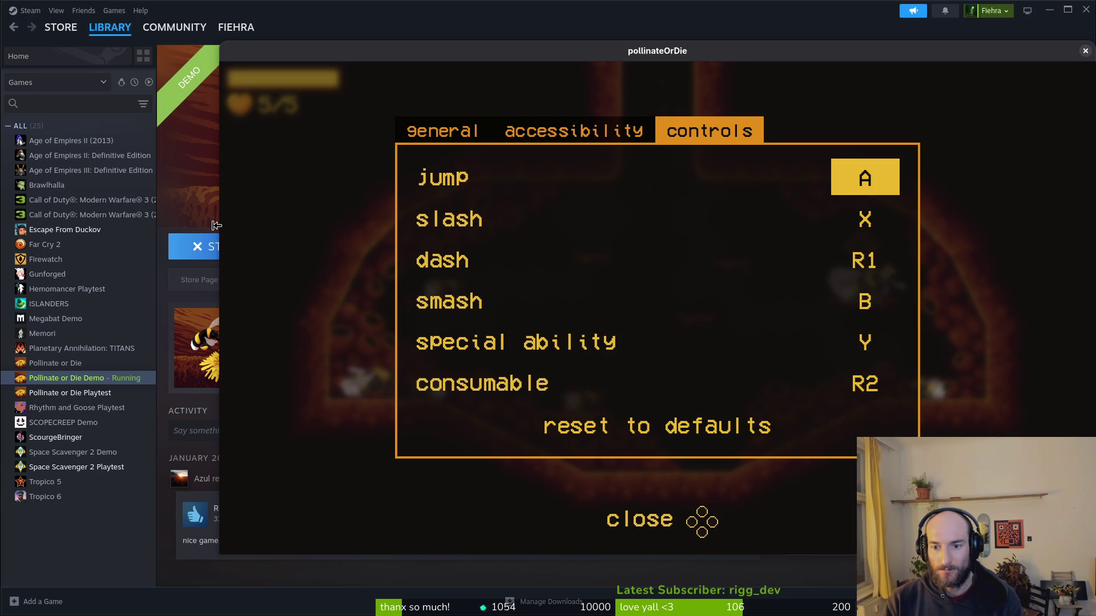
key(Down)
key(Down)
key(Down)
key(q)
key(q)
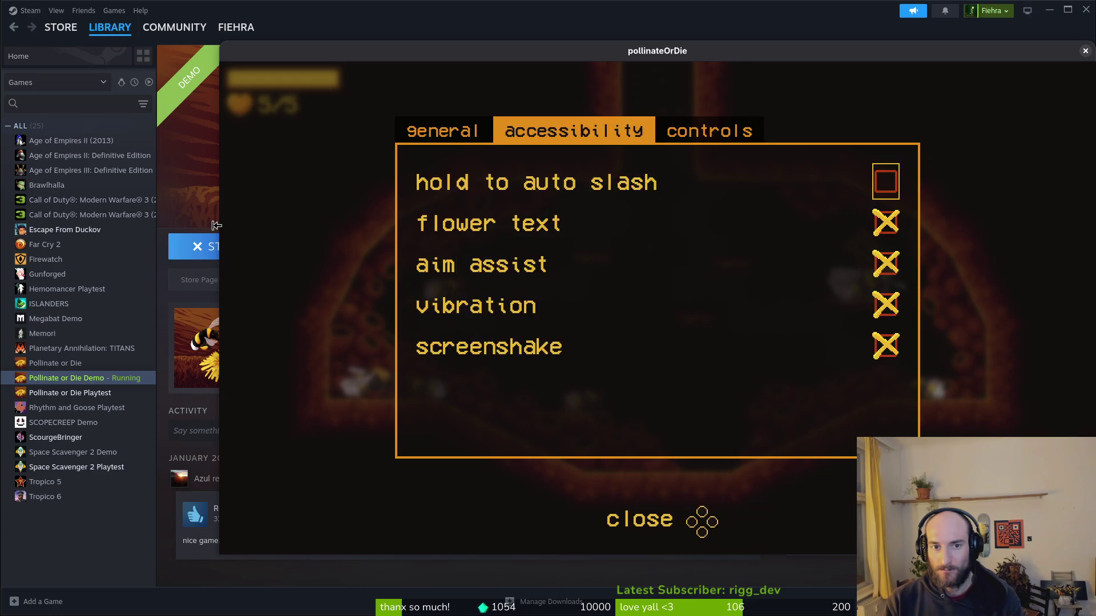
Set the language to Russian, review the translated control bindings, and bring Google Drive forward.
key(Up)
key(Right)
key(Right)
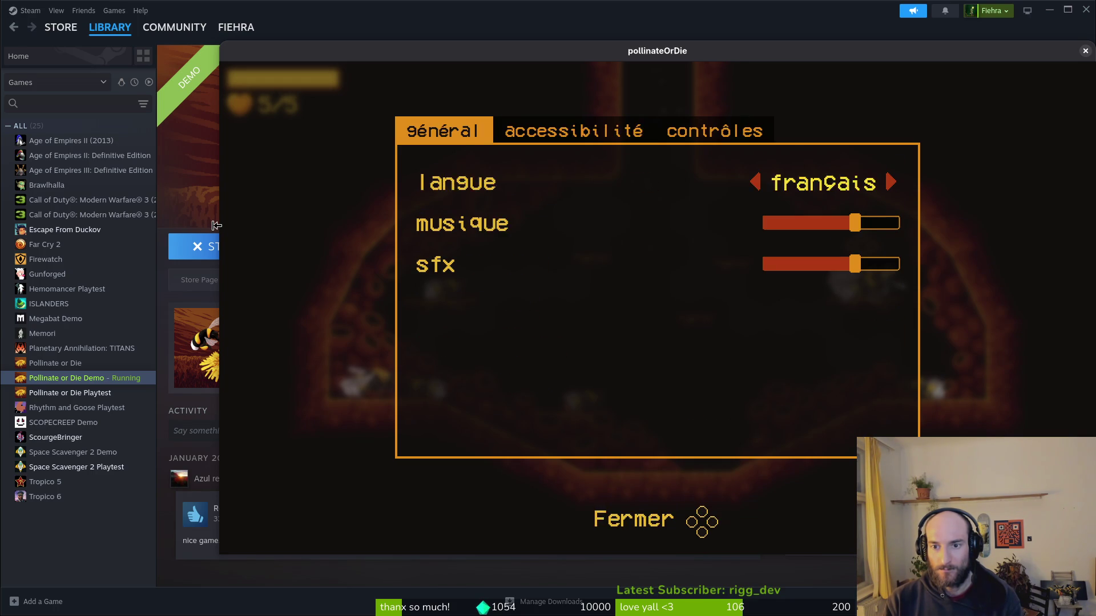
key(e)
key(e)
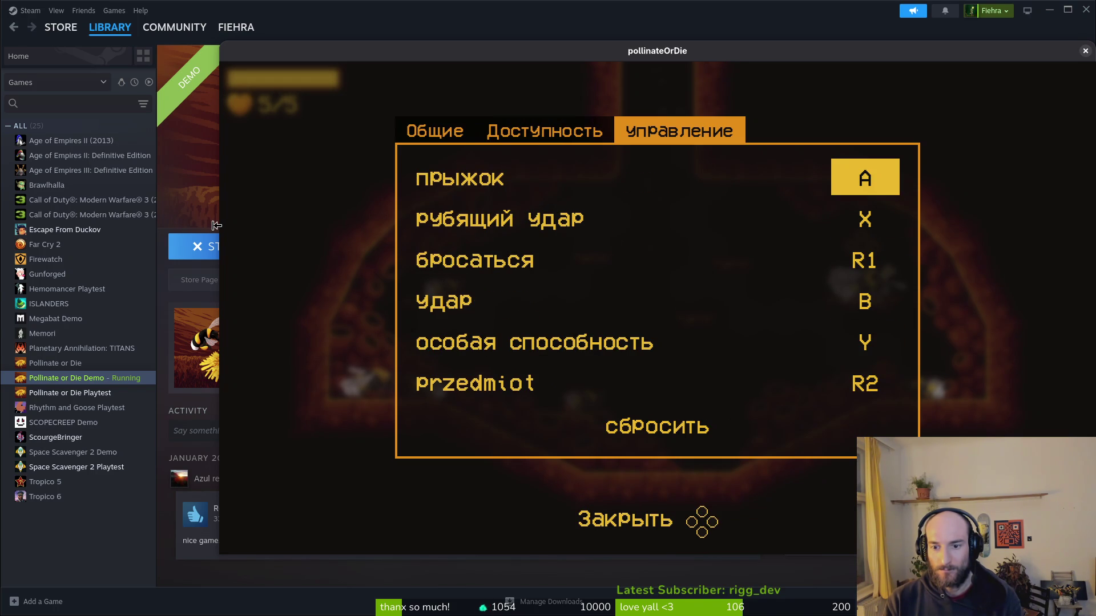
key(Down)
key(Down)
key(Down)
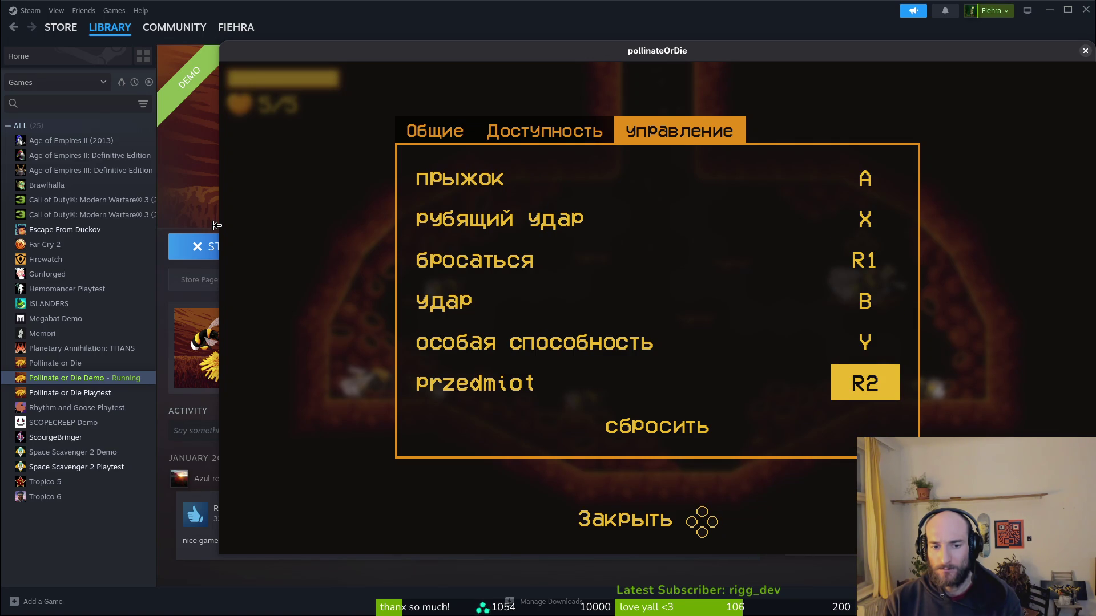
key(Up)
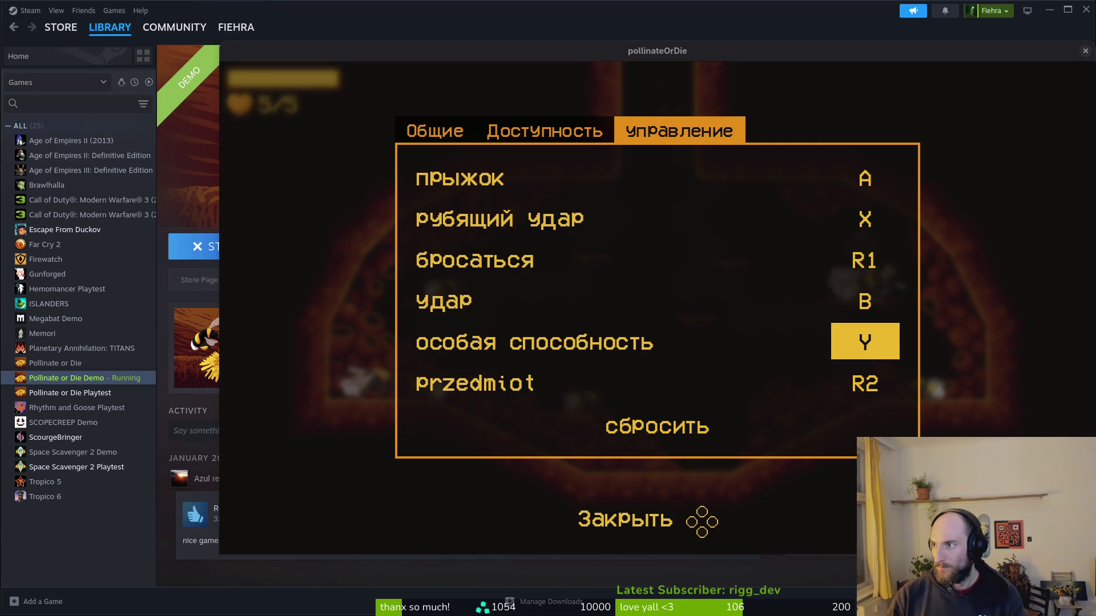
key(alt+Tab)
drag(687, 186, 577, 33)
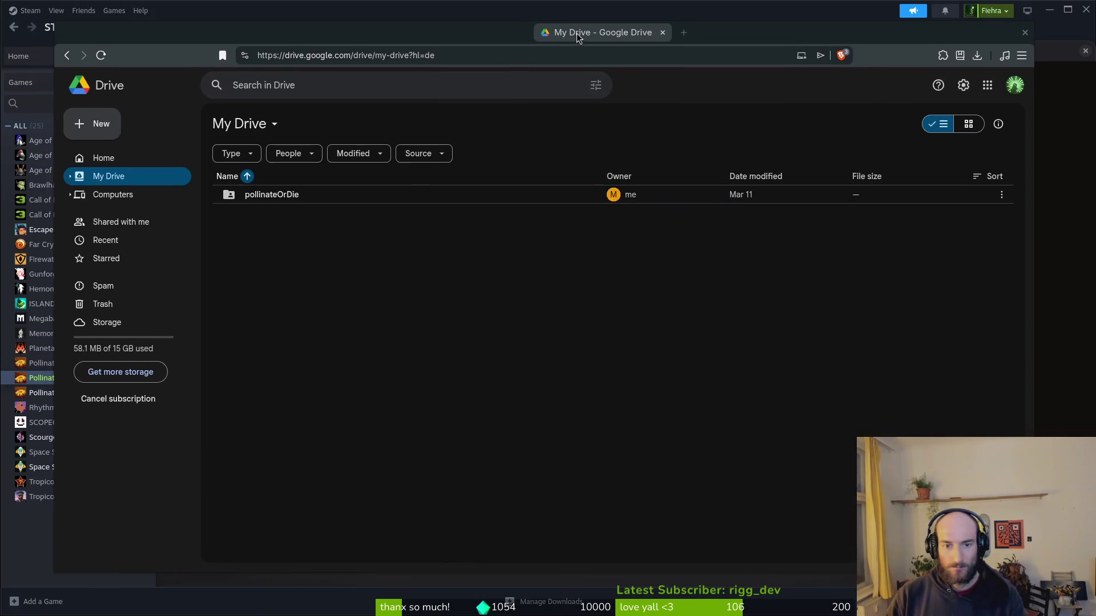
double_click(304, 194)
double_click(277, 197)
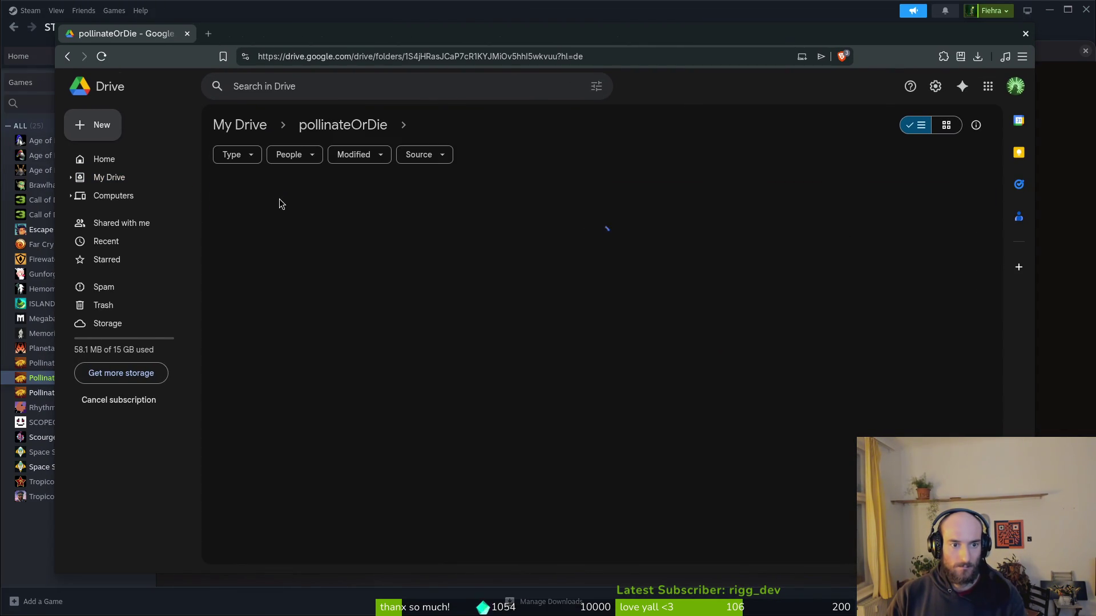
double_click(273, 200)
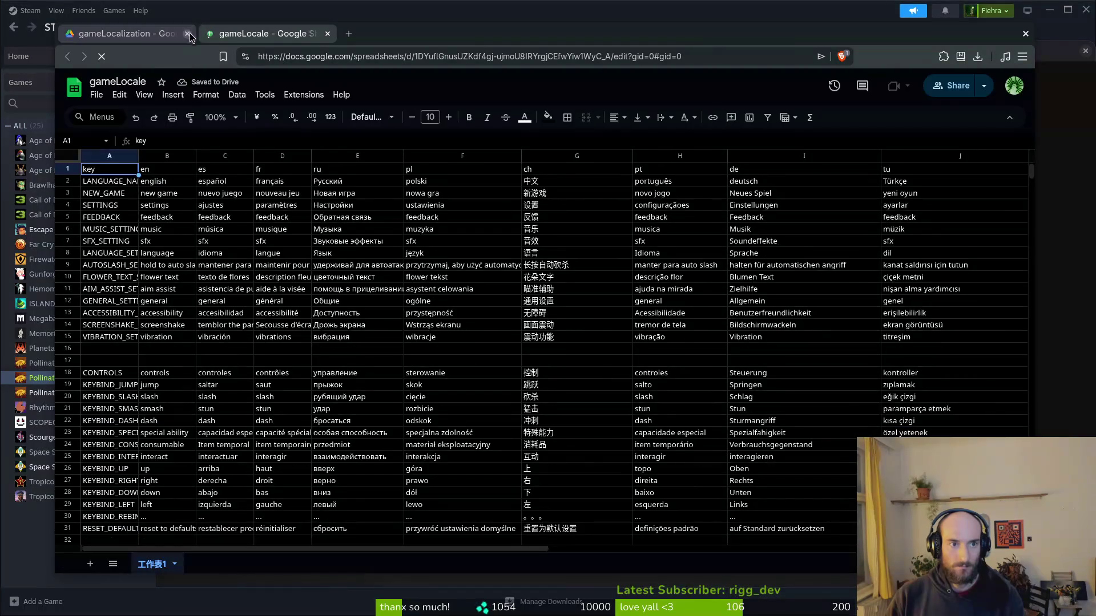
click(188, 33)
scroll(379, 371, down, 5)
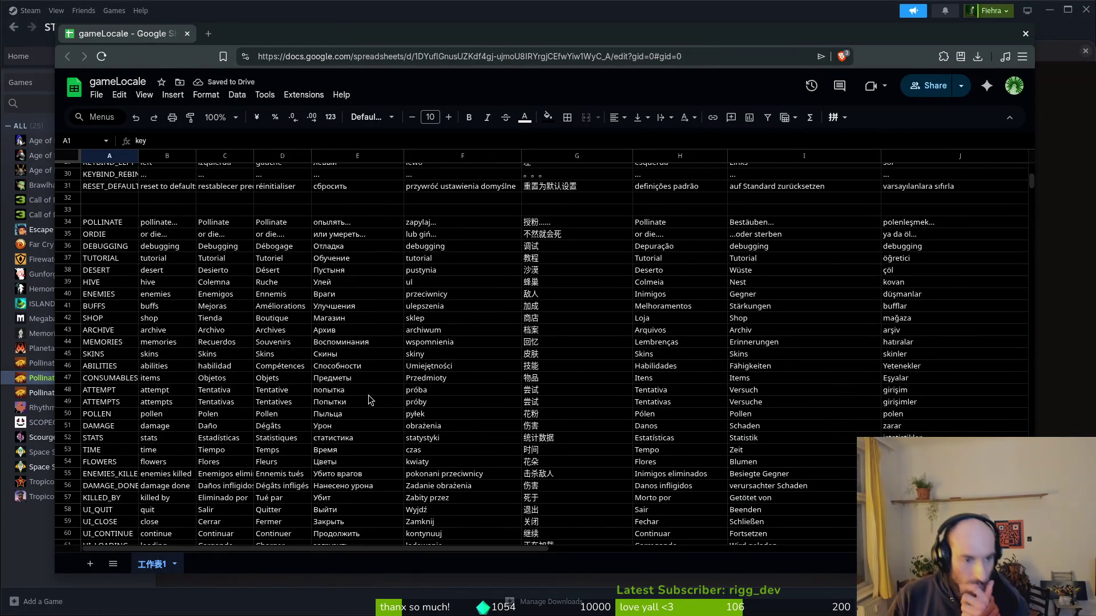
scroll(311, 378, down, 5)
scroll(312, 371, up, 10)
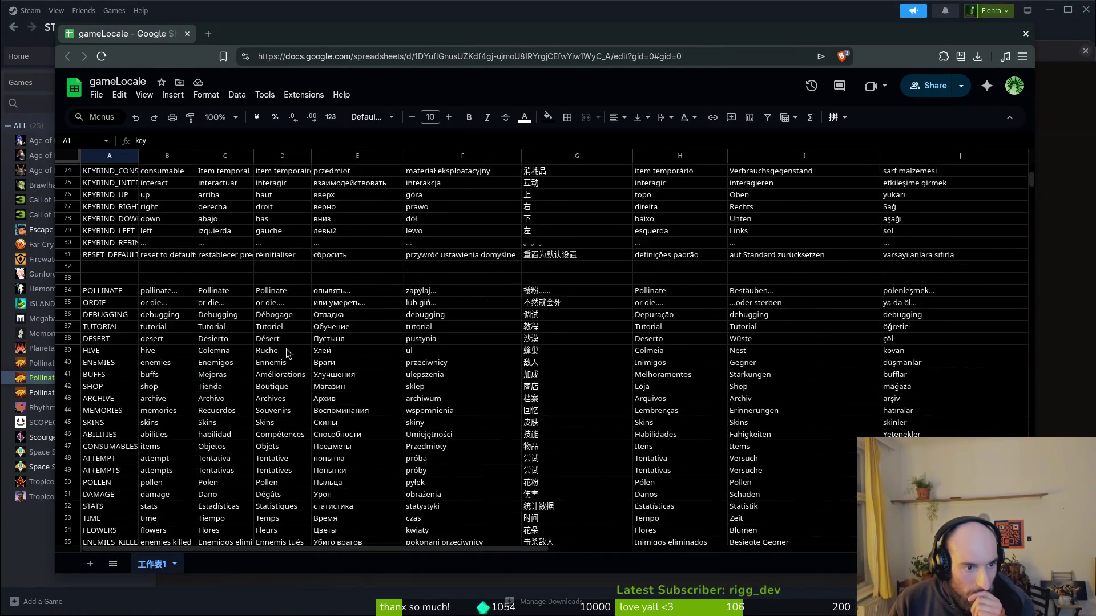
scroll(137, 343, down, 4)
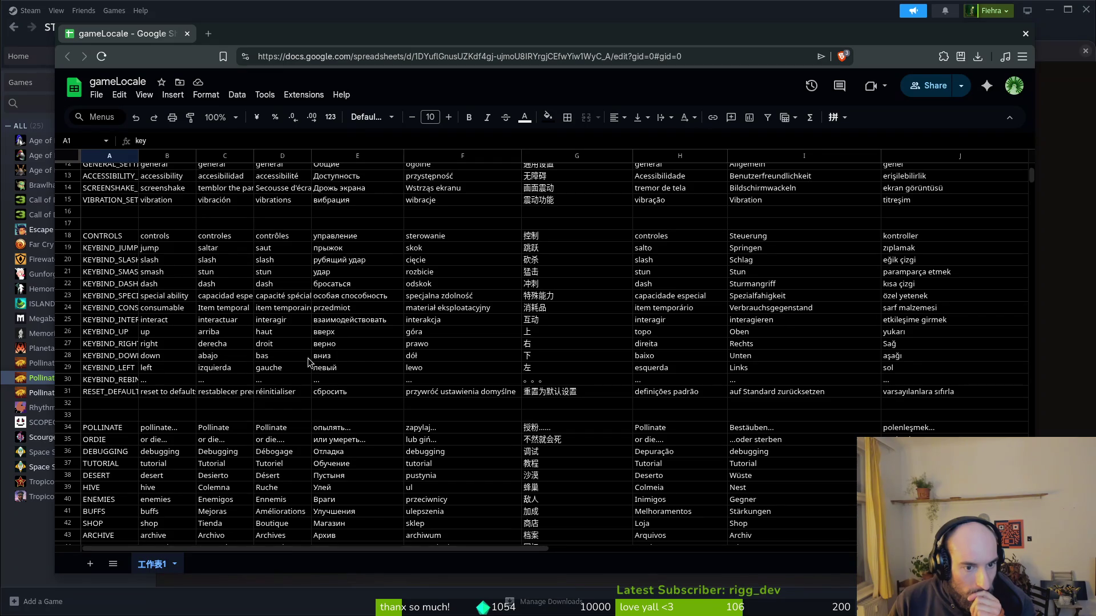
click(353, 309)
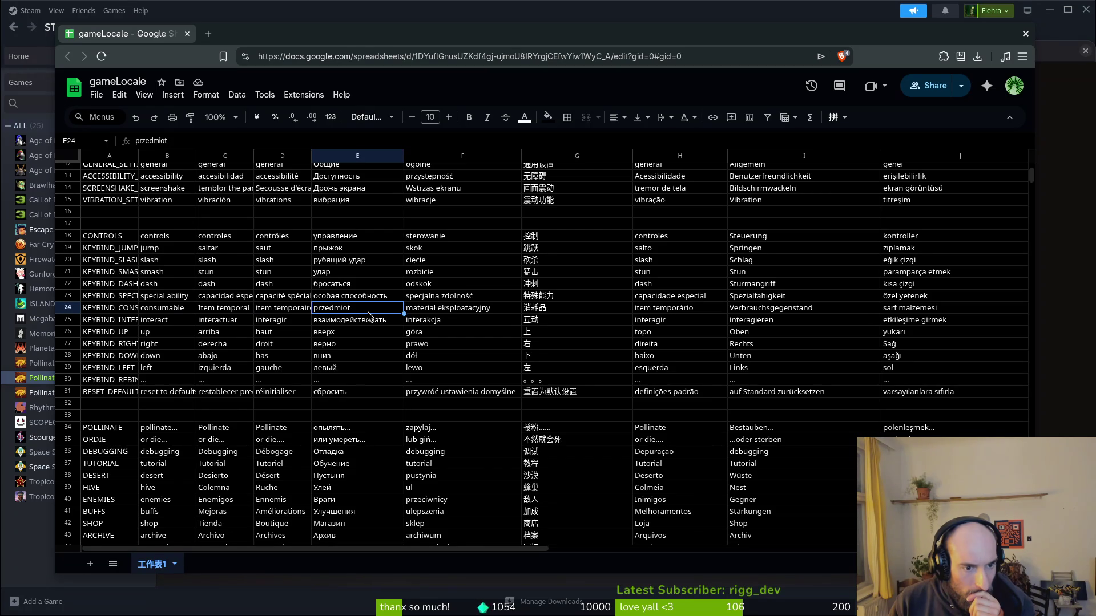
key(ctrl+t)
Search Google for 'translate' to bring up the translator.
text(transla)
text(tion)
key(BackSpace)
key(BackSpace)
key(BackSpace)
key(Down)
key(Return)
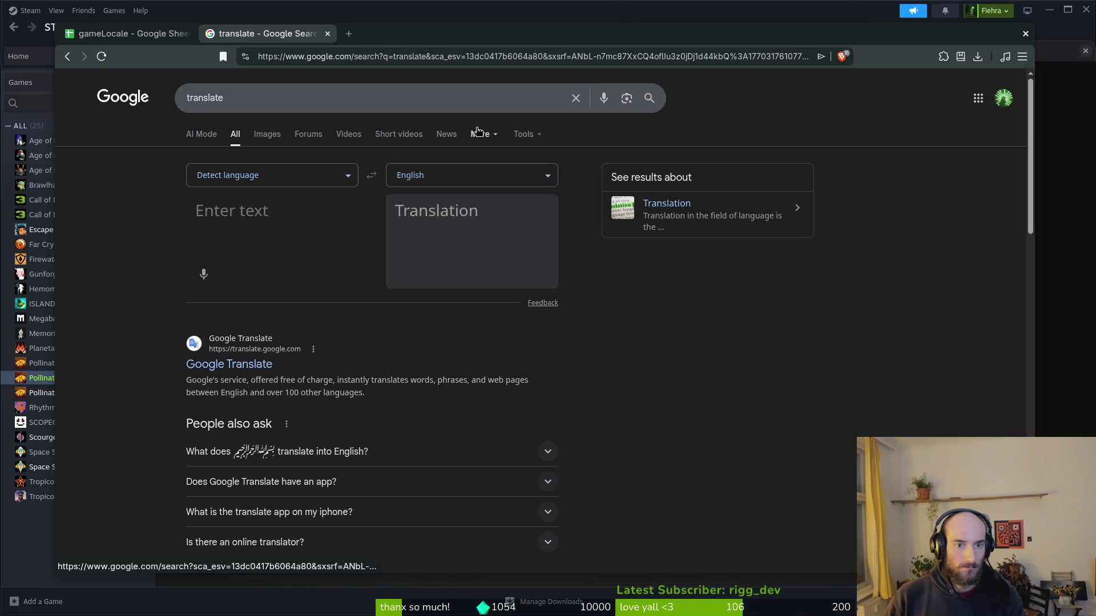
Translate 'items' into Russian and copy 'предметы' back to the gameLocale sheet.
text(items)
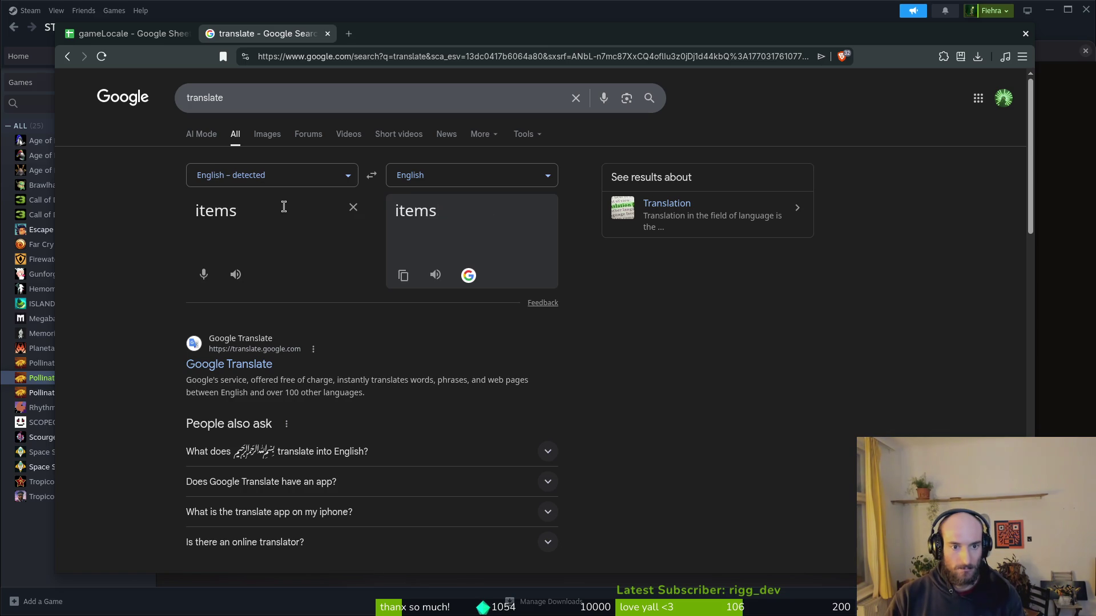
click(502, 174)
text(rus)
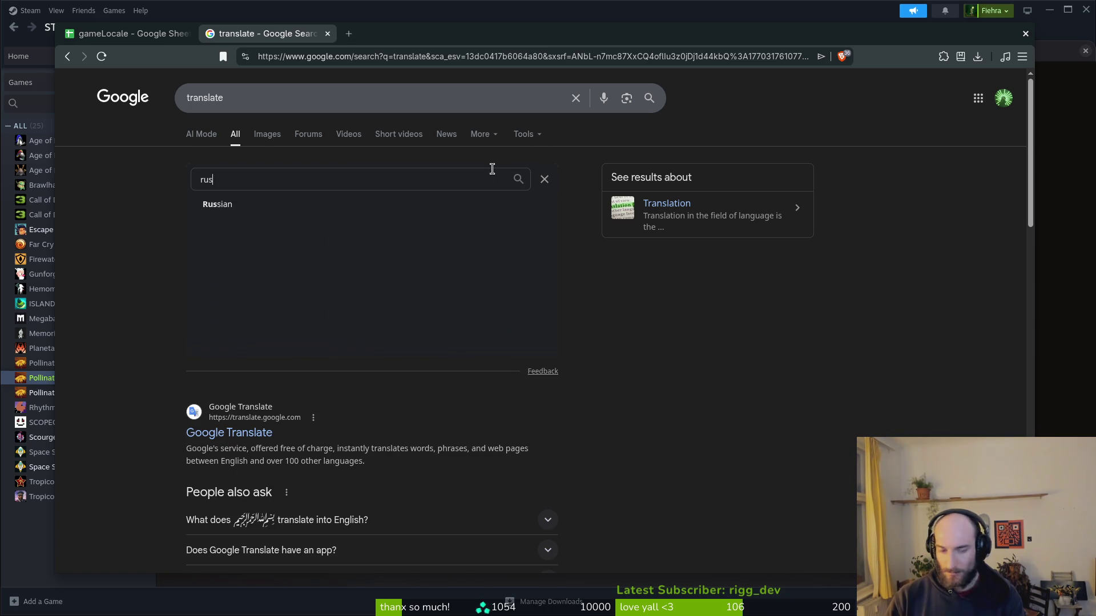
key(Return)
click(402, 277)
click(141, 36)
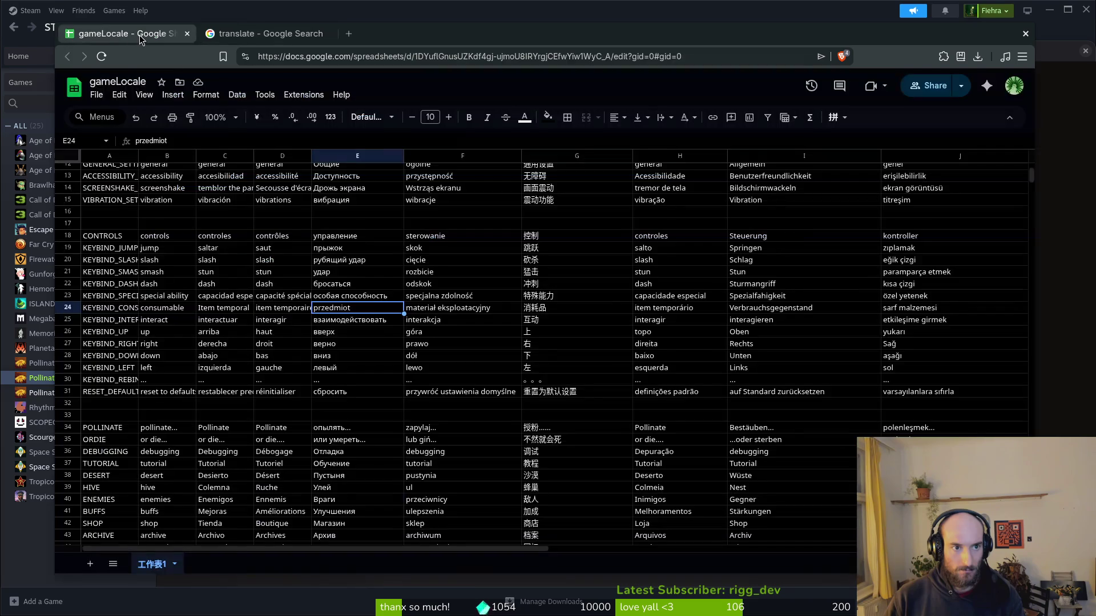
Paste 'предметы' into E24, comparing it with the Spanish C24 and English B24 entries.
key(ctrl+v)
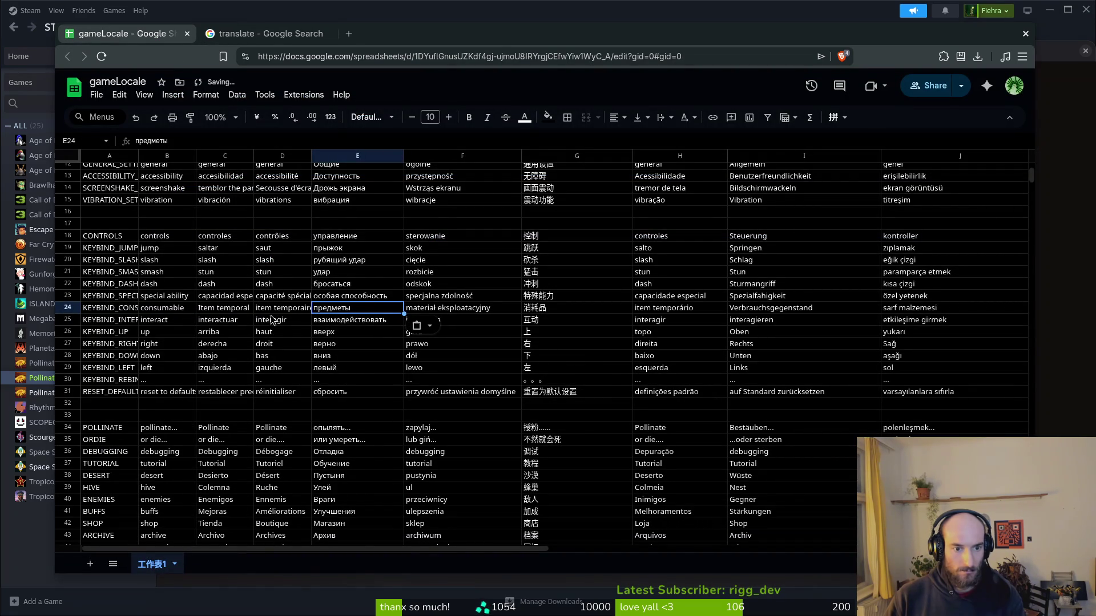
click(227, 311)
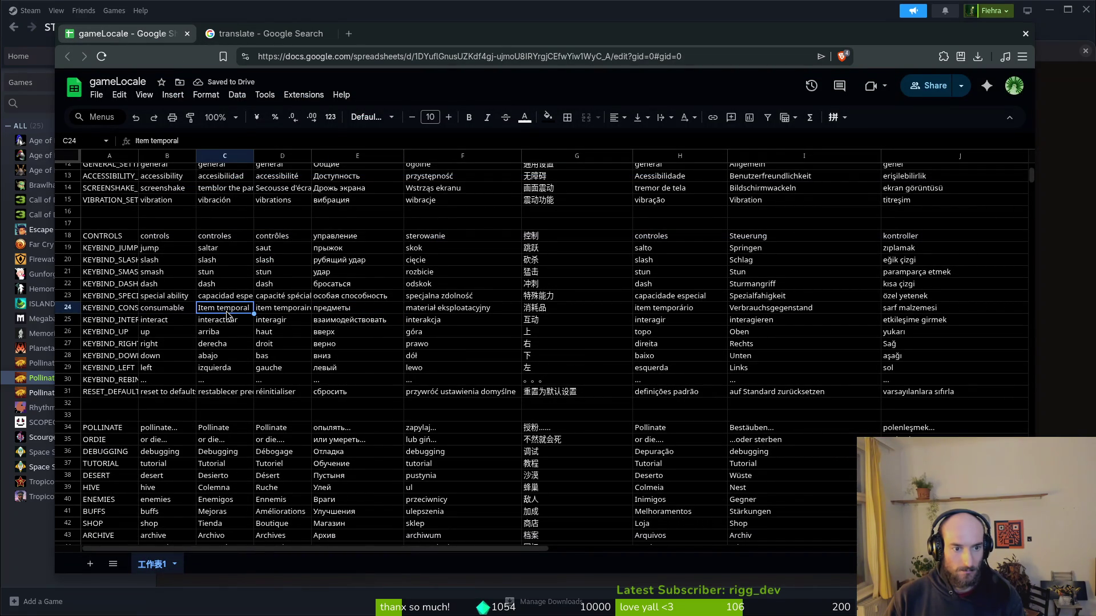
click(181, 313)
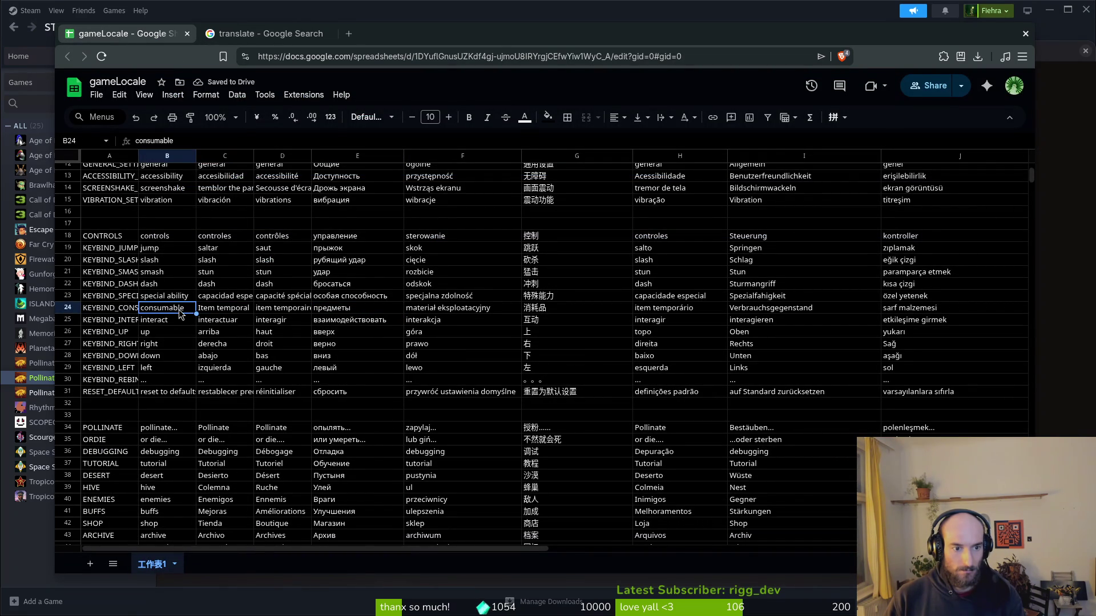
click(353, 312)
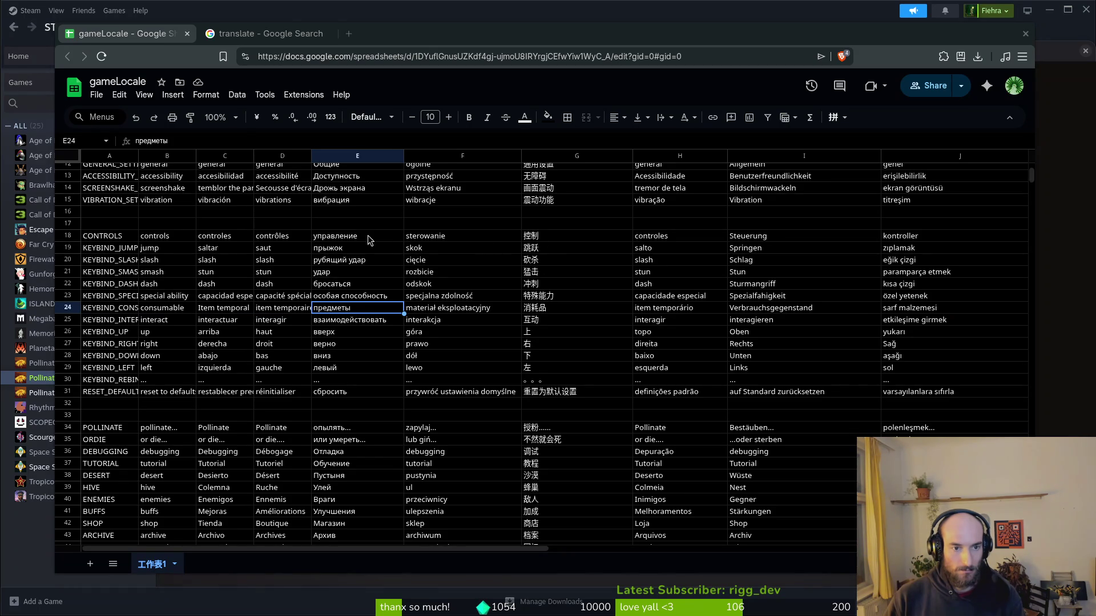
Retranslate the singular 'item' into Russian, which gives 'элемент'.
click(262, 34)
triple_click(283, 217)
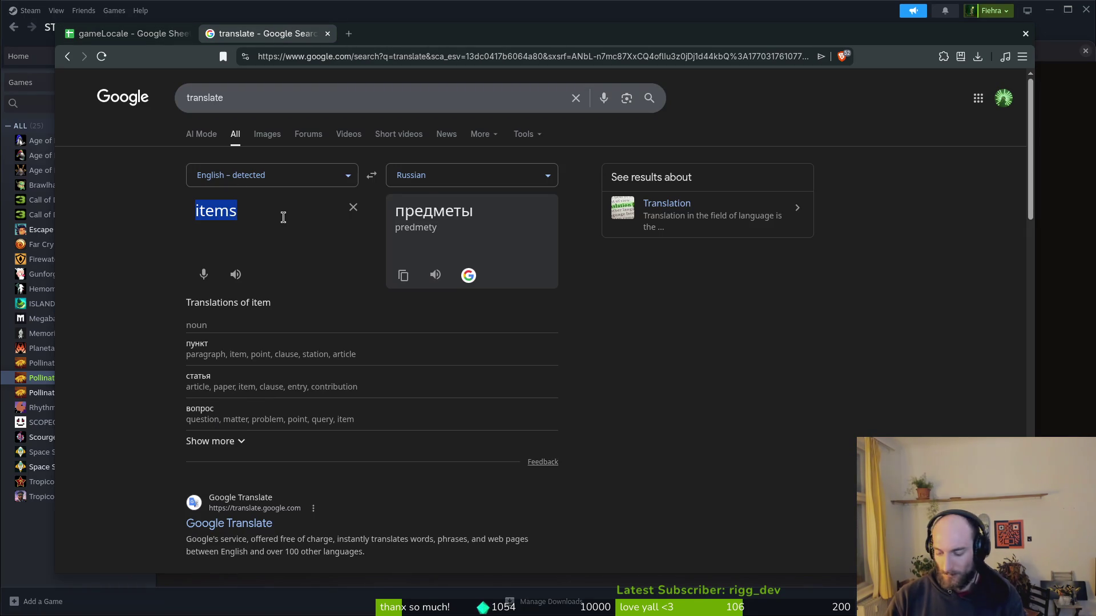
text(item)
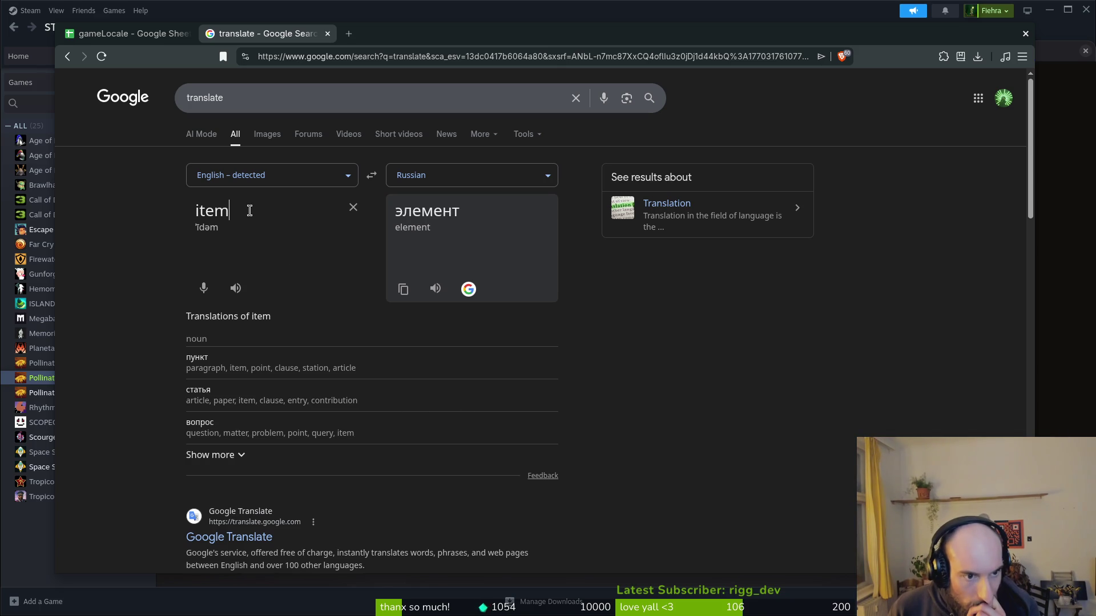
key(ctrl+t)
Ask Perplexity how 'item' translates to Russian in a videogame and copy its answer 'предмет'.
text(perp)
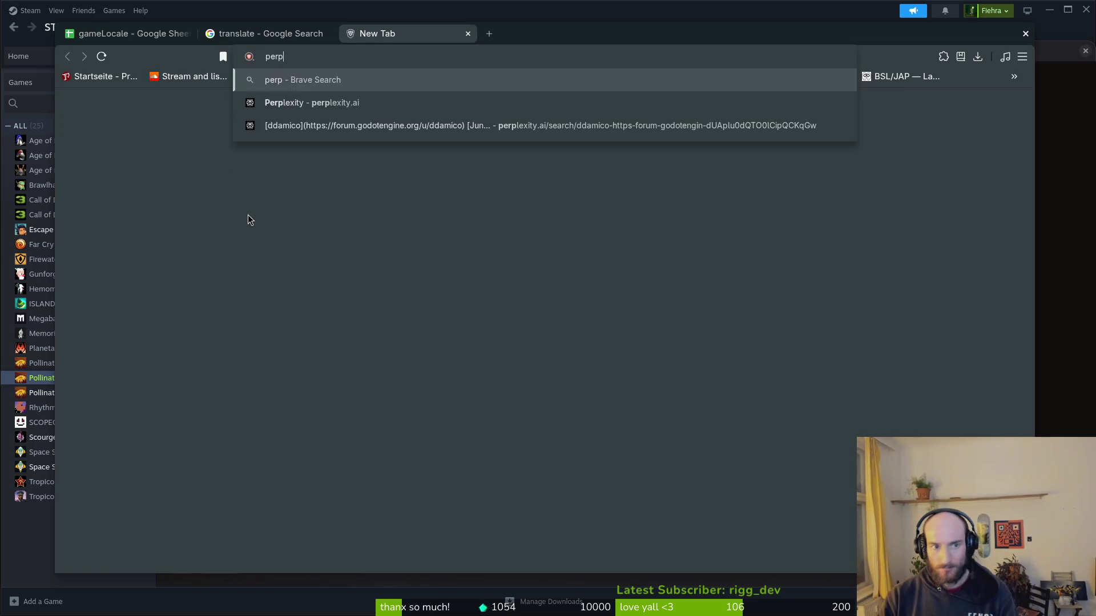
key(Return)
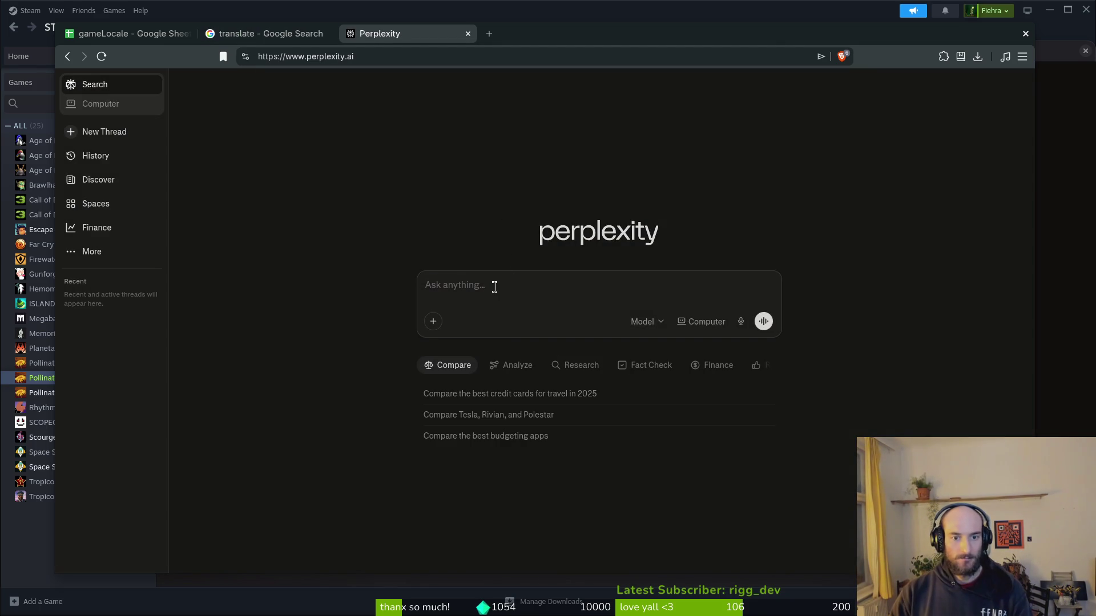
text(hey i need)
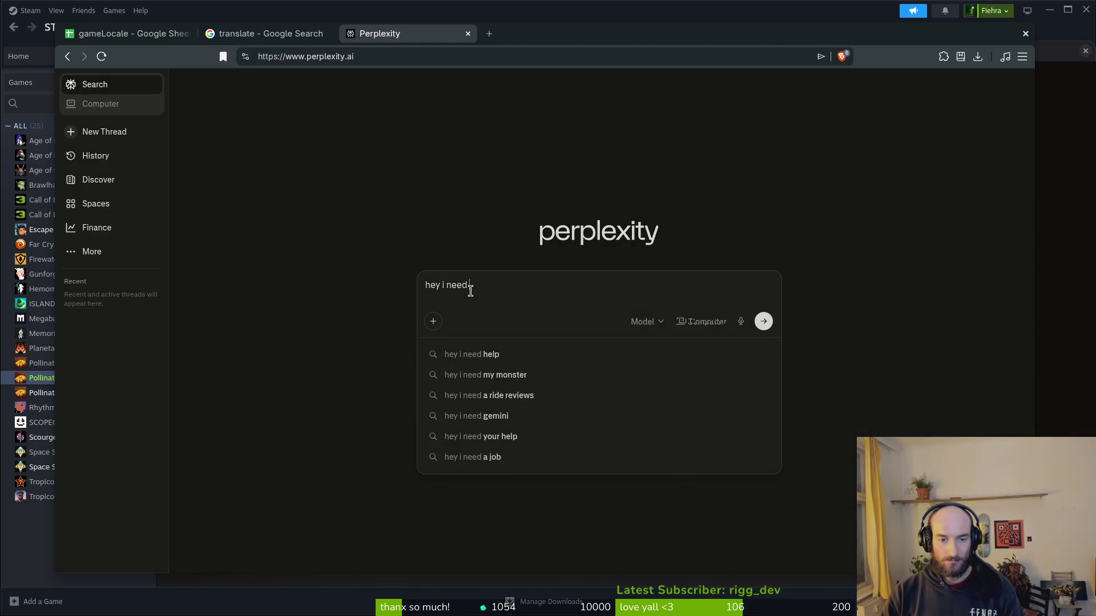
text( item" transla)
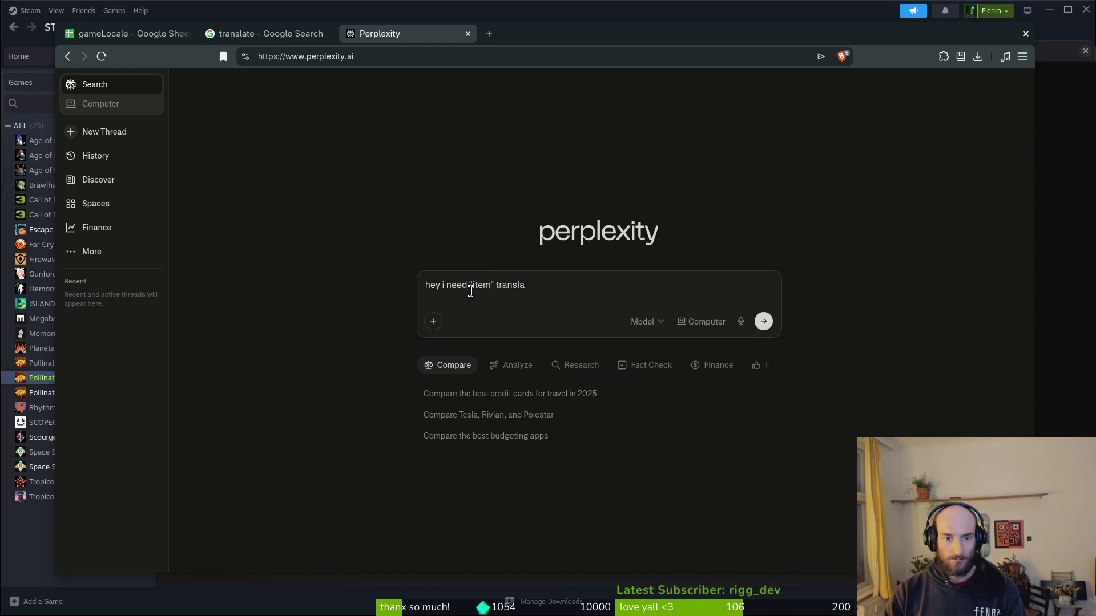
text(in v)
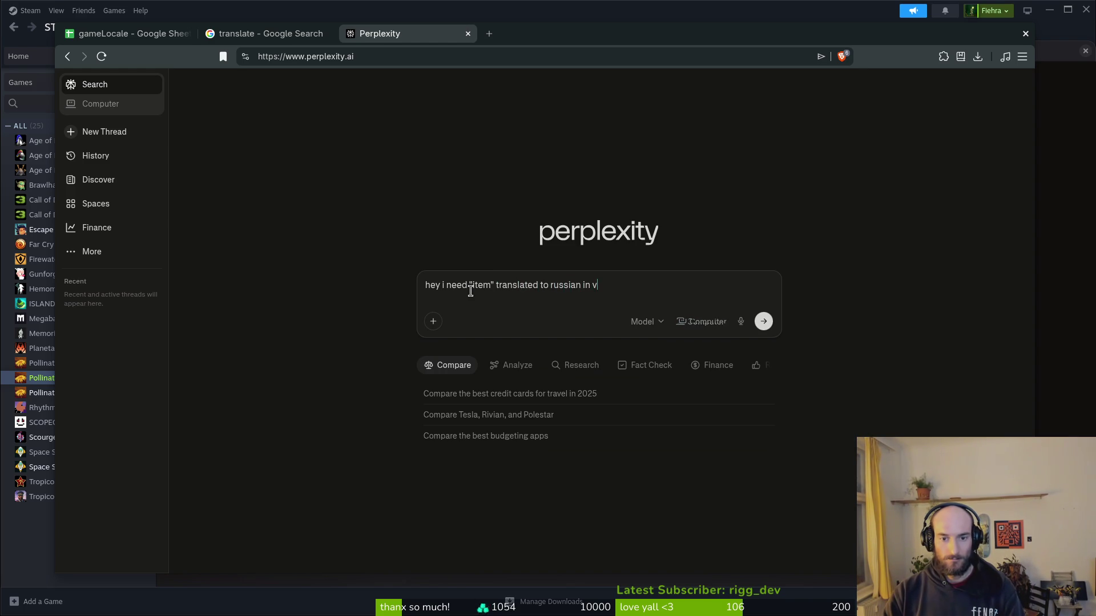
text(ideoxt)
key(Return)
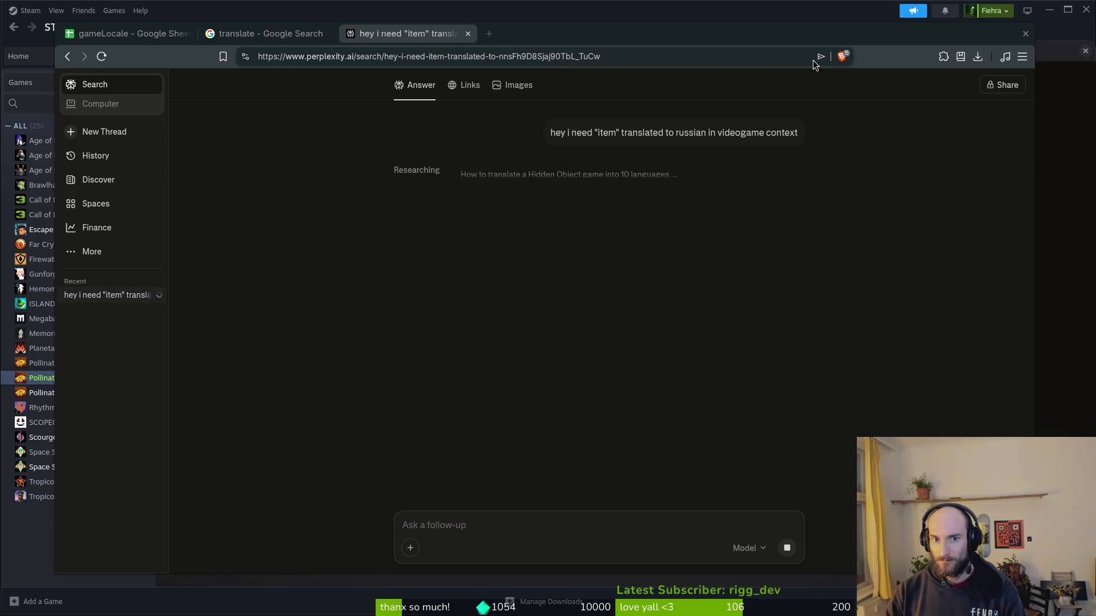
key(alt+Tab)
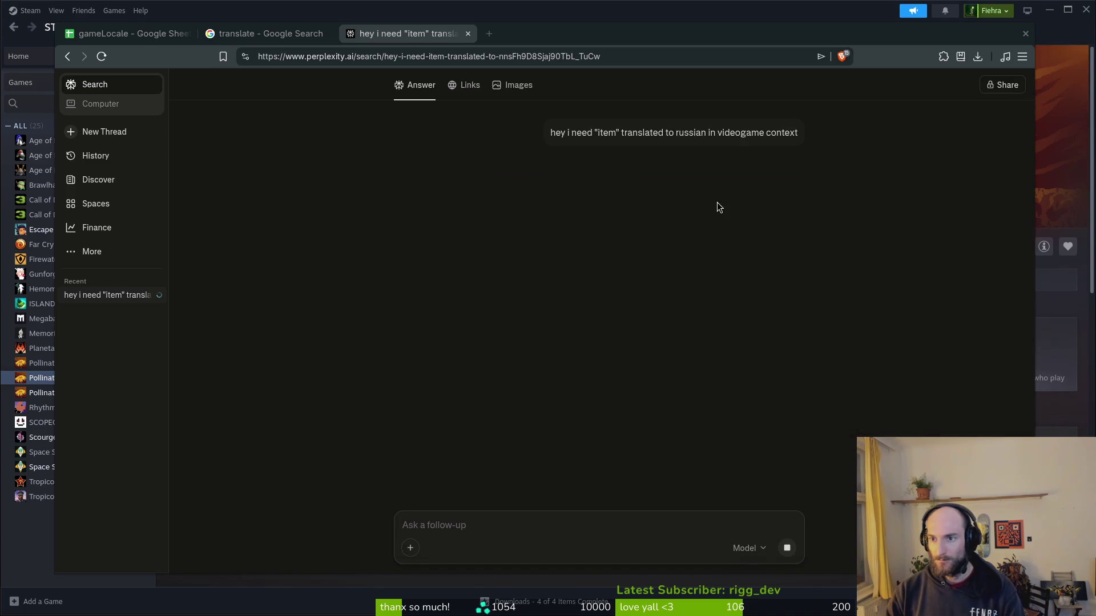
double_click(741, 171)
key(ctrl+c)
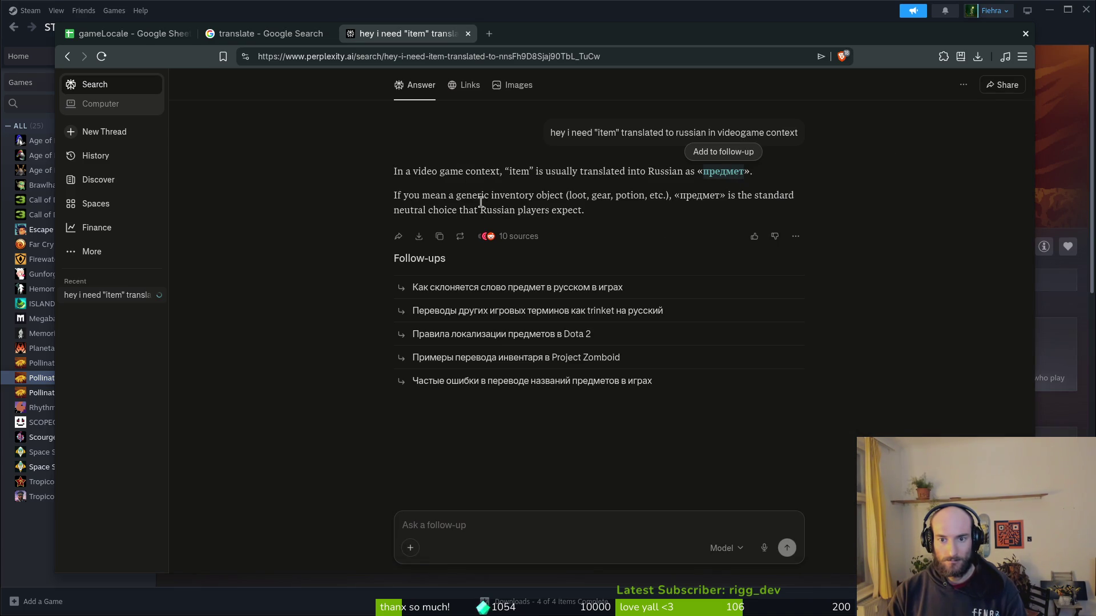
click(383, 202)
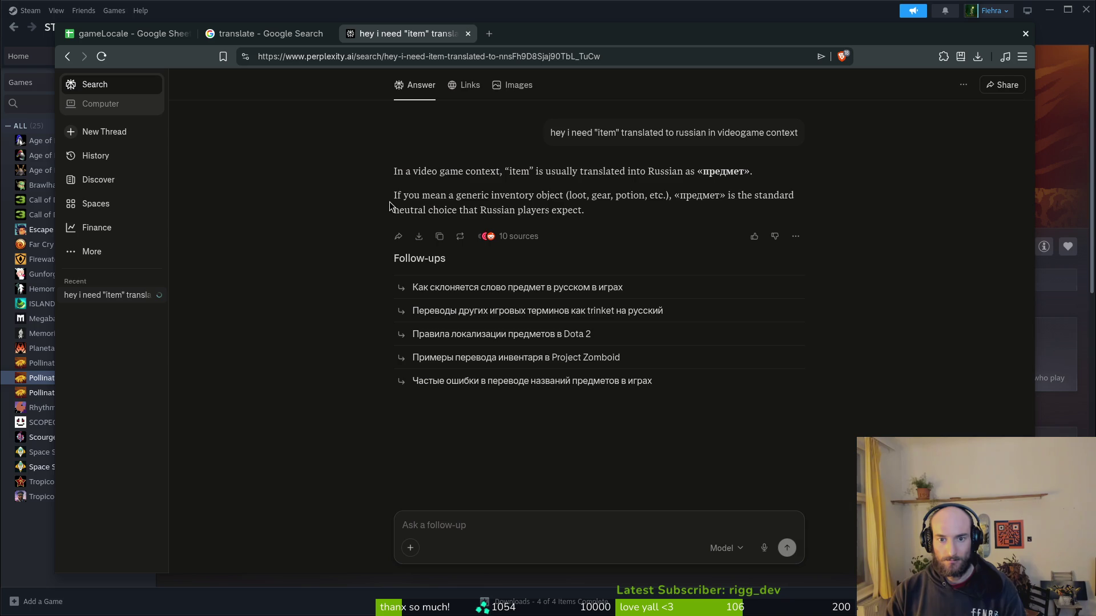
click(128, 35)
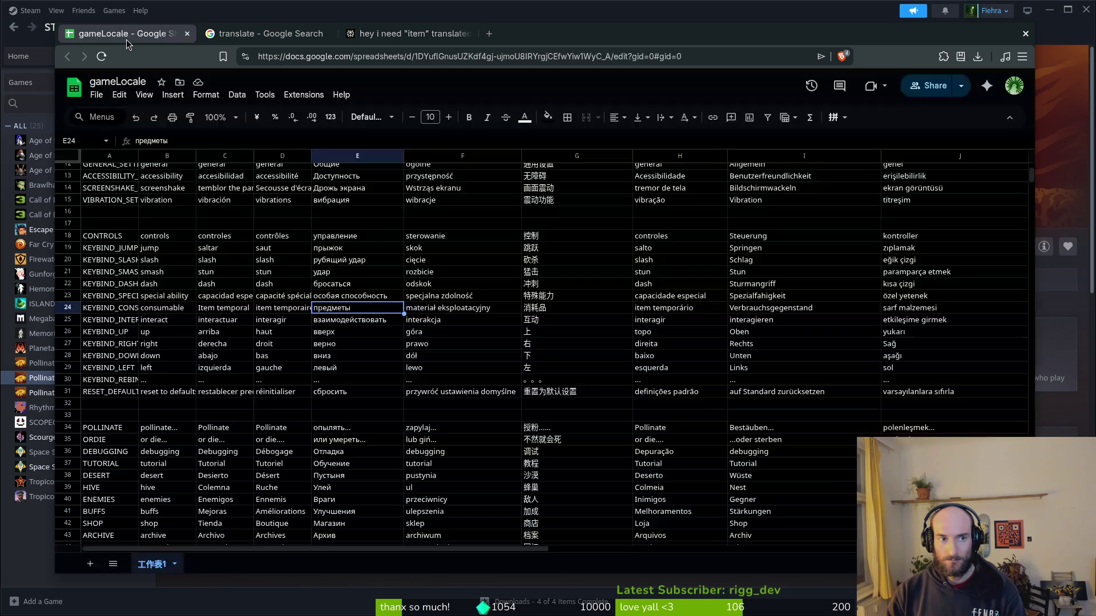
Paste 'предмет' into E24 without formatting, undoing the font-changing first paste.
key(ctrl+v)
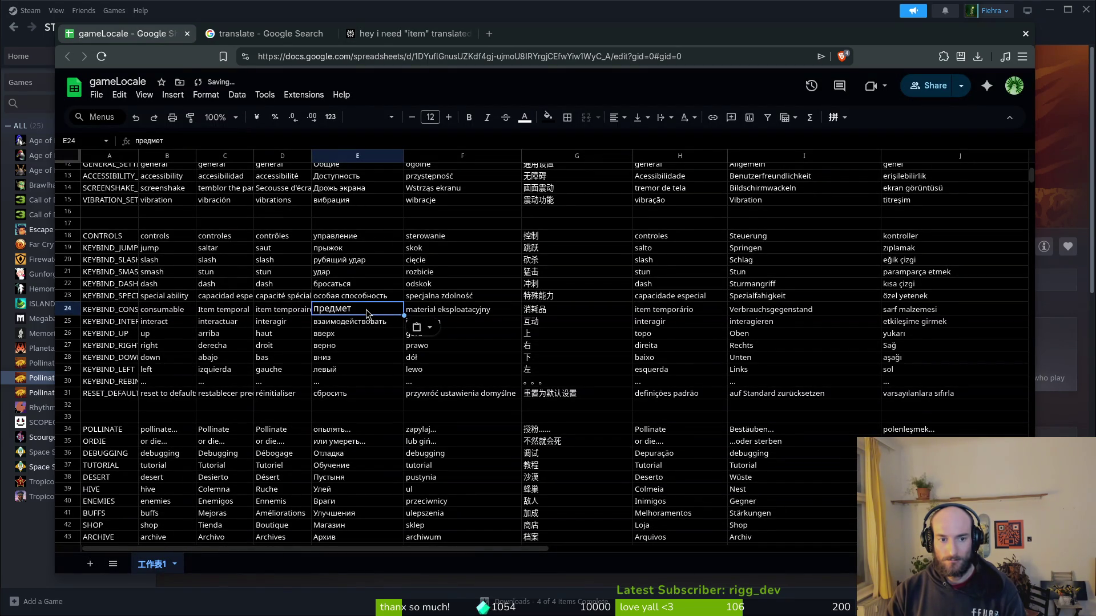
key(ctrl+z)
key(ctrl+shift+v)
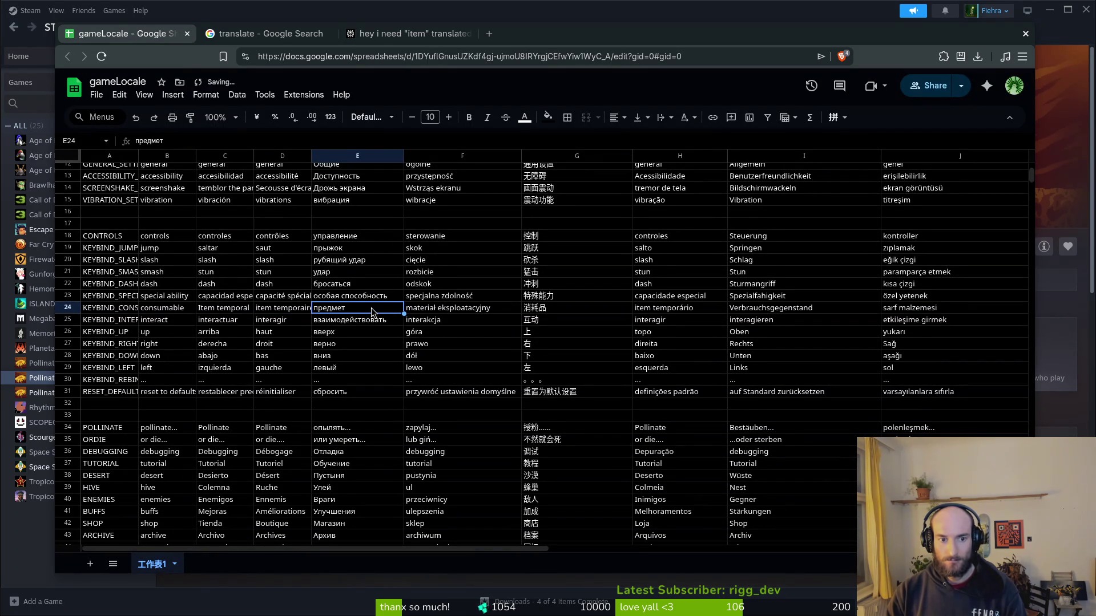
Download the sheet as Comma Separated Values named translations.csv.
click(103, 96)
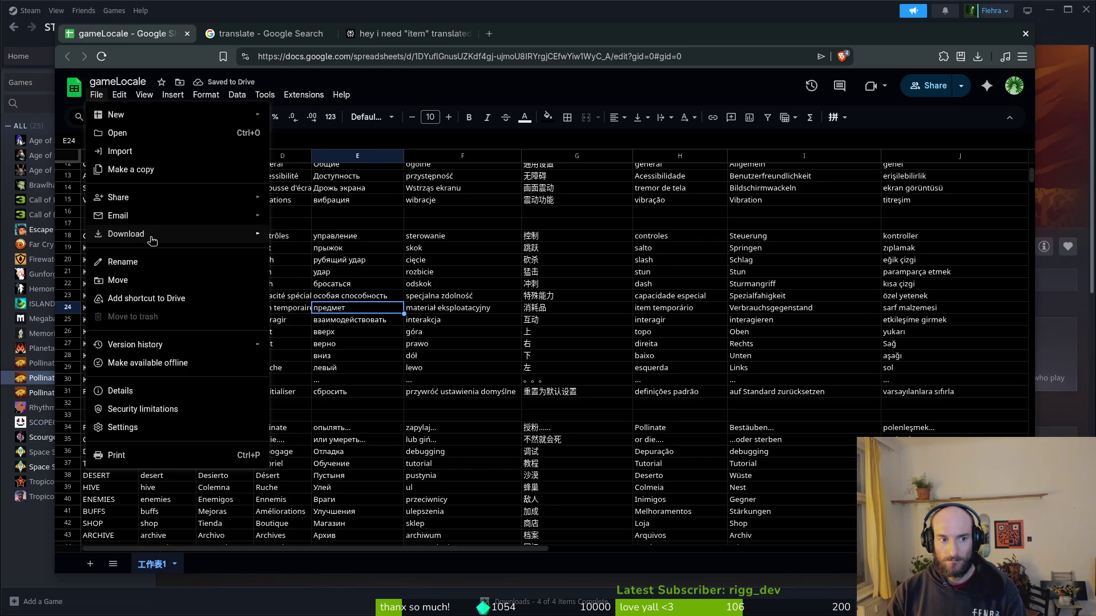
mouse_move(162, 235)
click(358, 313)
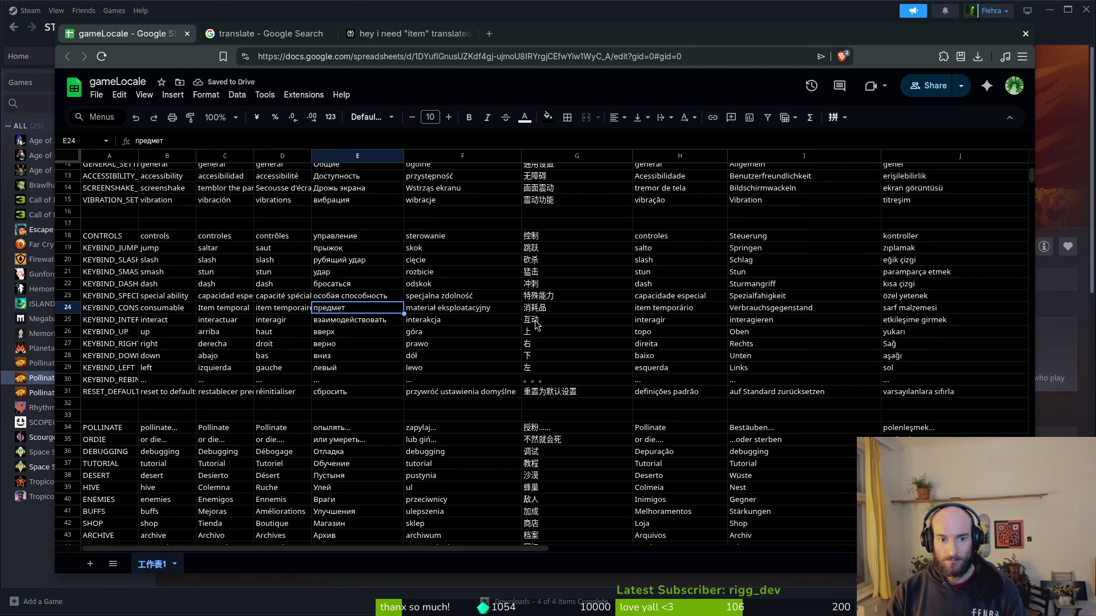
text(translations.csv)
key(Return)
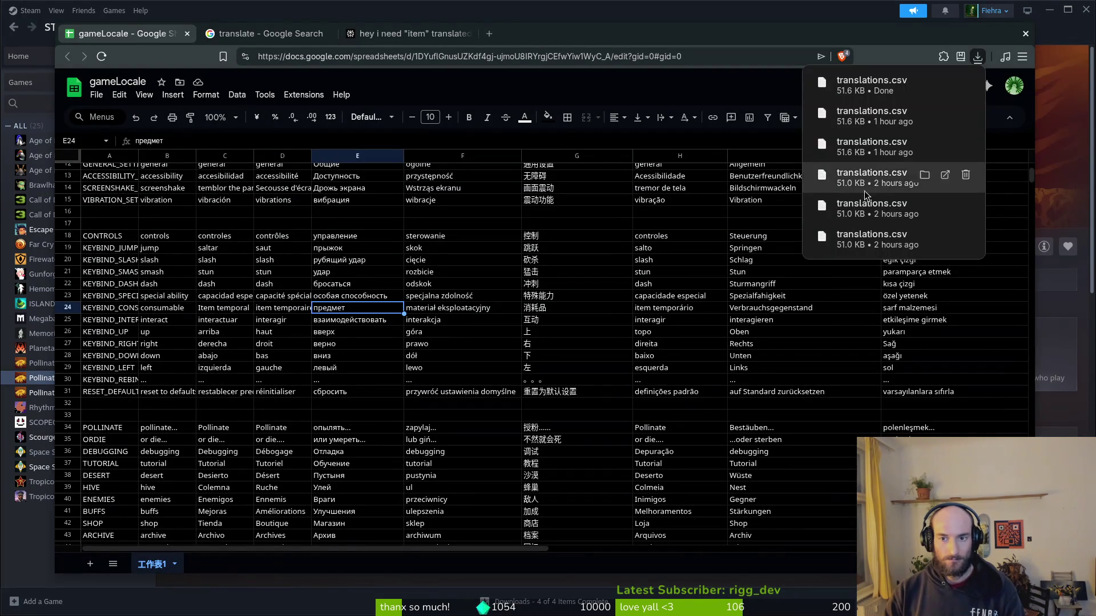
Close the browser tabs one by one instead of all at once.
click(1025, 33)
key(super)
click(377, 276)
key(Escape)
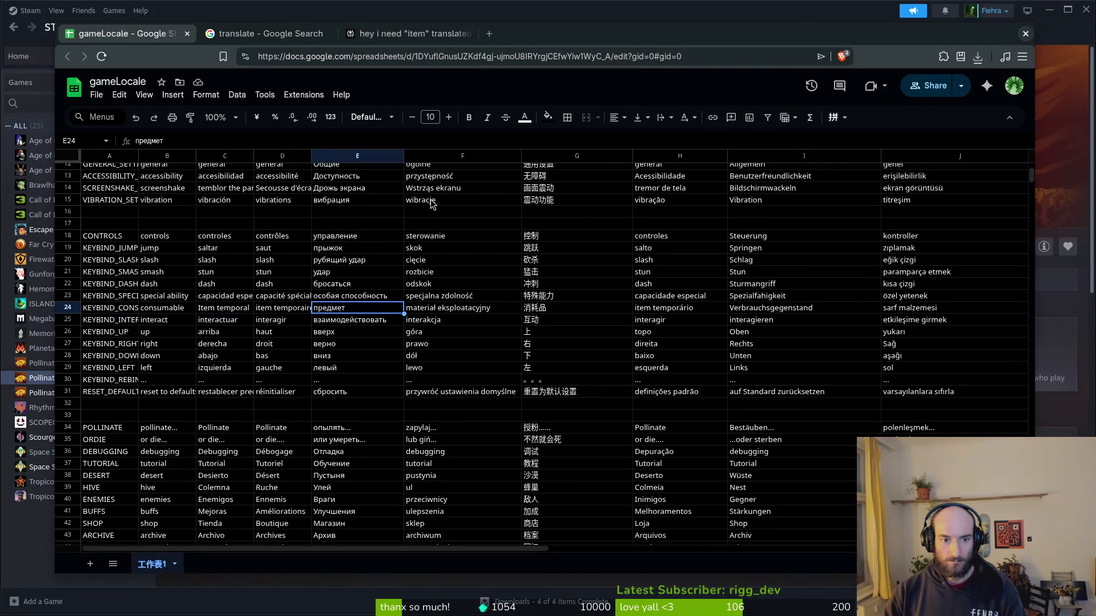
key(ctrl+w)
key(ctrl+w)
key(ctrl+w)
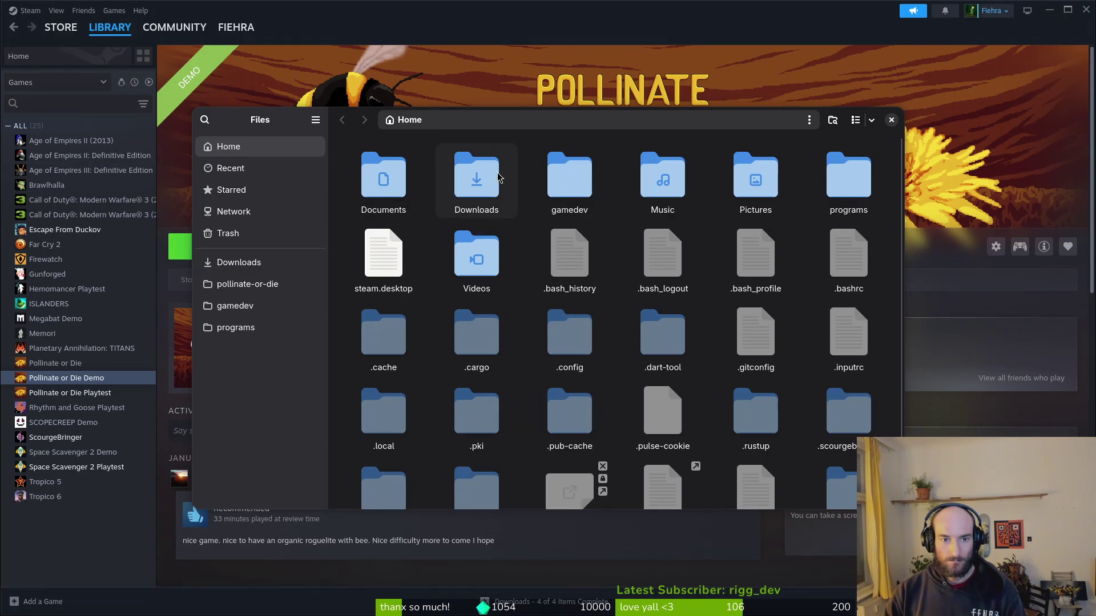
Paste translations.csv into the pollinate-or-die docs folder, replacing the old file, and close Files.
double_click(497, 178)
click(247, 283)
double_click(849, 177)
key(ctrl+v)
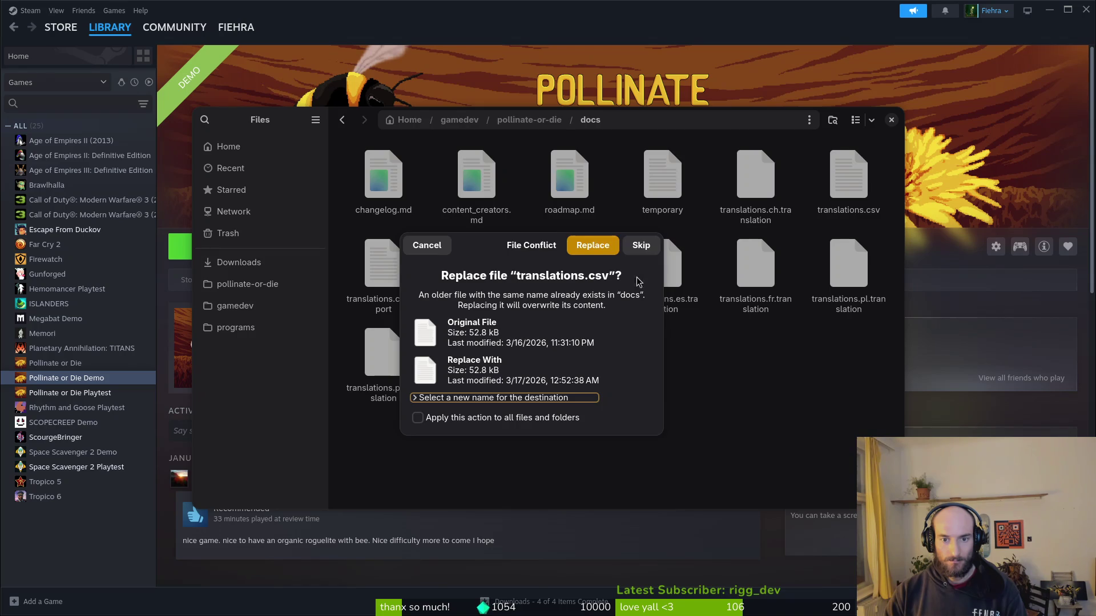
click(581, 245)
click(891, 120)
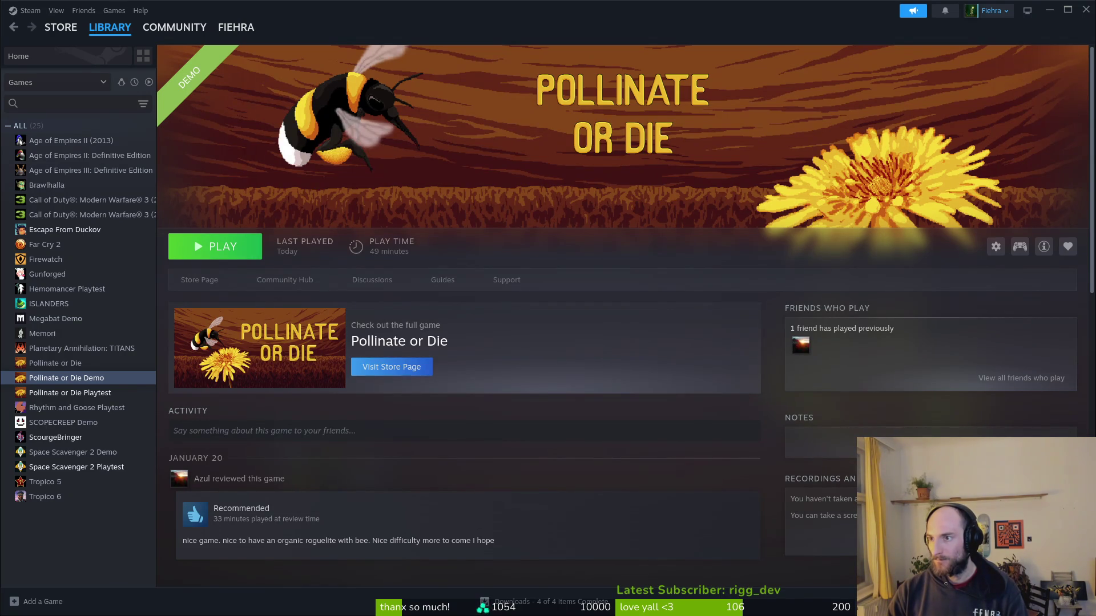
mouse_move(553, 492)
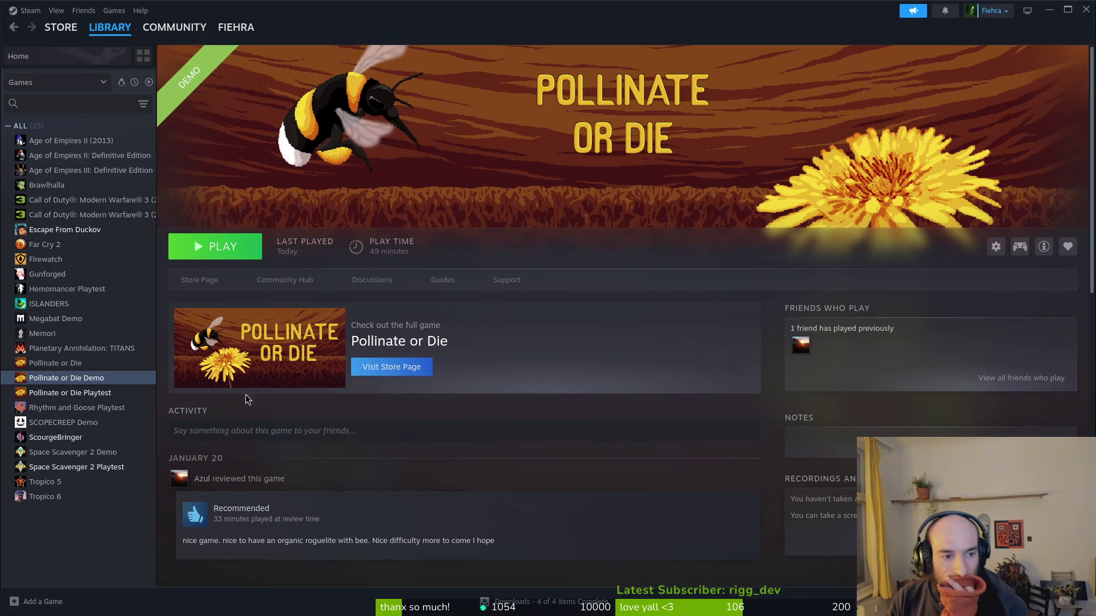
Launch the demo, move its window up-left, and turn the music volume down to 0.
click(231, 247)
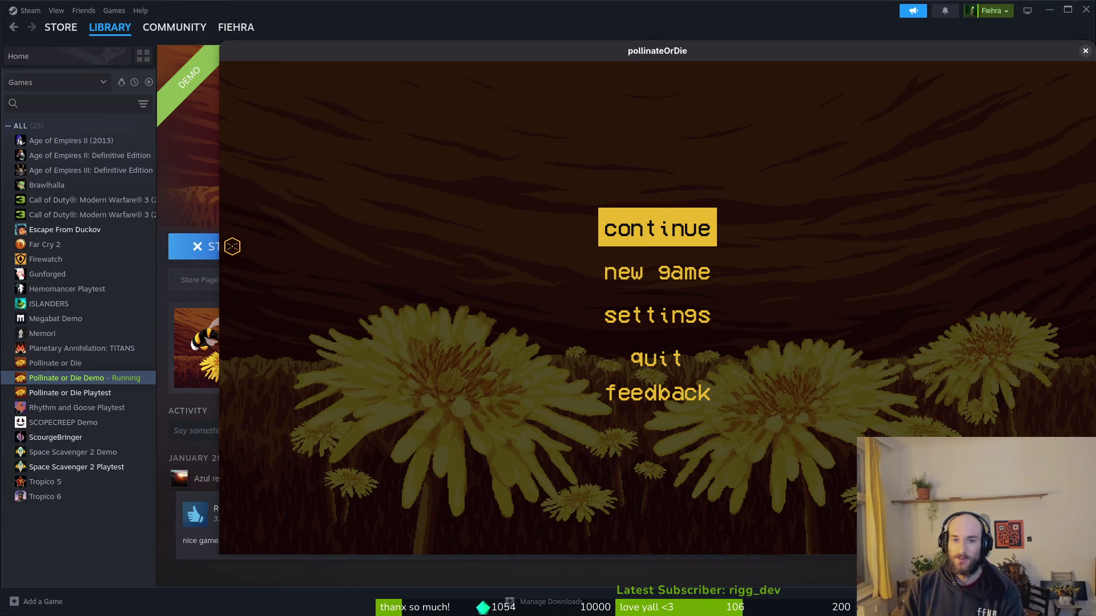
mouse_move(464, 57)
mouse_down()
mouse_move(341, 34)
mouse_move(356, 33)
mouse_up()
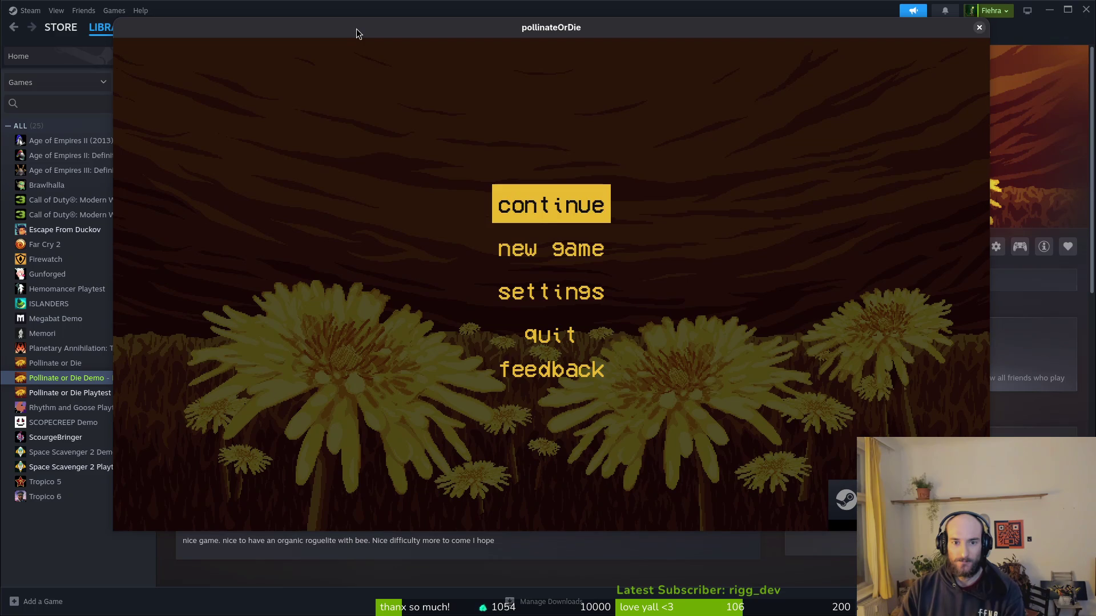
key(Down)
key(Down)
key(Return)
key(Down)
key(Down)
key(Up)
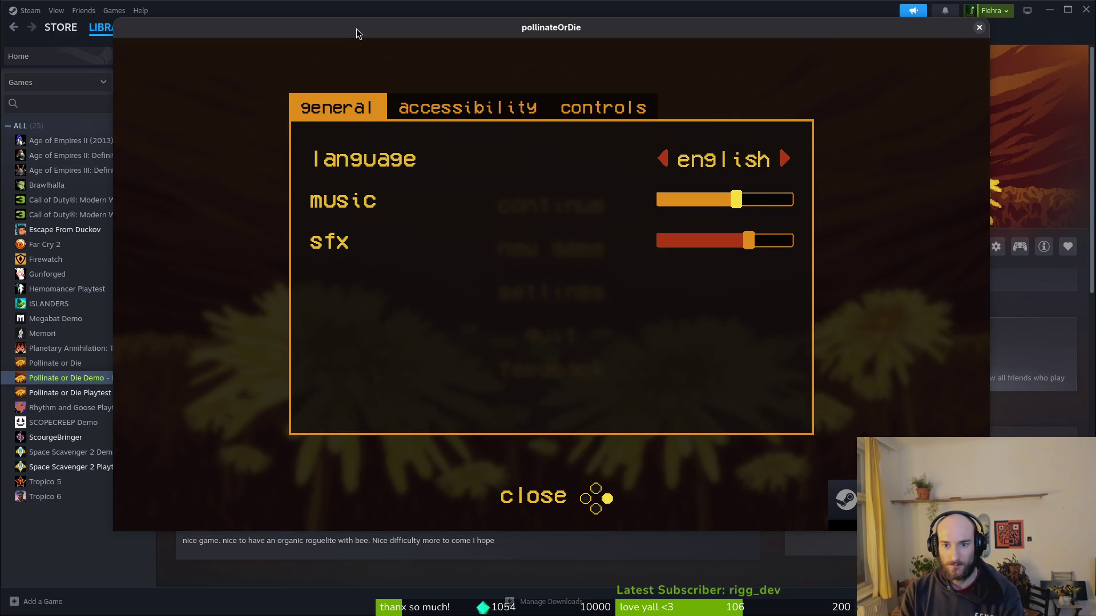
key(Left)
key(Left)
Switch the game language to 中文, close settings, and choose 继续 to continue the saved run.
key(Up)
key(Right)
key(Right)
key(Right)
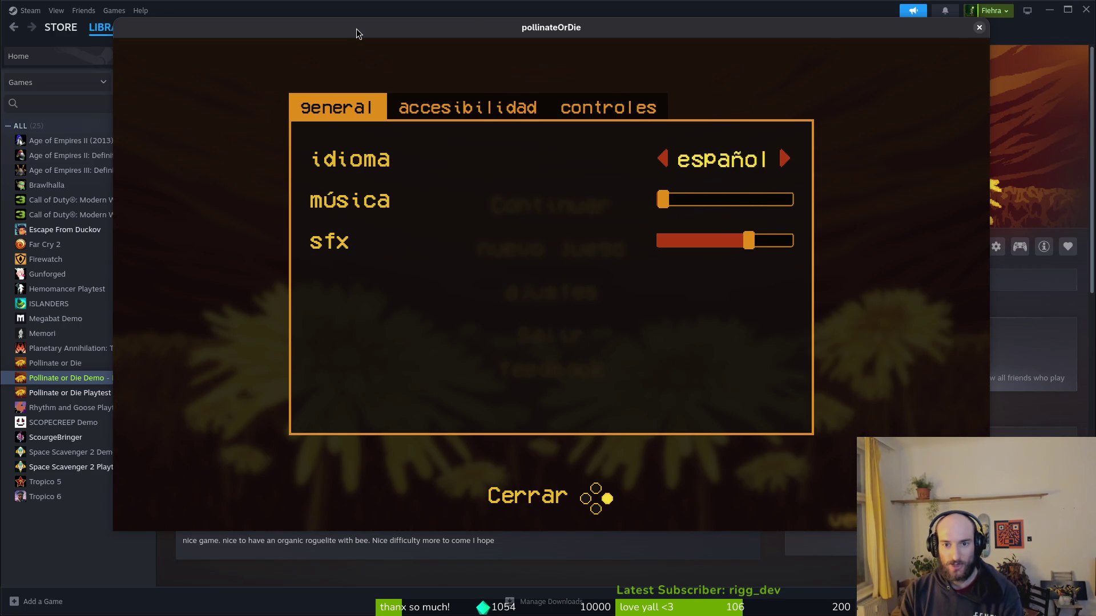
key(Right)
key(Right)
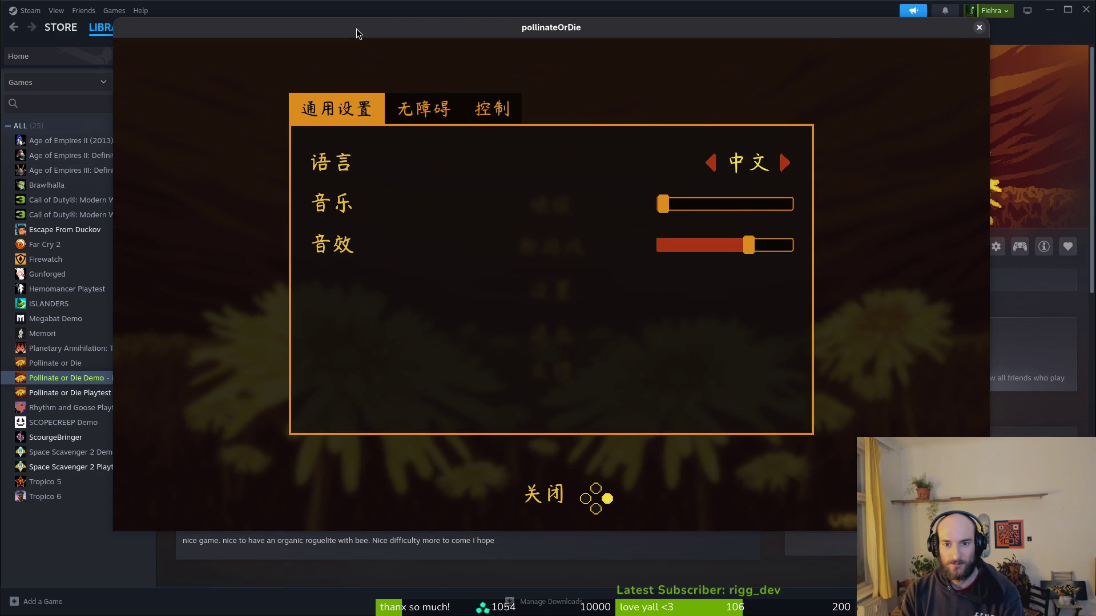
key(Escape)
key(Up)
key(Up)
key(Return)
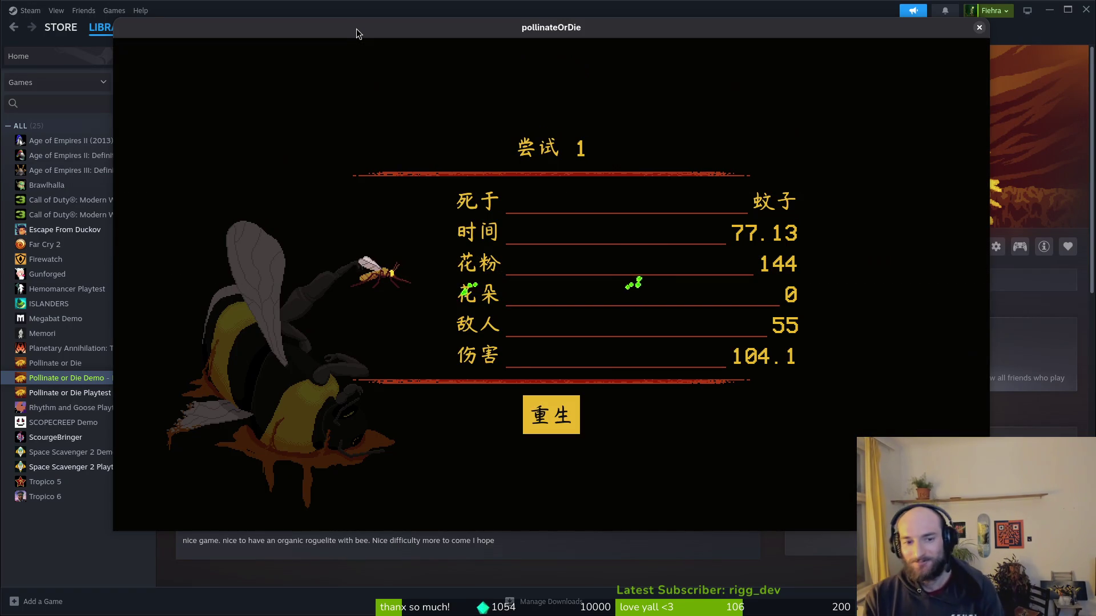
After the mosquito death at 77.13 s, respawn into a fresh run in the 沙漠 desert stage.
key(Return)
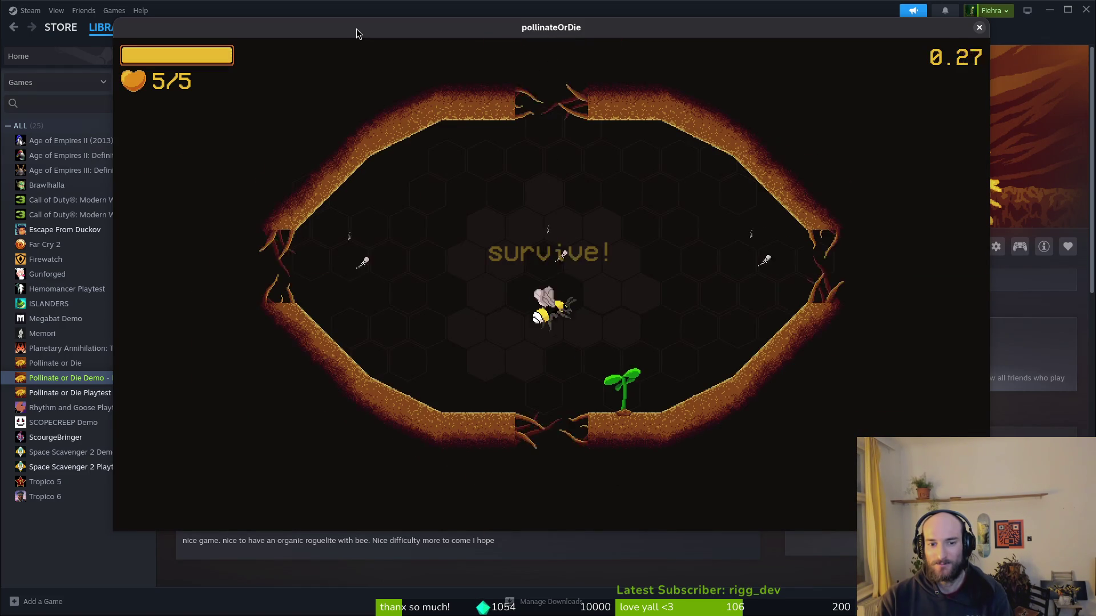
Fight the flies and mosquitoes across the first hive arena.
key(w)
key(d)
key(a)
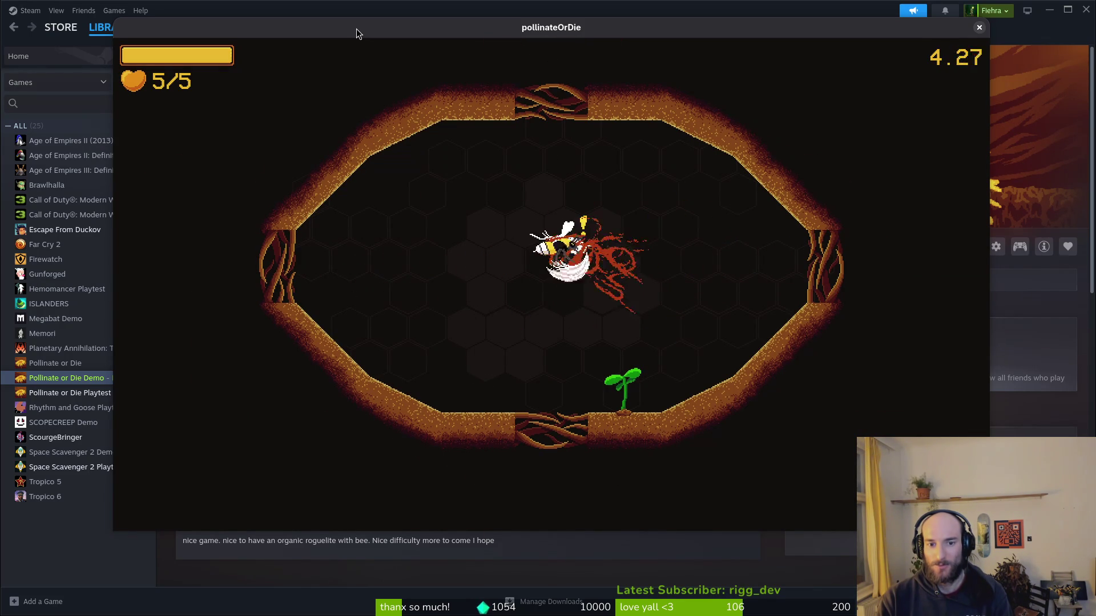
key(a)
key(s)
key(w)
key(s)
key(a)
key(a)
key(w)
key(s)
key(d)
key(d)
key(w)
key(a)
key(s)
key(d)
key(w)
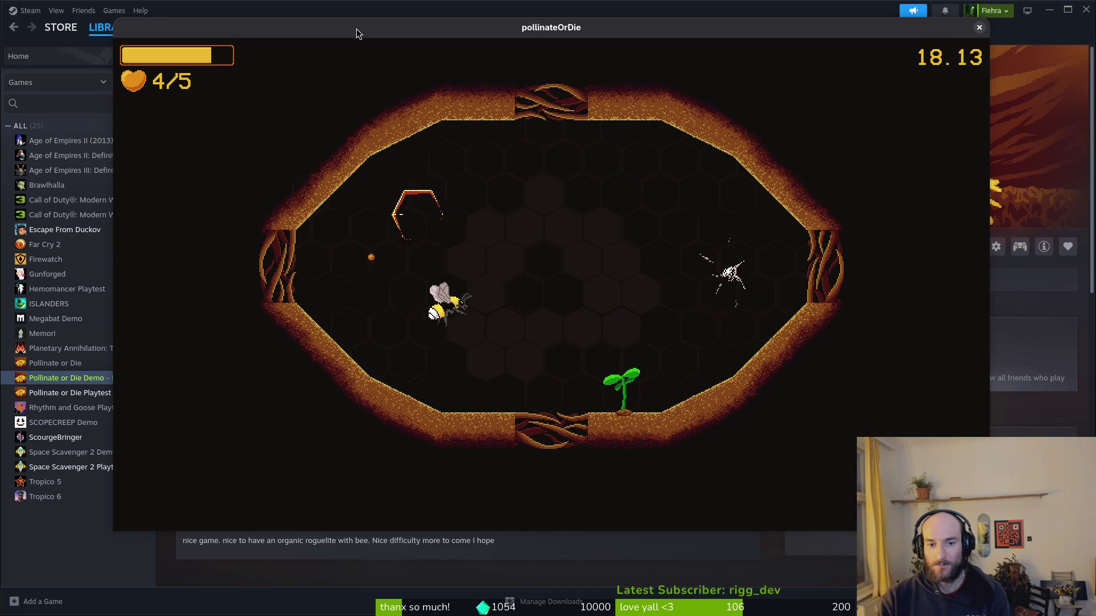
Fight the new enemy wave and pollinate the plant into a flower for the 20% damage upgrade.
key(d)
key(w)
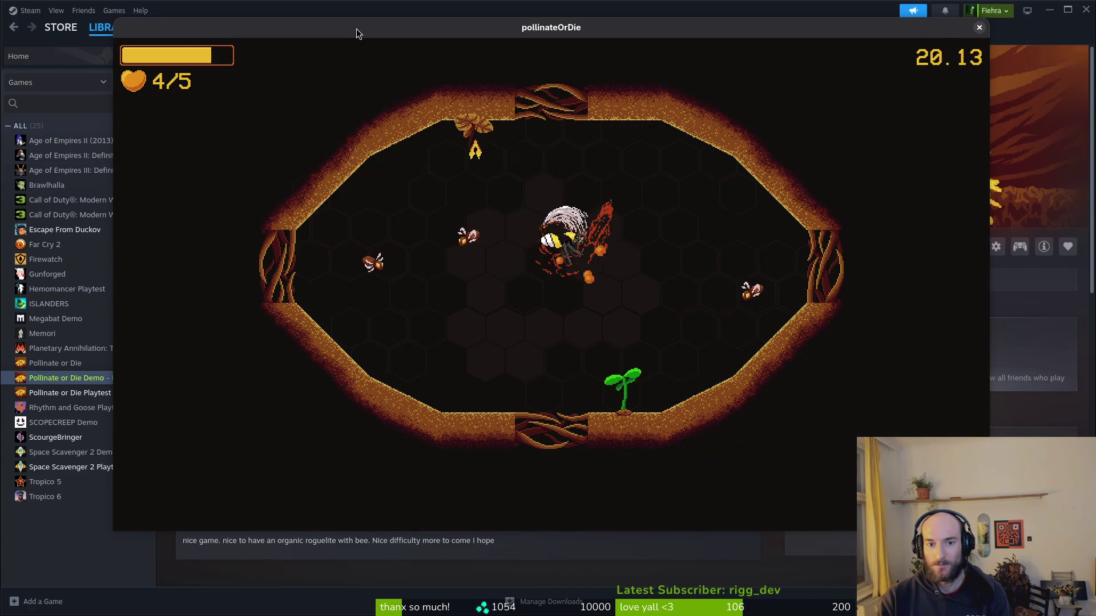
key(d)
key(a)
key(w)
key(d)
key(s)
key(w)
key(a)
key(w)
key(s)
key(a)
key(d)
key(a)
key(w)
key(w)
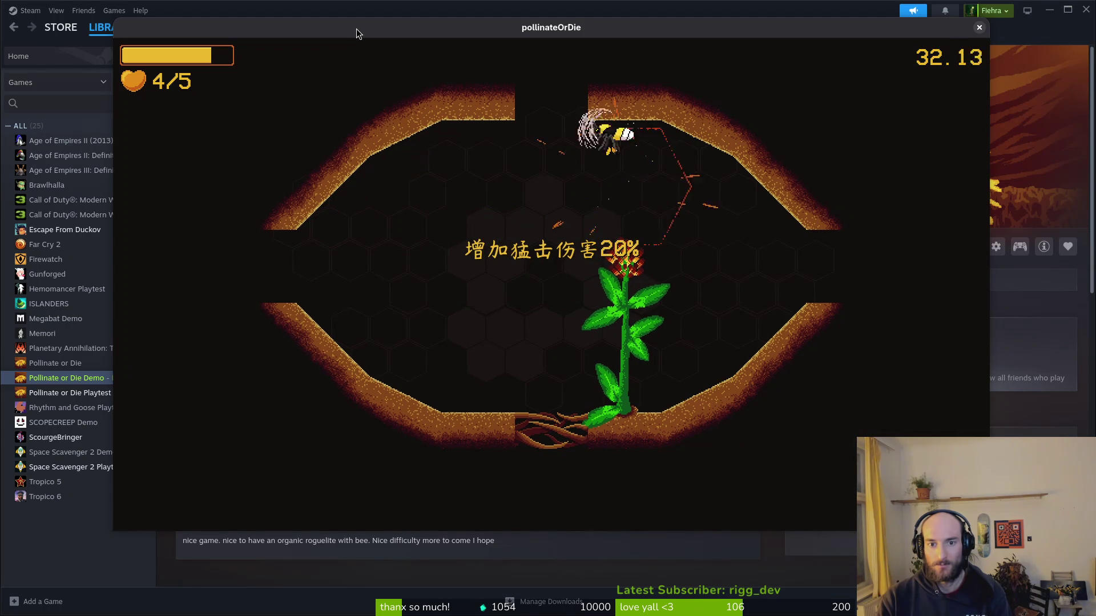
Enter the next hive room and pollinate the dandelion to clear it.
key(a)
key(d)
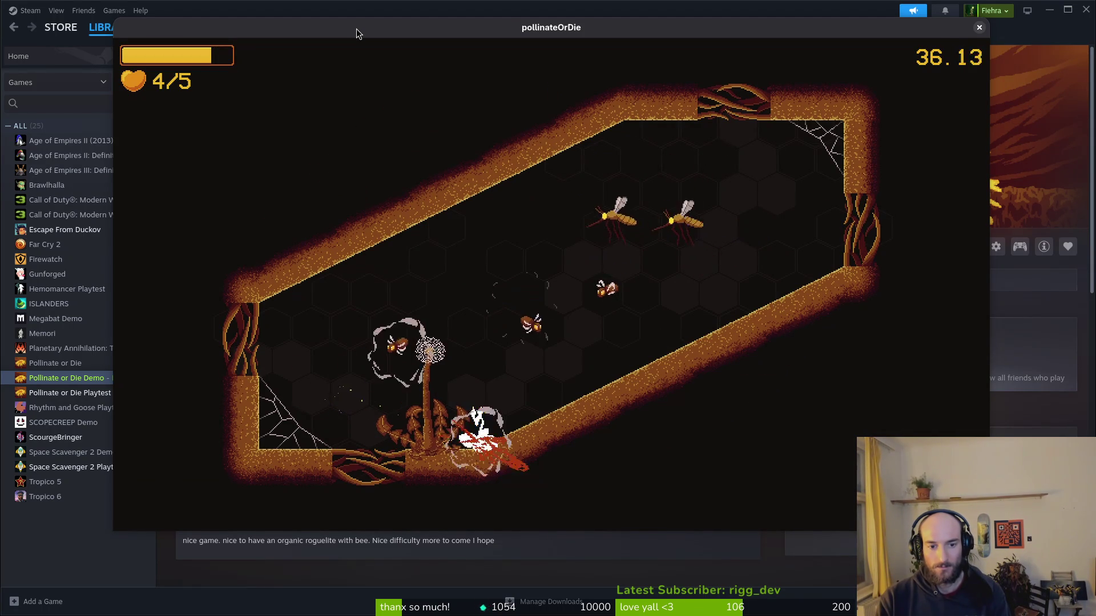
key(d)
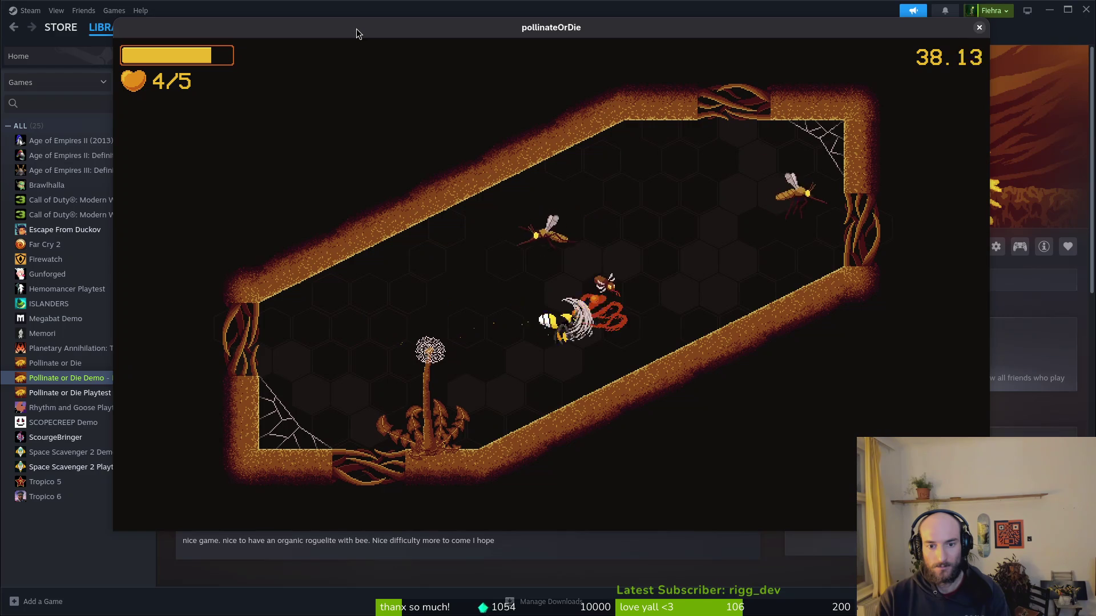
key(a)
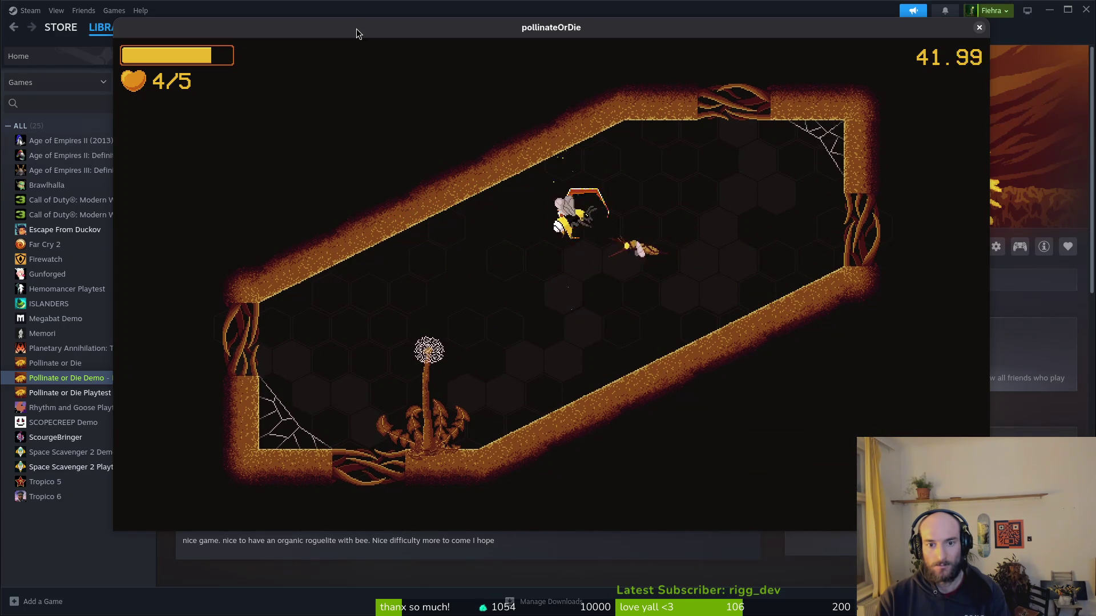
key(a)
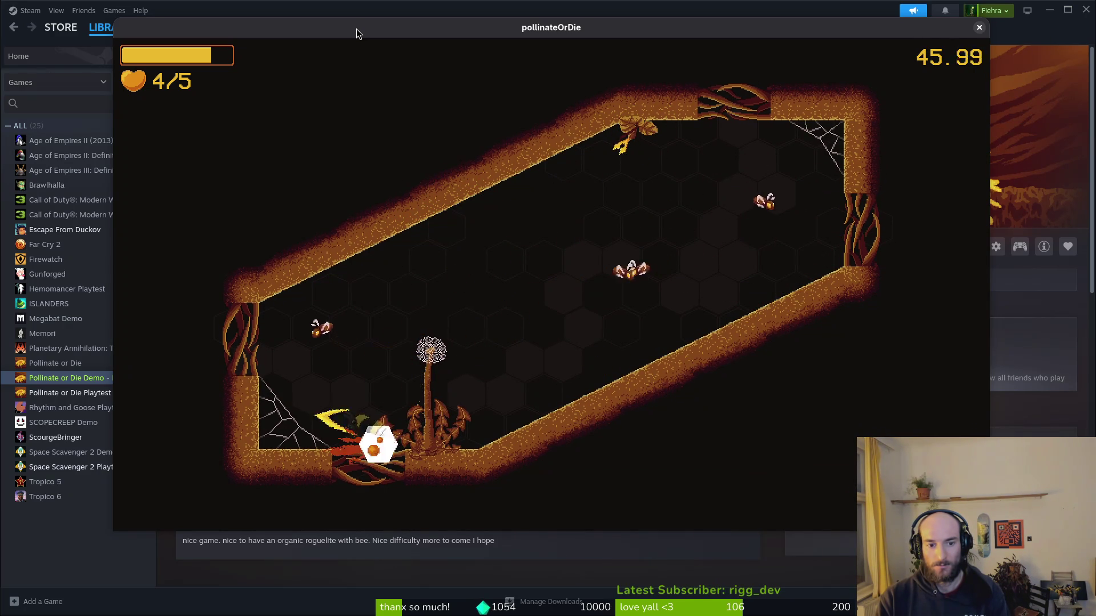
key(w)
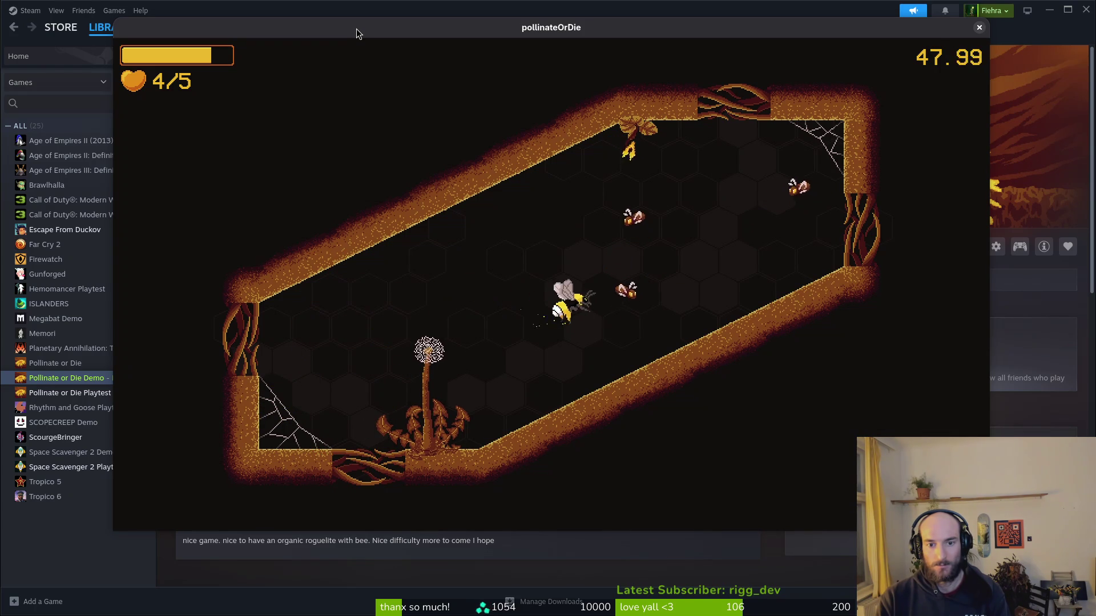
key(w)
key(w)
key(d)
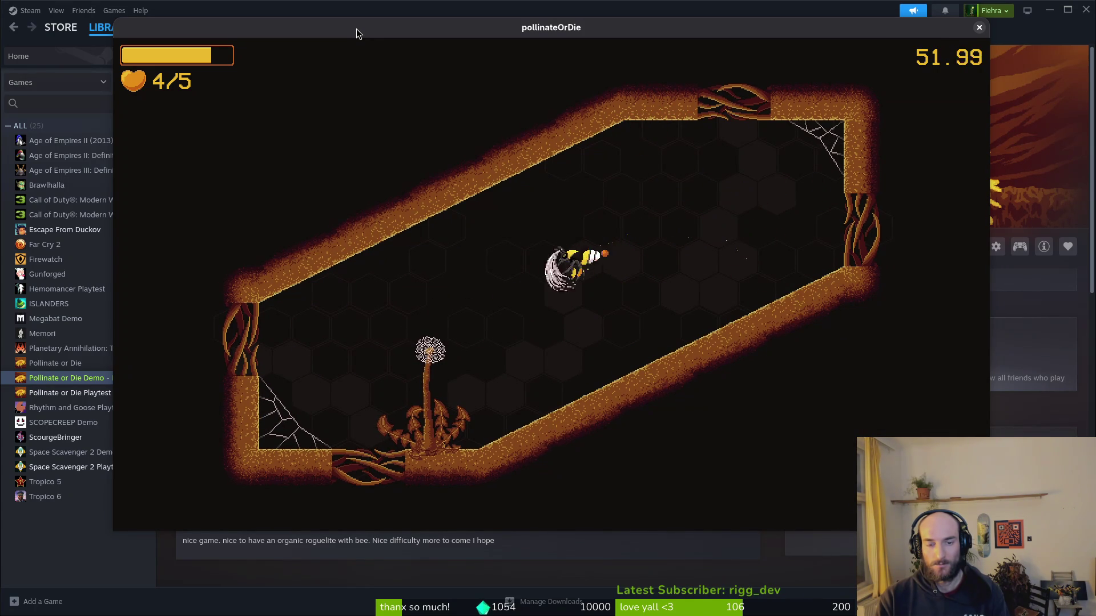
key(a)
key(s)
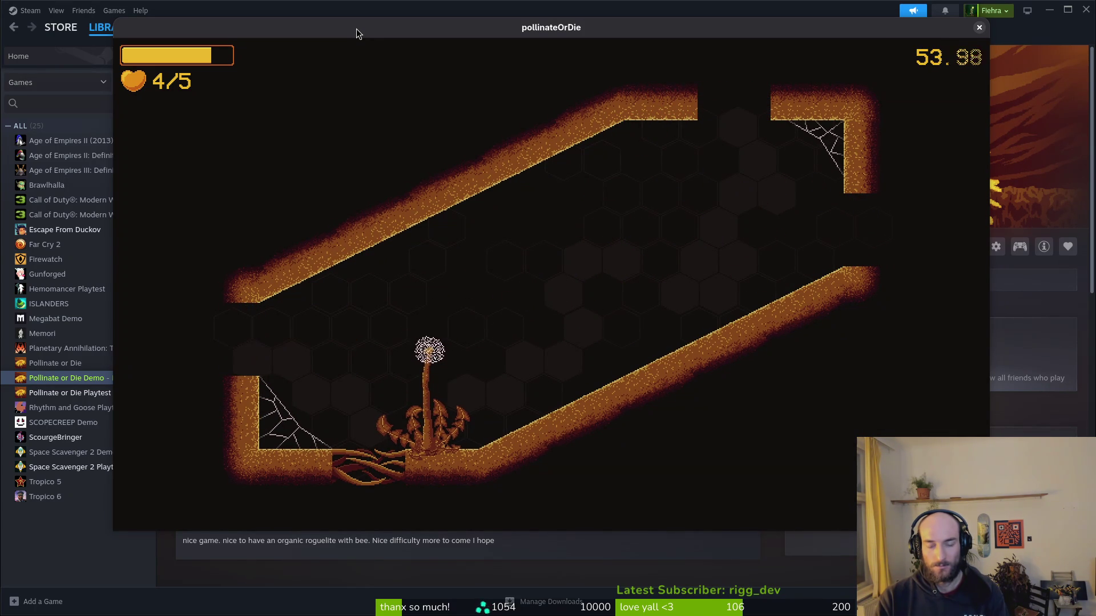
Talk to the ladybug, dash through the top gate, and burst enemies into pollen.
key(a)
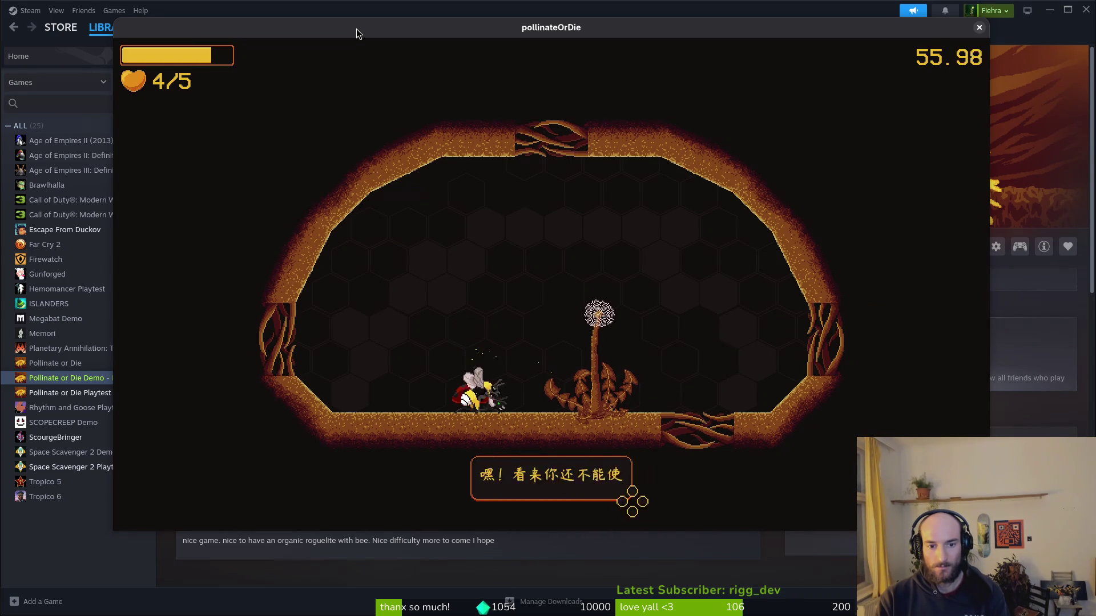
key(w)
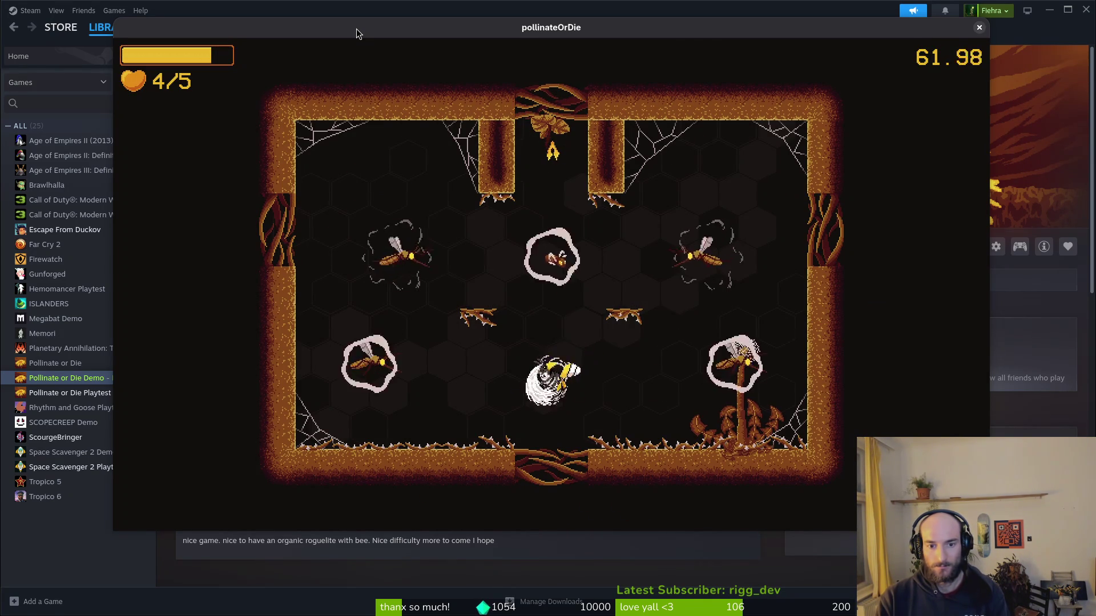
key(w)
key(a)
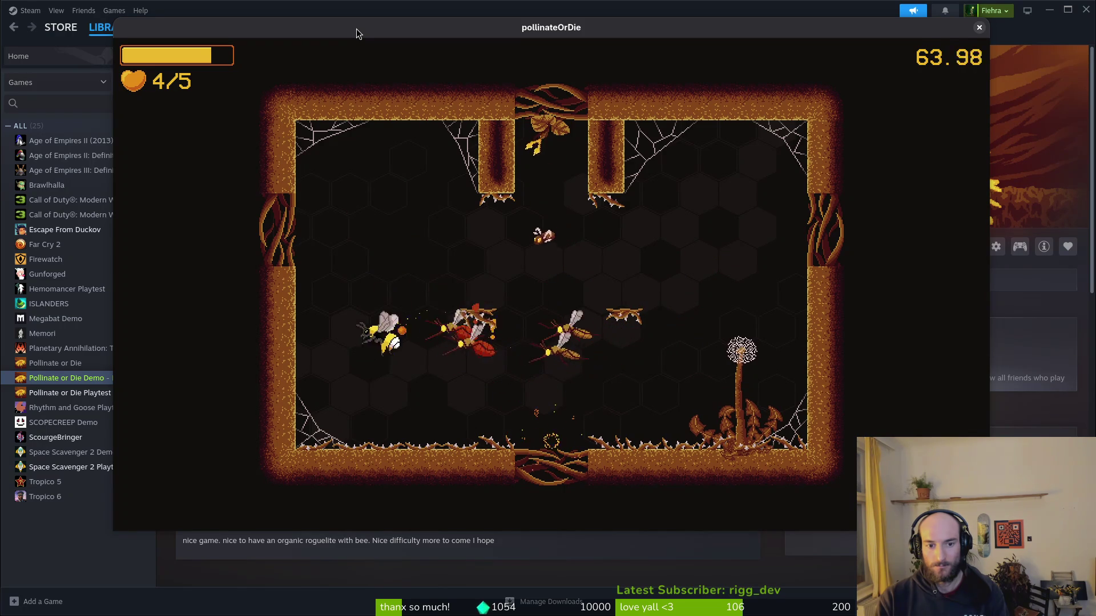
key(s)
key(d)
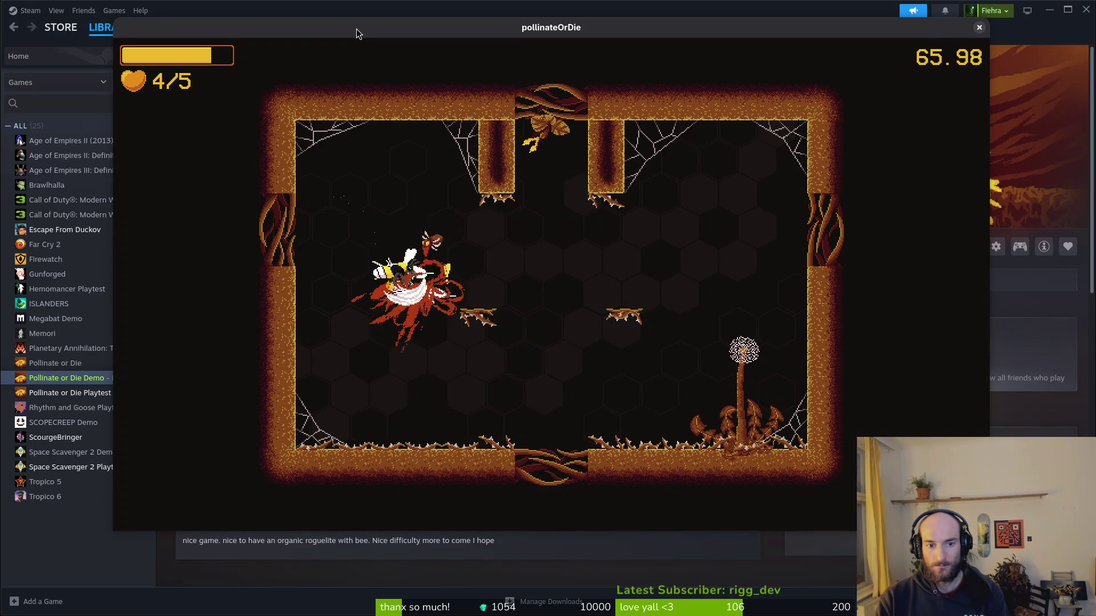
key(s)
key(w)
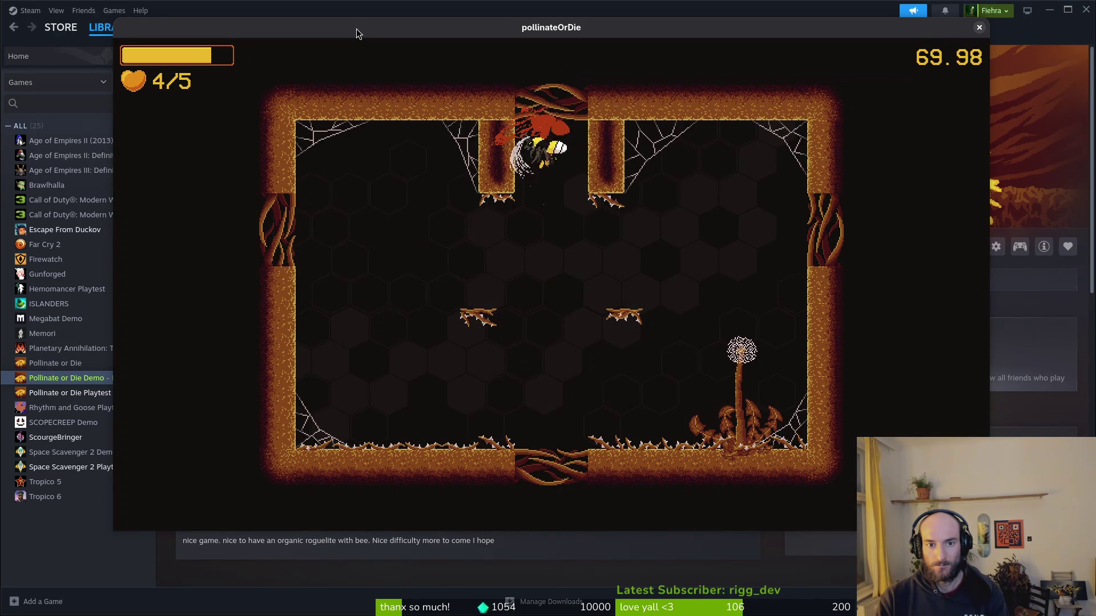
Keep fighting around the room until it is cleared, ending with 3/5 hearts.
key(d)
key(w)
key(s)
key(a)
key(d)
key(w)
key(a)
key(w)
key(a)
key(s)
key(w)
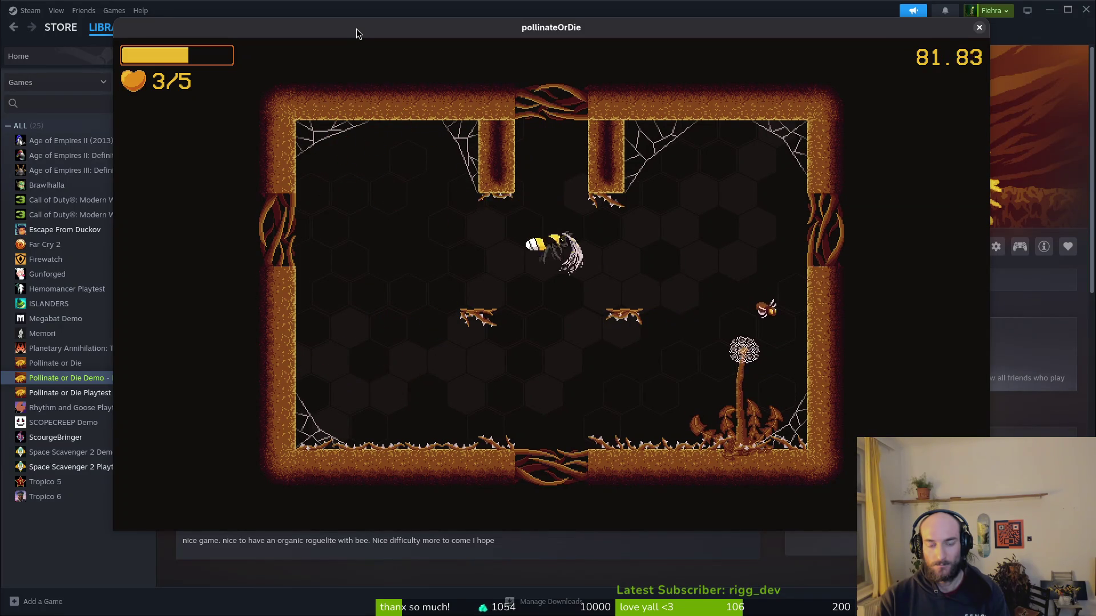
key(s)
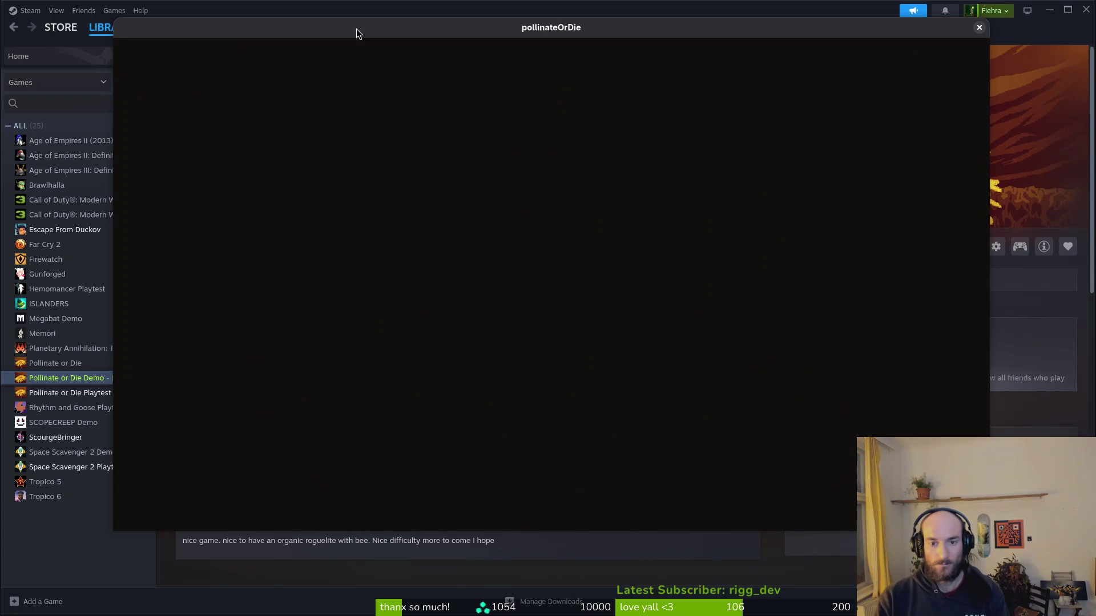
Slash the spider boss while dodging falling rocks across its web.
key(a)
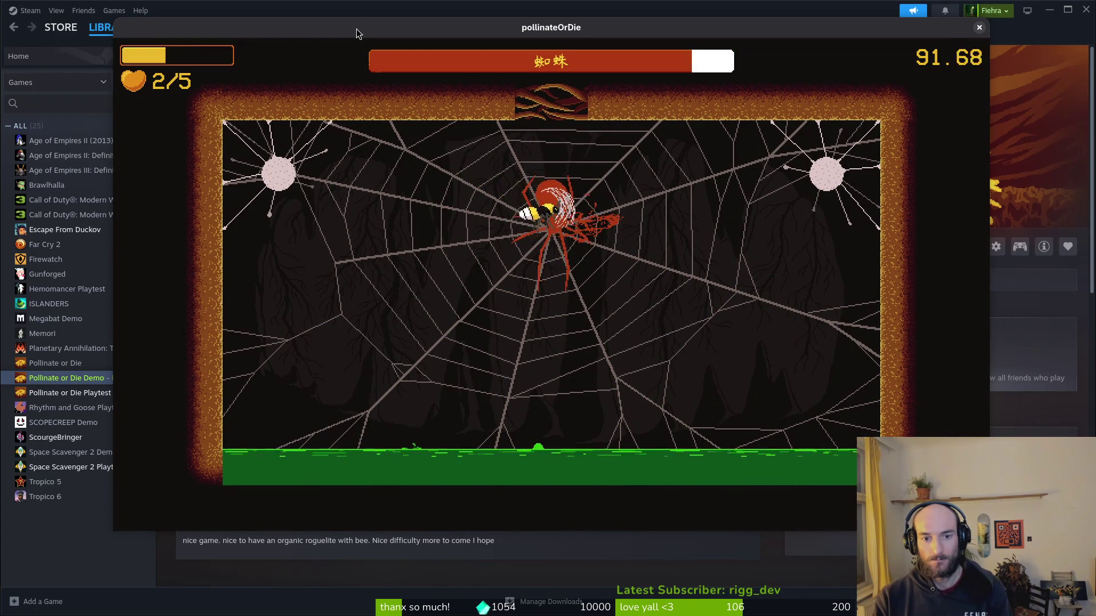
key(a)
key(s)
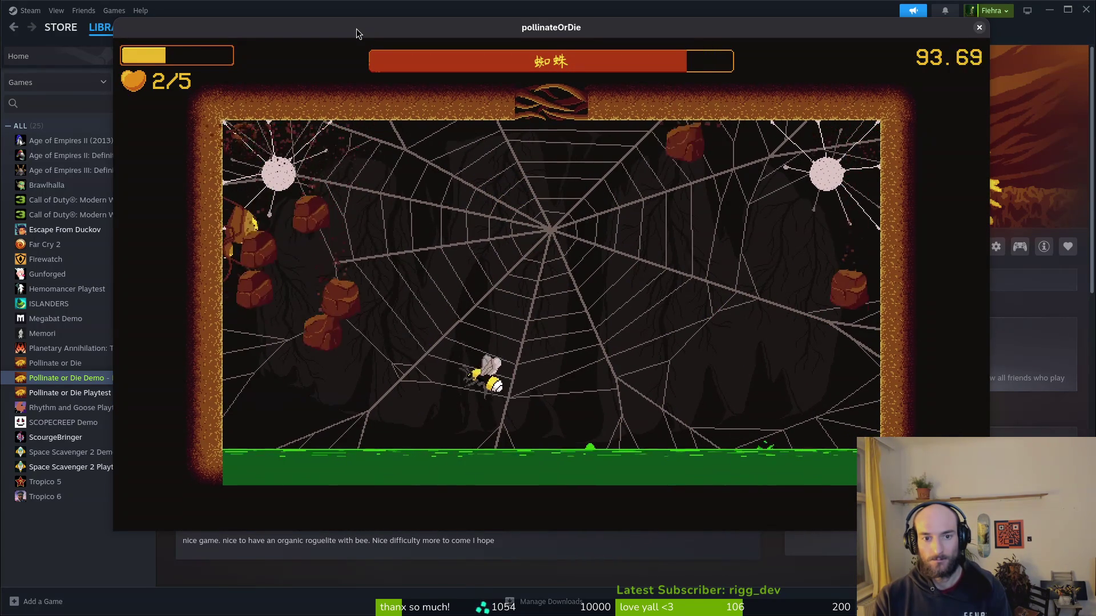
key(d)
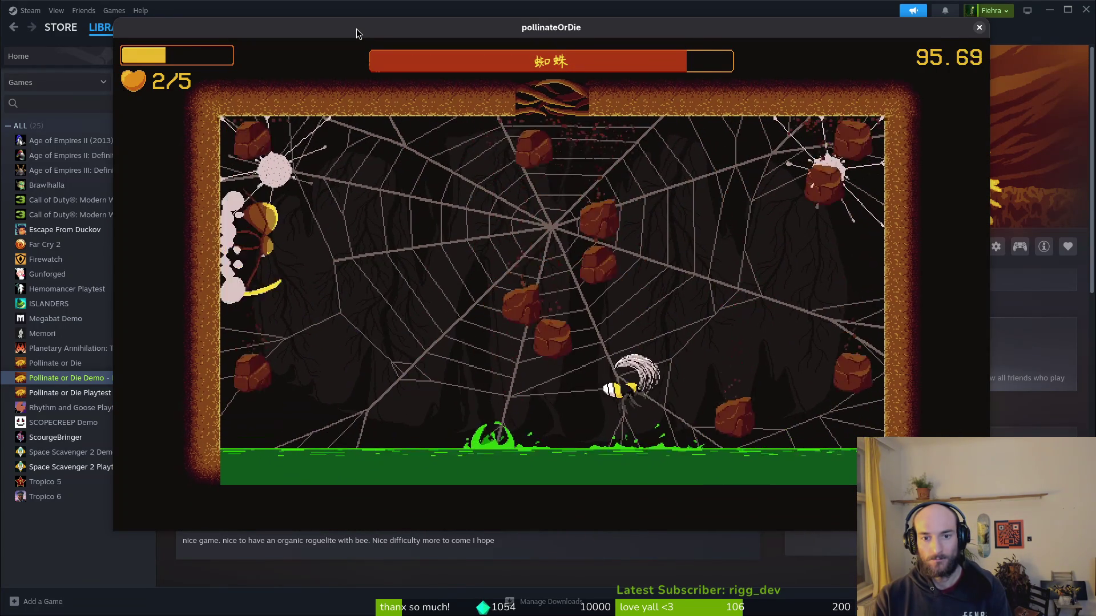
key(a)
key(w)
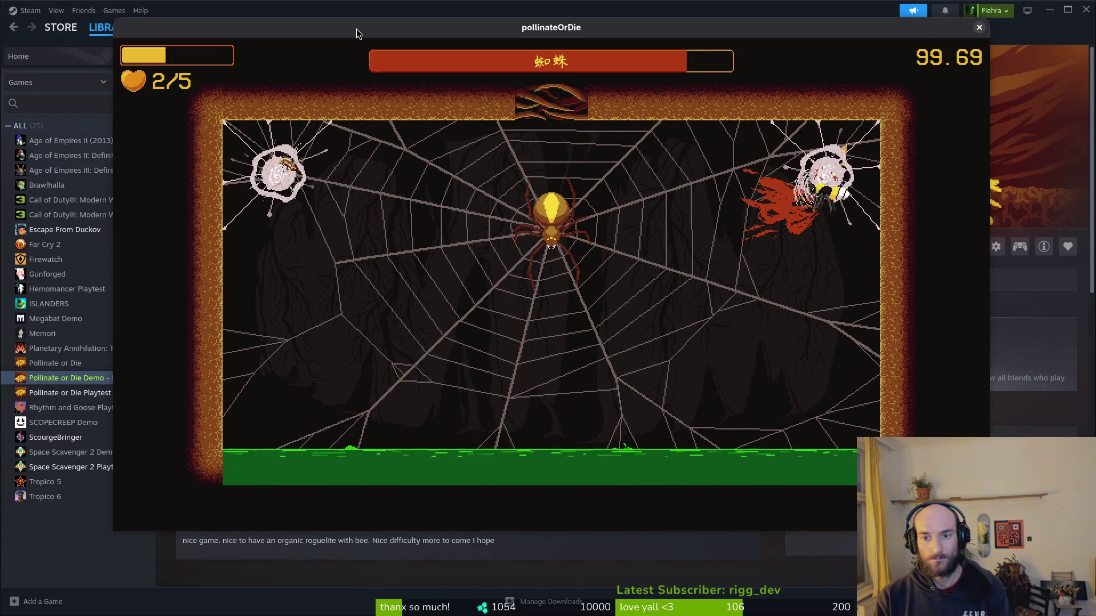
key(a)
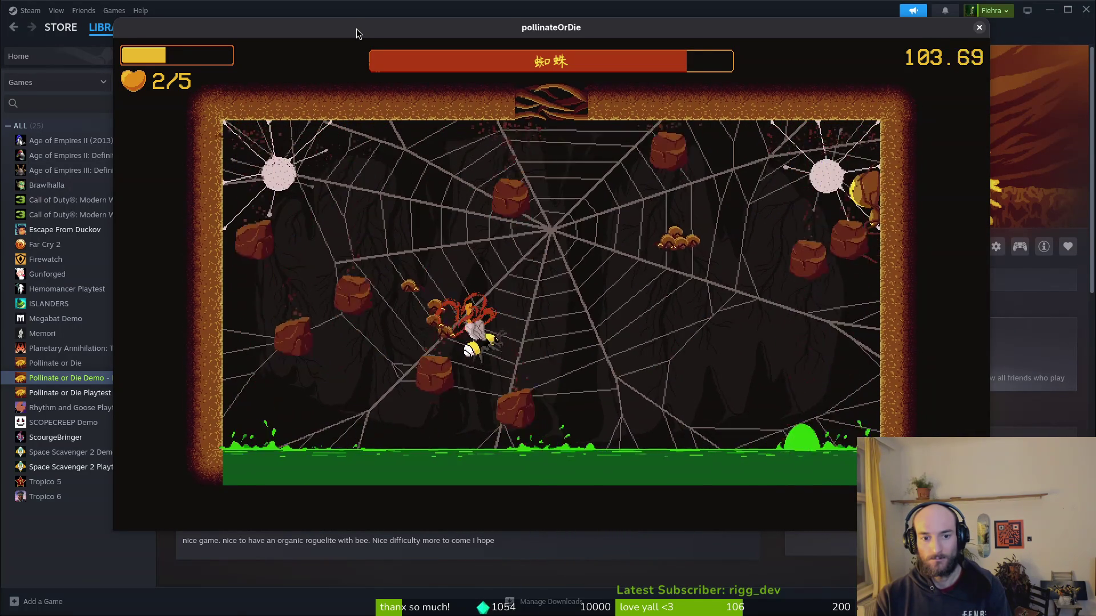
key(d)
key(a)
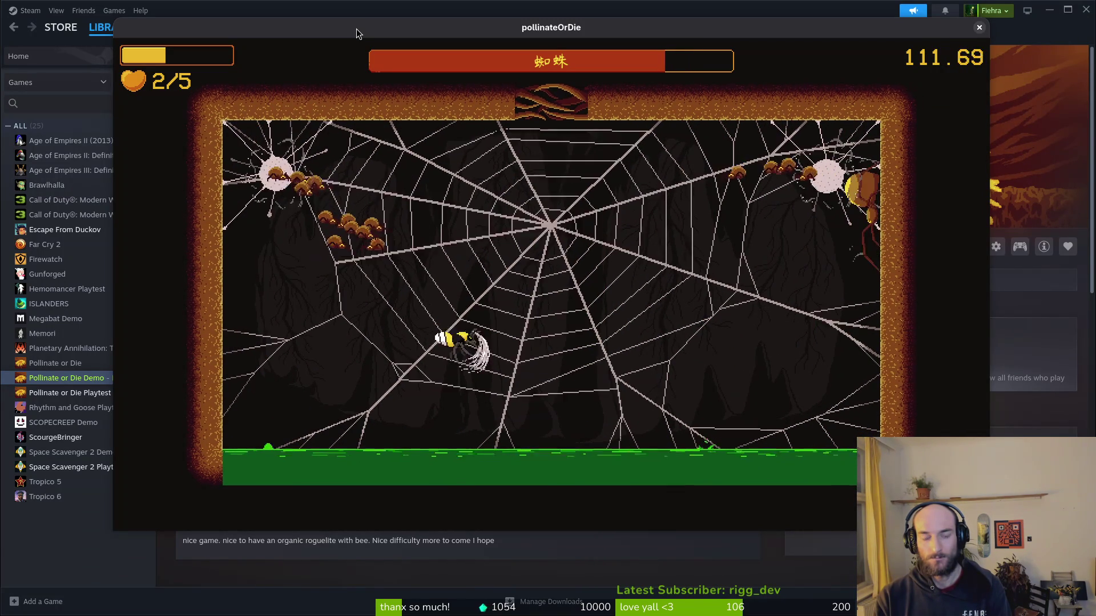
key(a)
key(d)
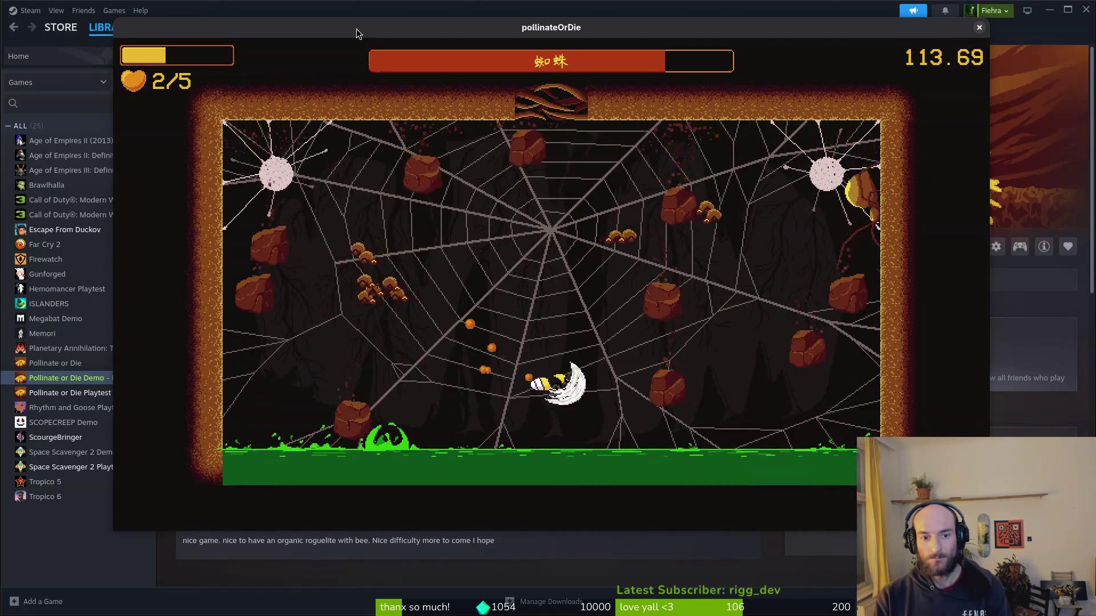
key(w)
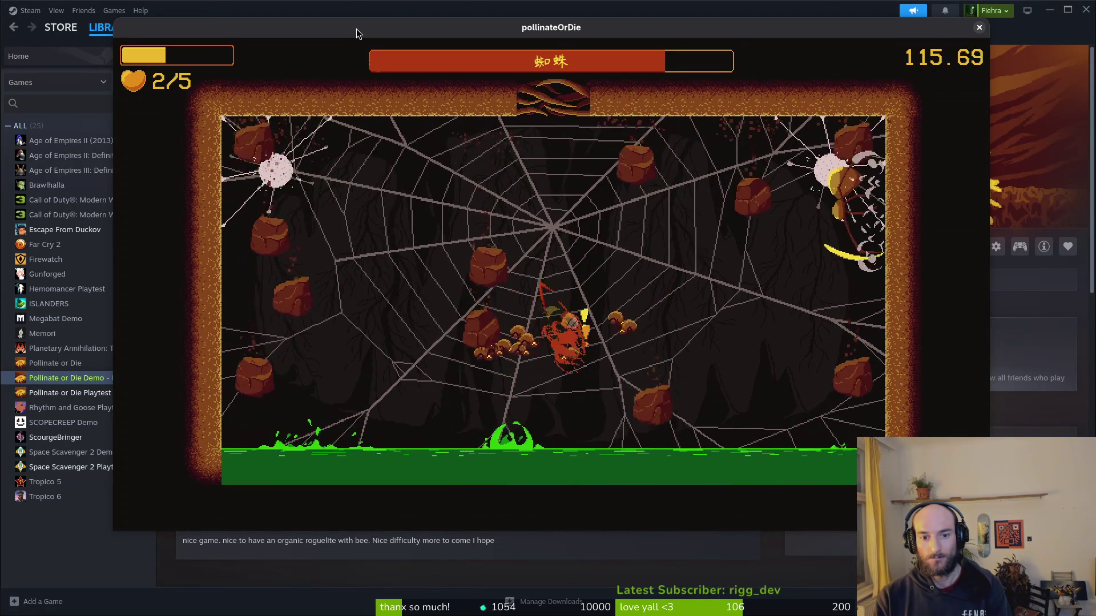
key(s)
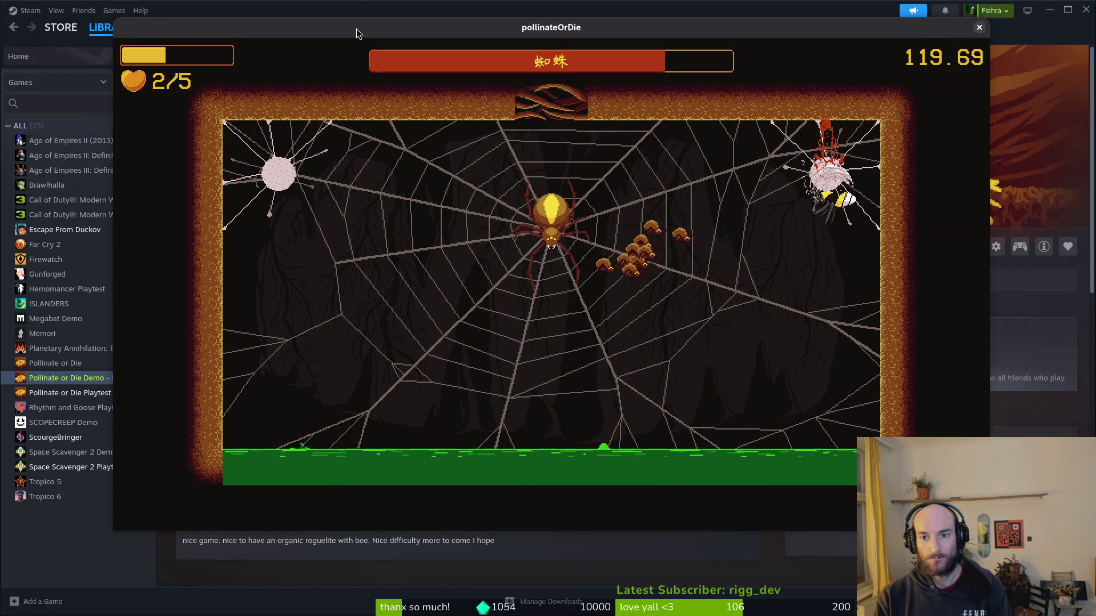
Keep dodging and dash-slashing the spider until its health bar drops to about two-thirds.
key(s)
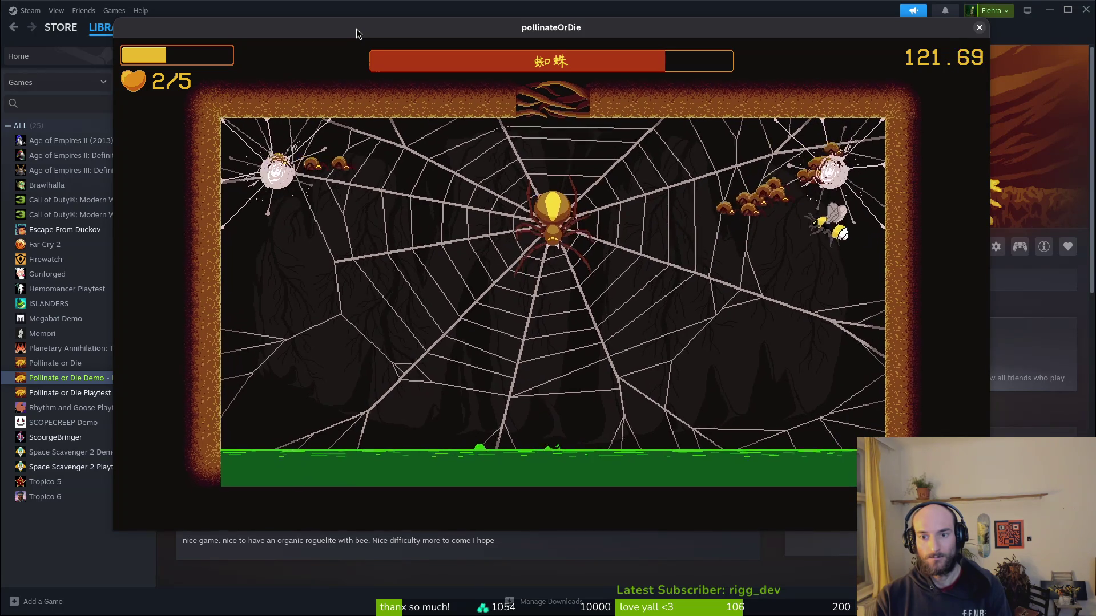
key(w)
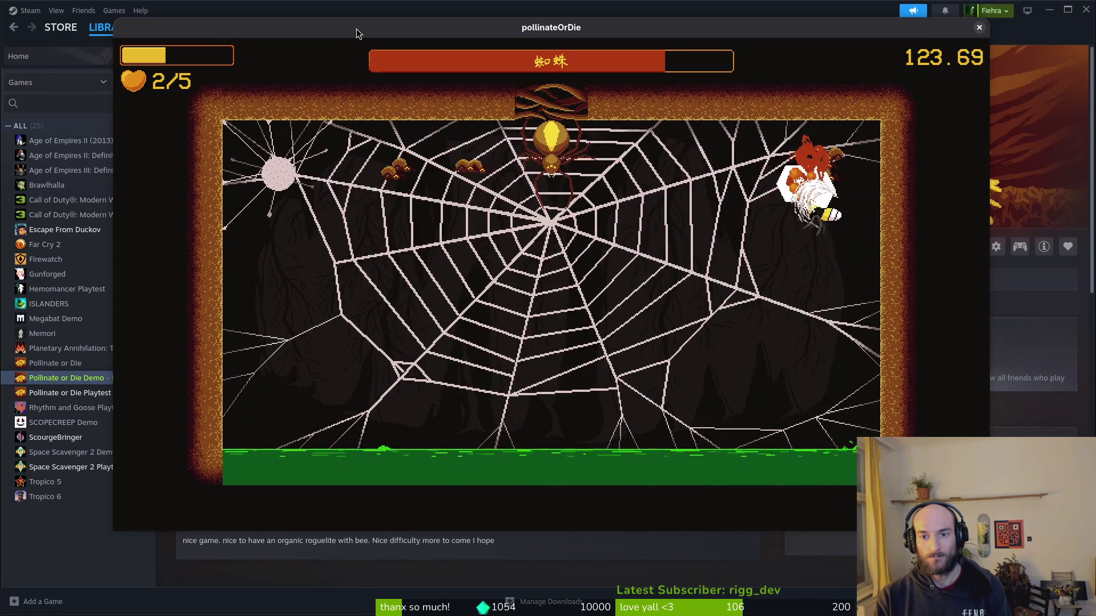
key(s)
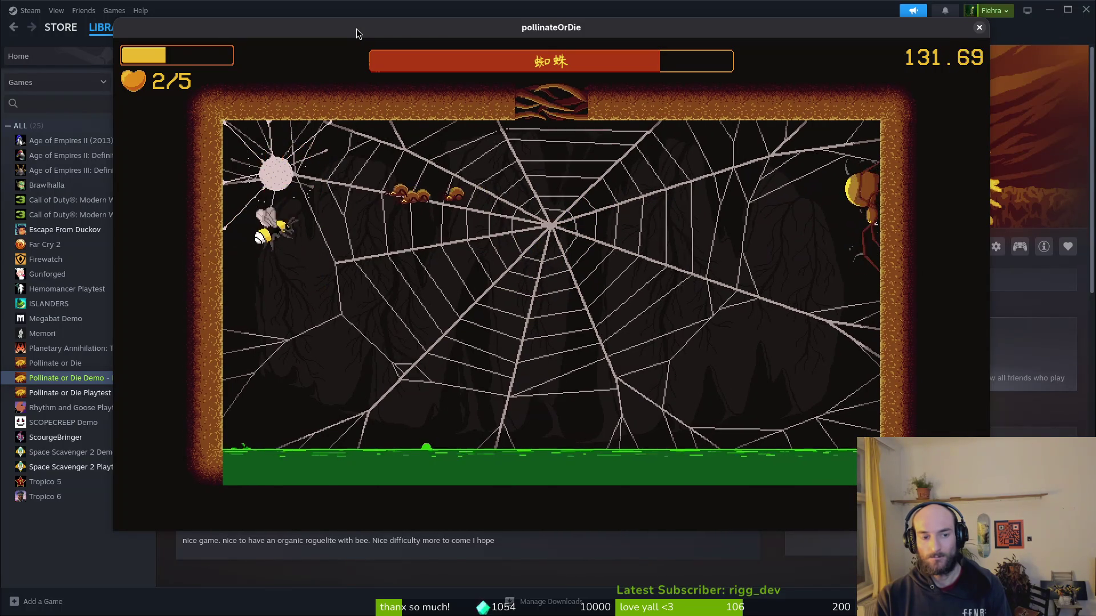
key(s)
key(d)
key(d)
key(w)
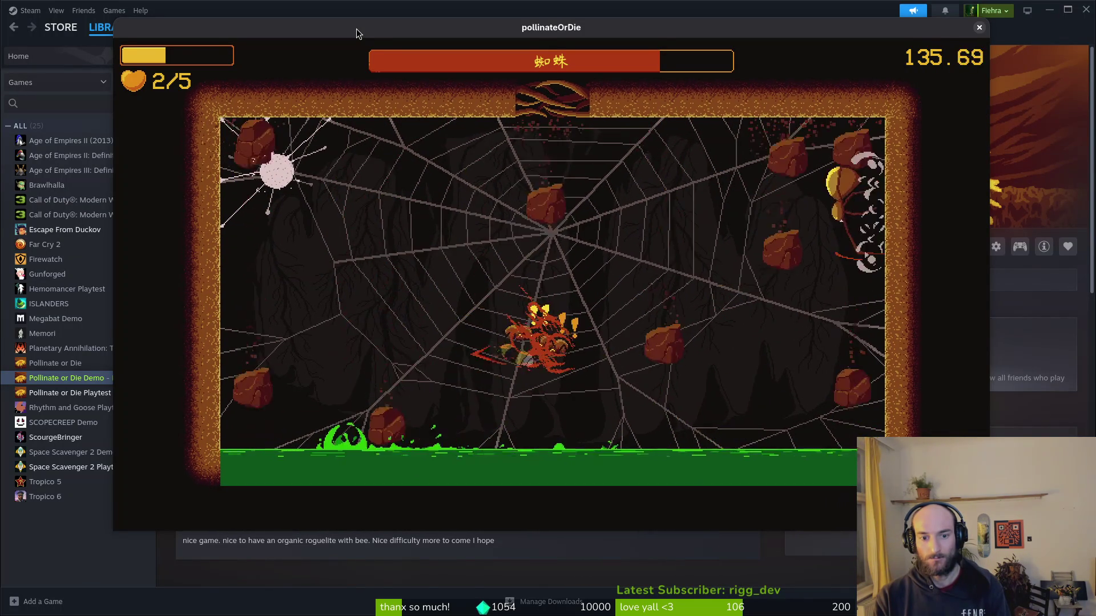
key(w)
key(a)
key(s)
key(s)
key(w)
key(space)
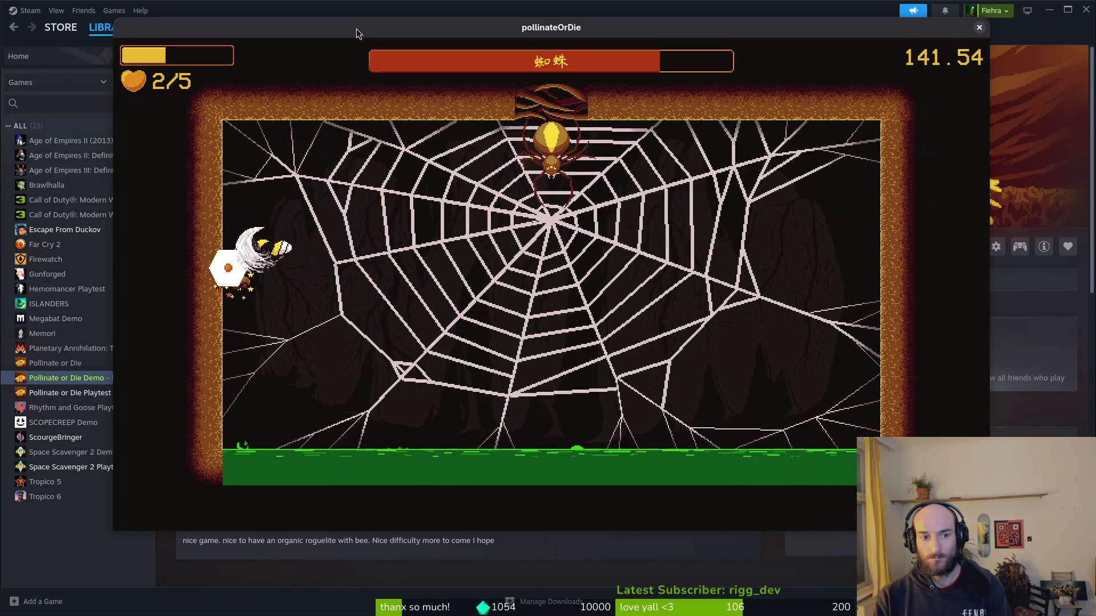
key(a)
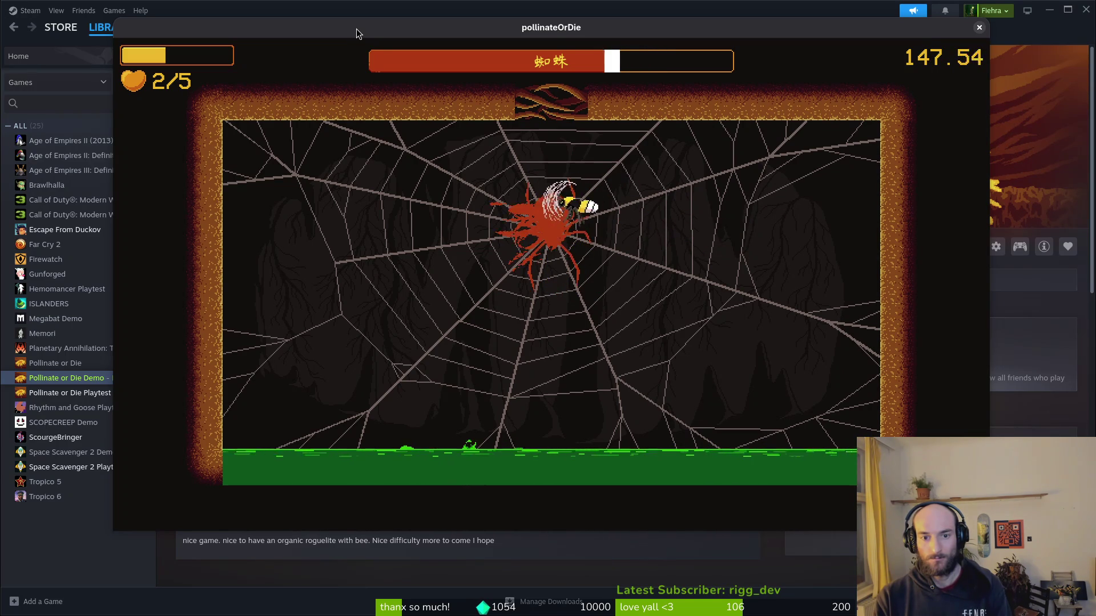
key(d)
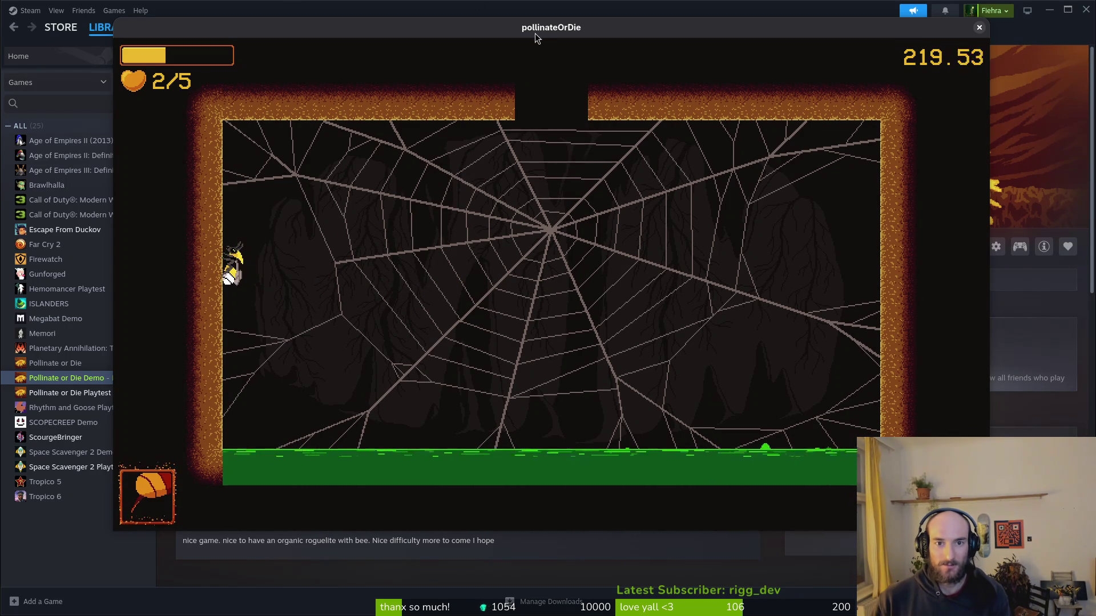
Pause the game and return to the hive via 蜂巢.
key(Escape)
key(Down)
key(Down)
key(Return)
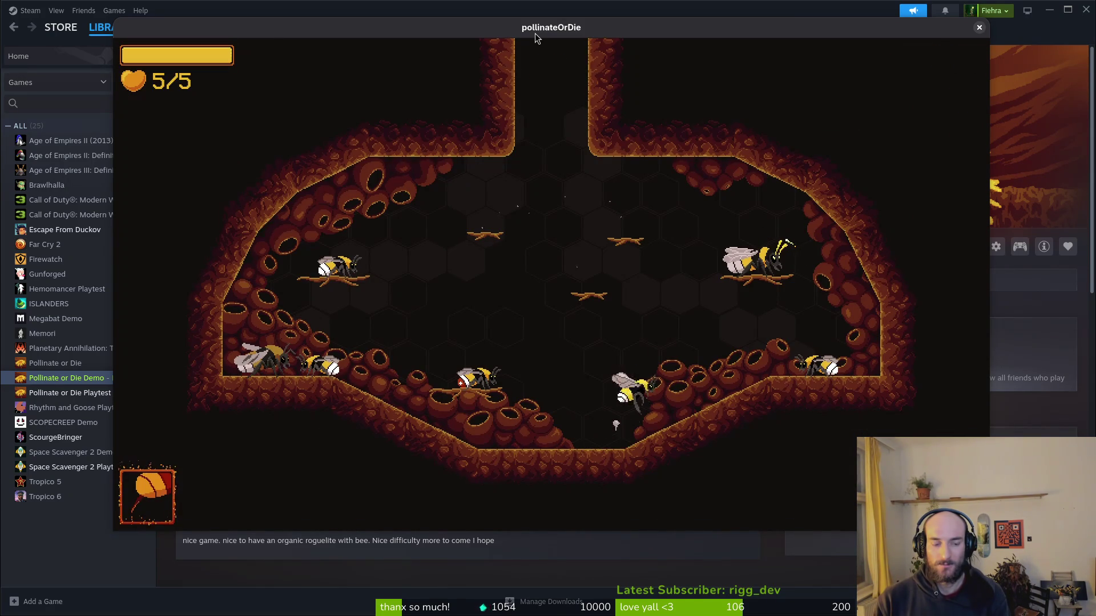
Open the hive's upgrade tree, then switch over to the Godot editor.
key(e)
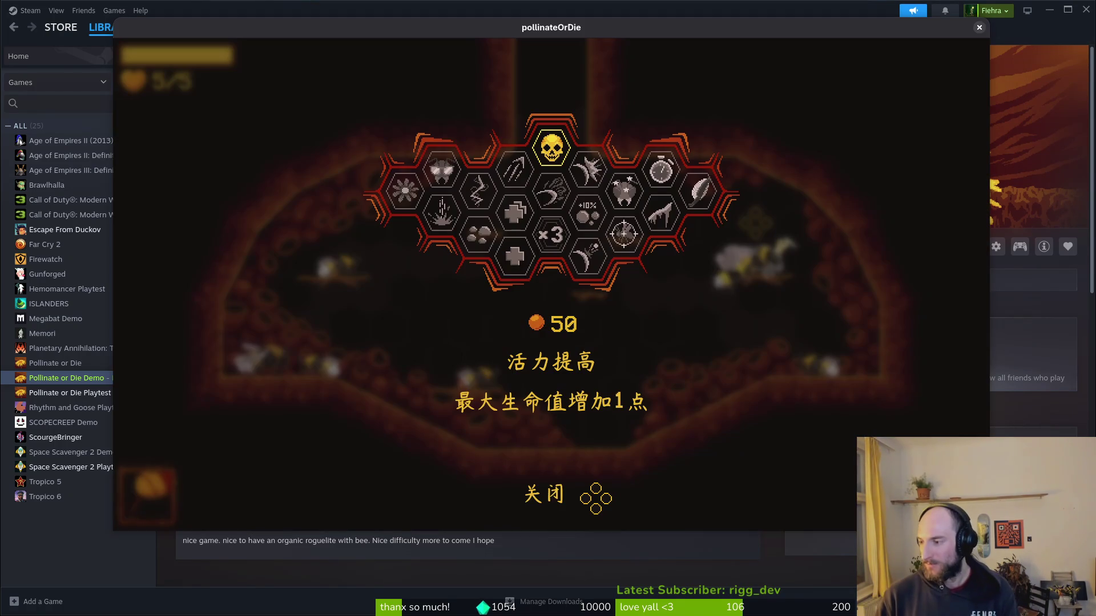
key(alt+Tab)
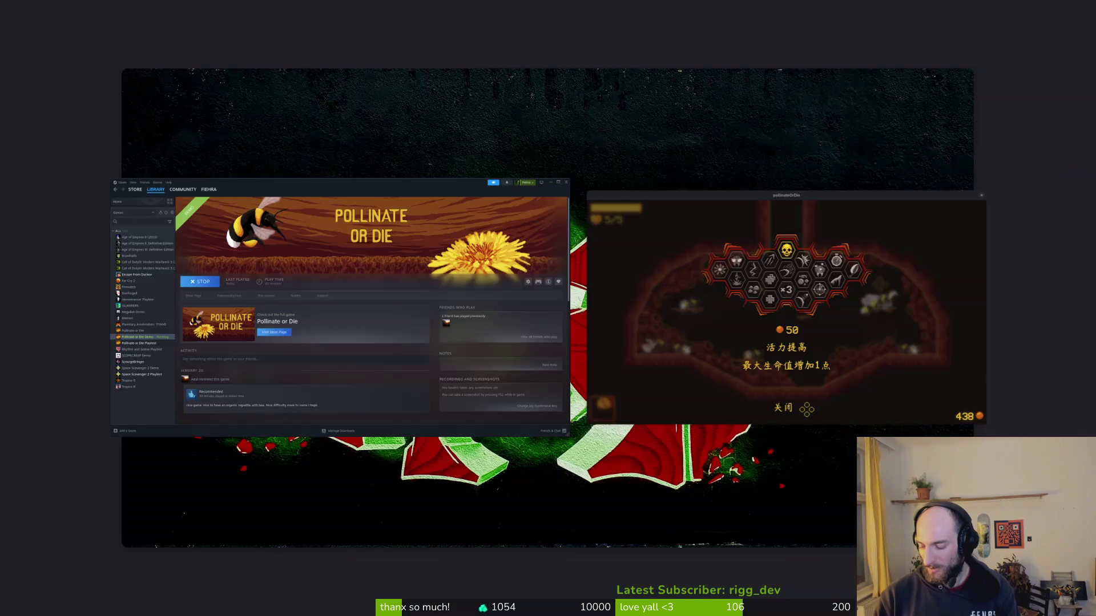
key(alt+Tab)
key(alt+Tab)
key(alt+Tab)
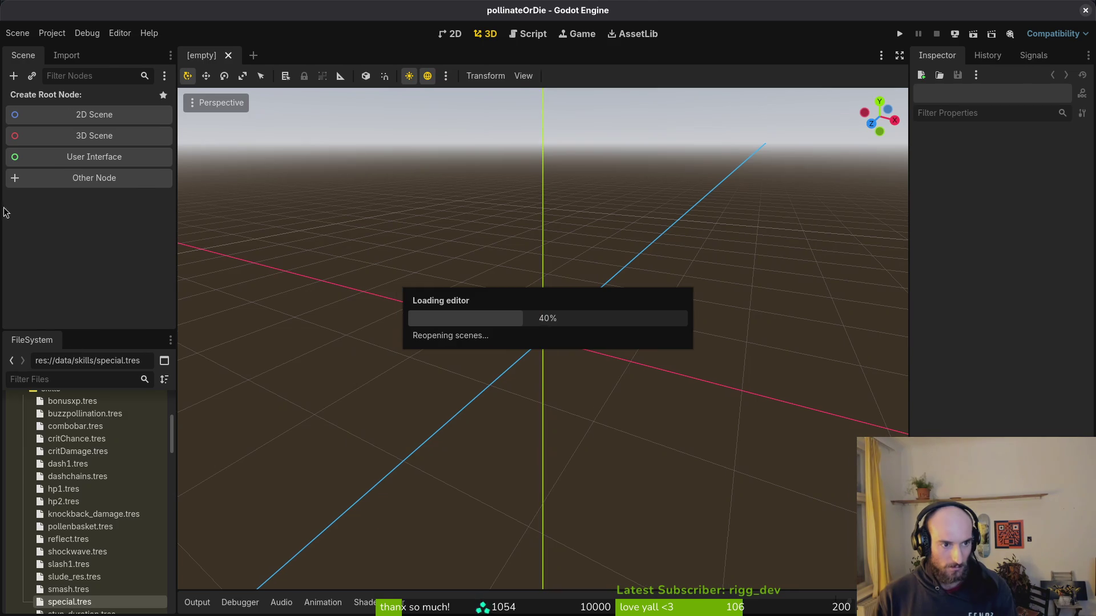
View special.tres in the Inspector (cost 800, not unlocked), then return to the Steam library.
scroll(95, 532, down, 5)
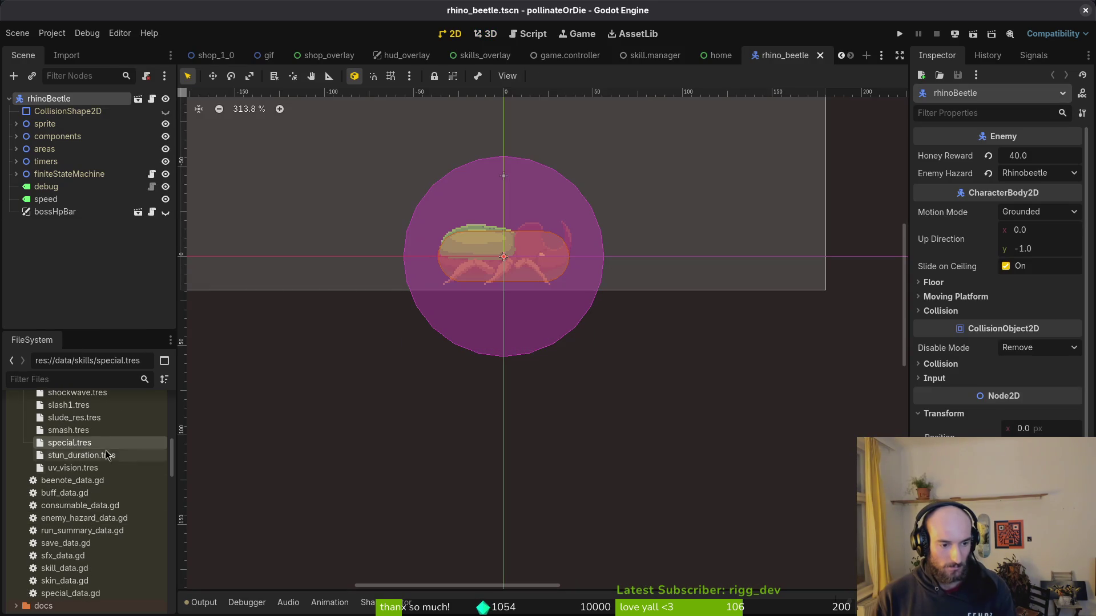
double_click(77, 445)
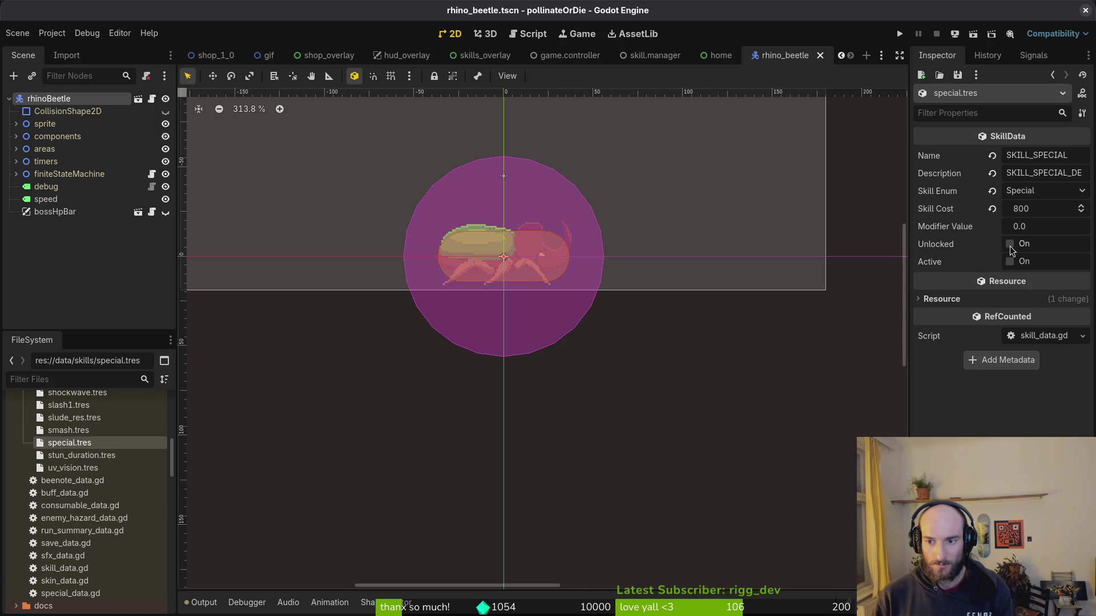
key(alt+Tab)
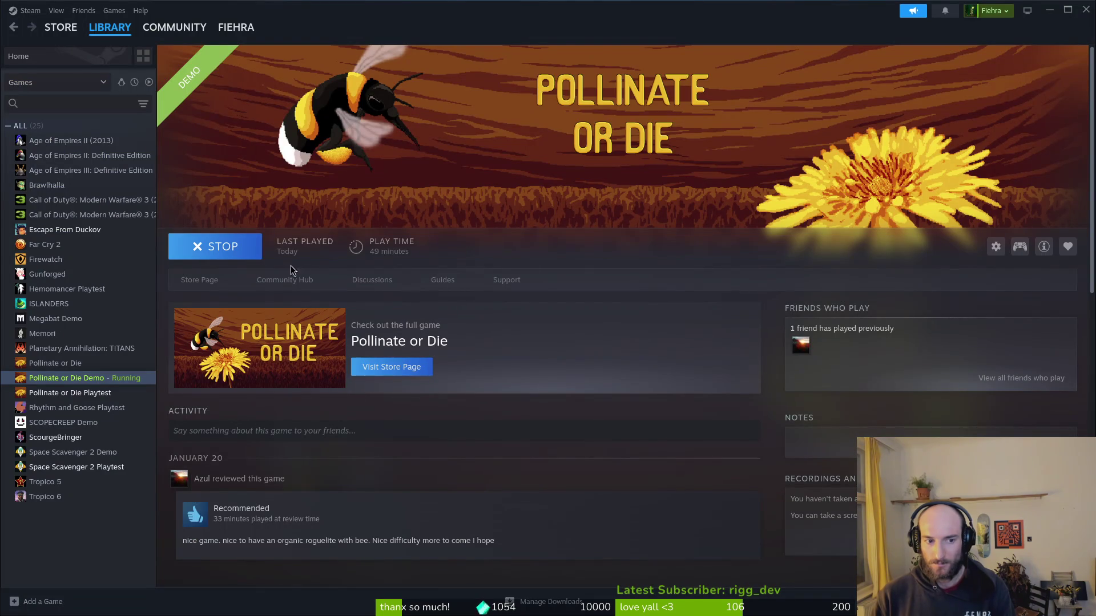
Stop the running Pollinate or Die demo from Steam and confirm quitting.
key(alt+Tab)
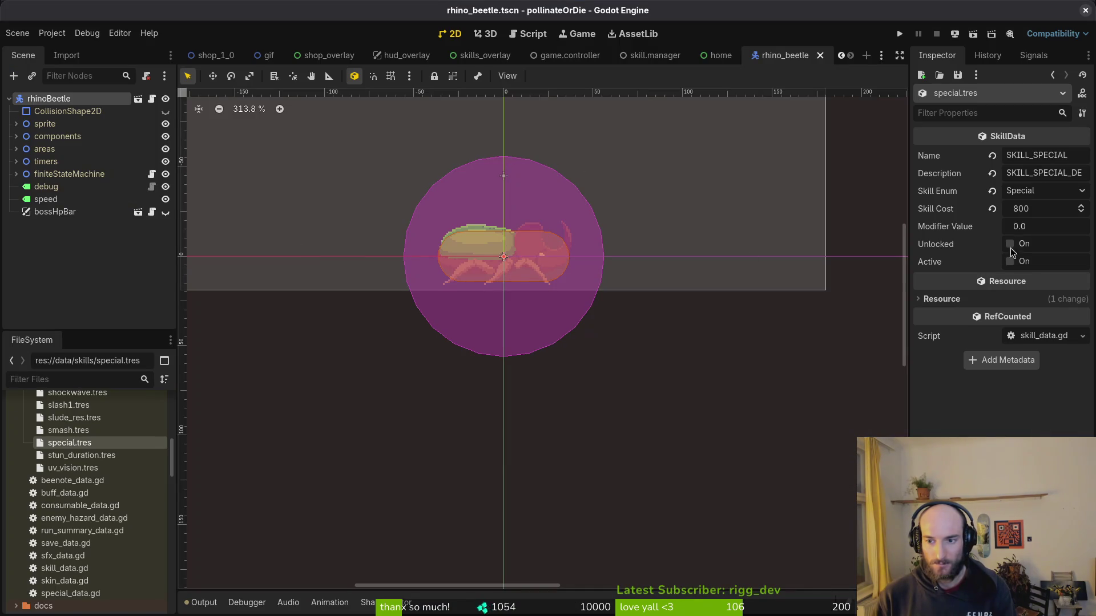
key(alt+Tab)
click(220, 247)
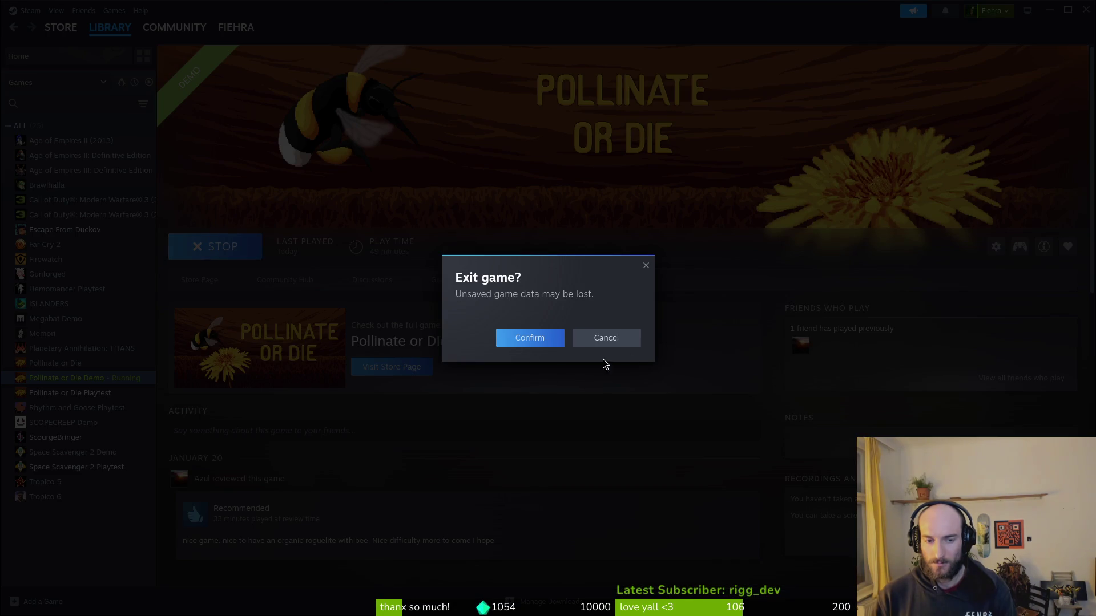
click(529, 340)
In Files, go to .local/share/godot/app_userdata/pollinateOrDie.
key(super+e)
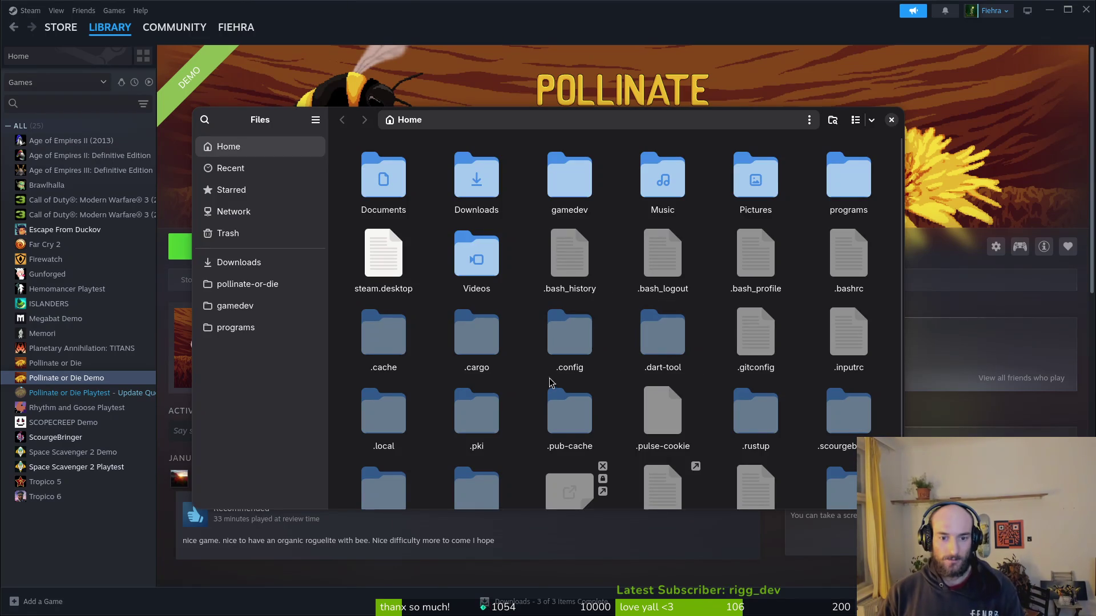
double_click(390, 411)
double_click(387, 172)
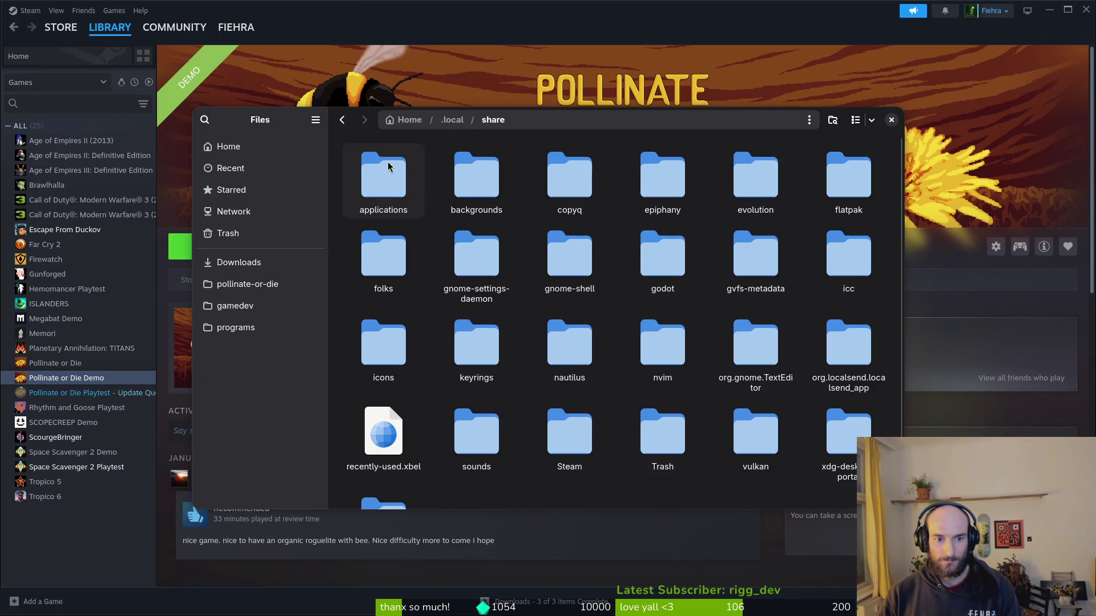
double_click(669, 262)
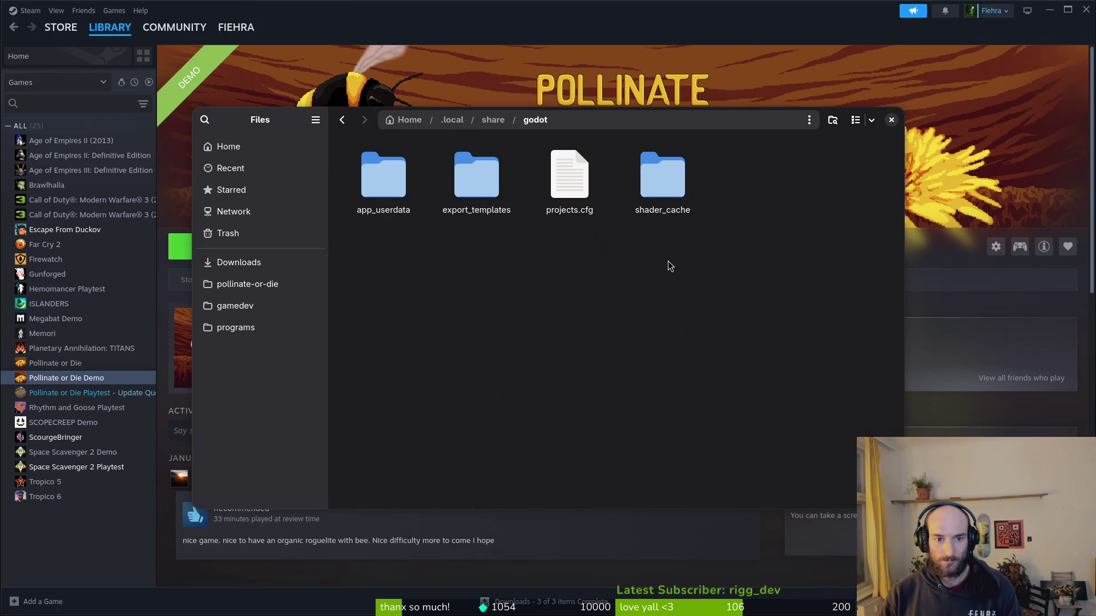
key(alt+Left)
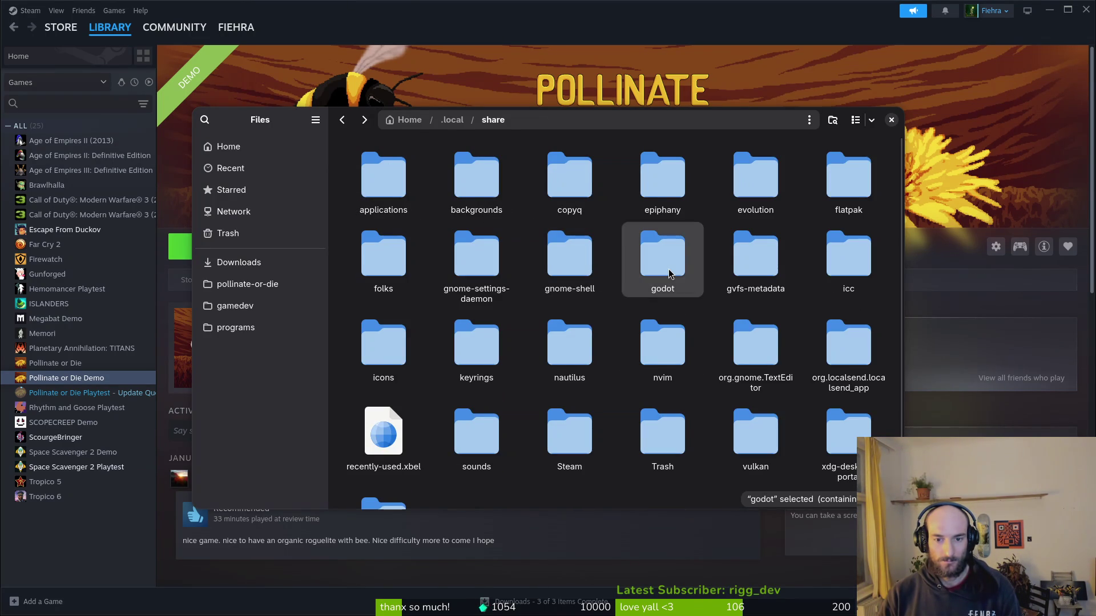
double_click(668, 268)
double_click(394, 187)
double_click(388, 183)
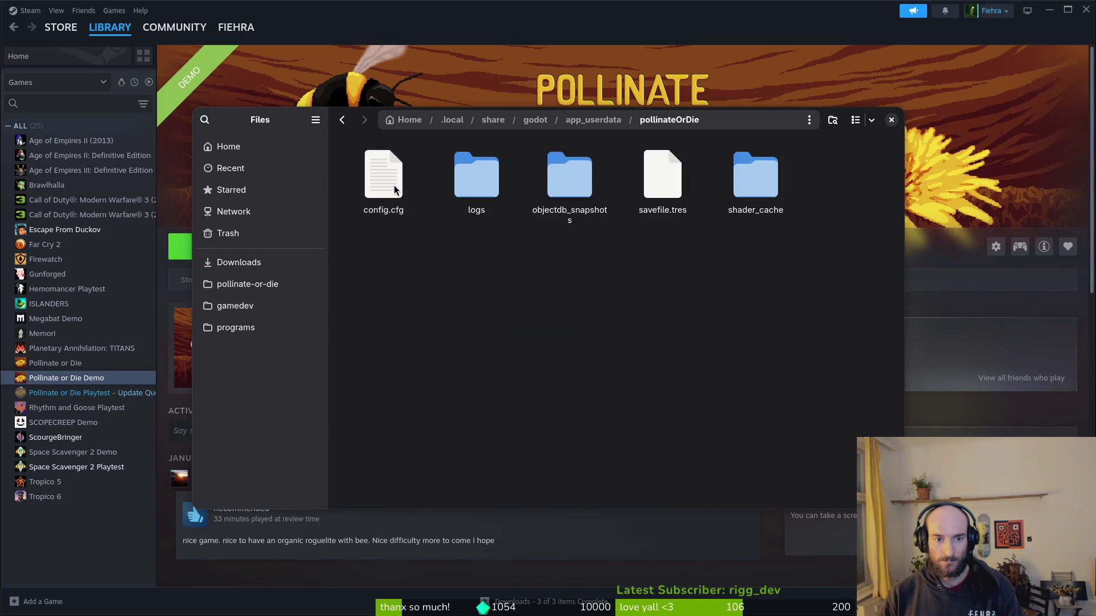
Trash all five saved-data files, close Files, and relaunch the demo.
key(ctrl+a)
key(Delete)
key(alt+Left)
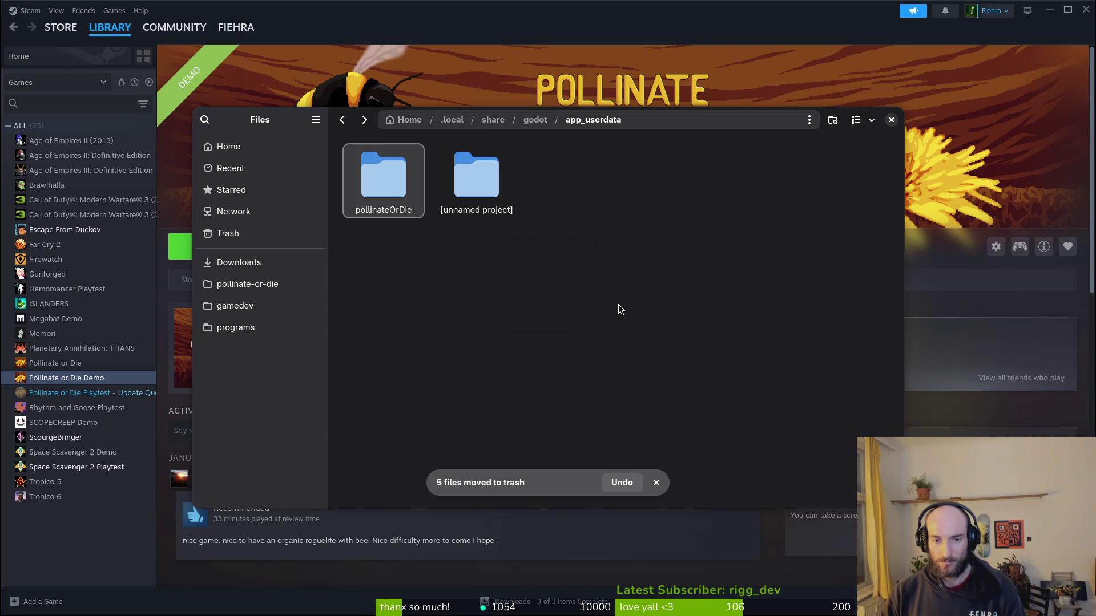
click(484, 181)
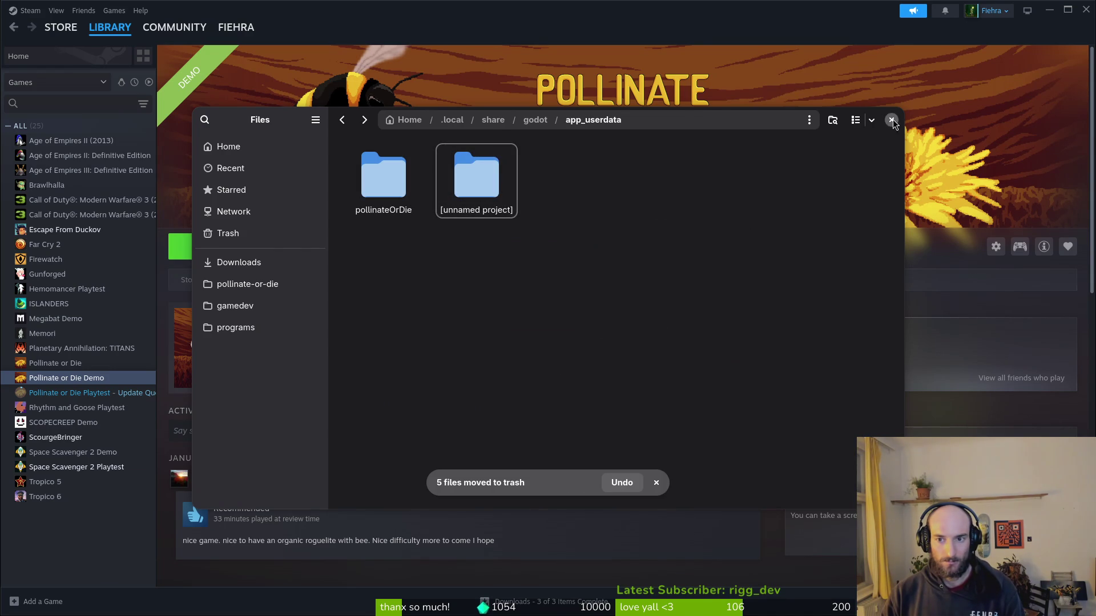
click(892, 120)
click(212, 247)
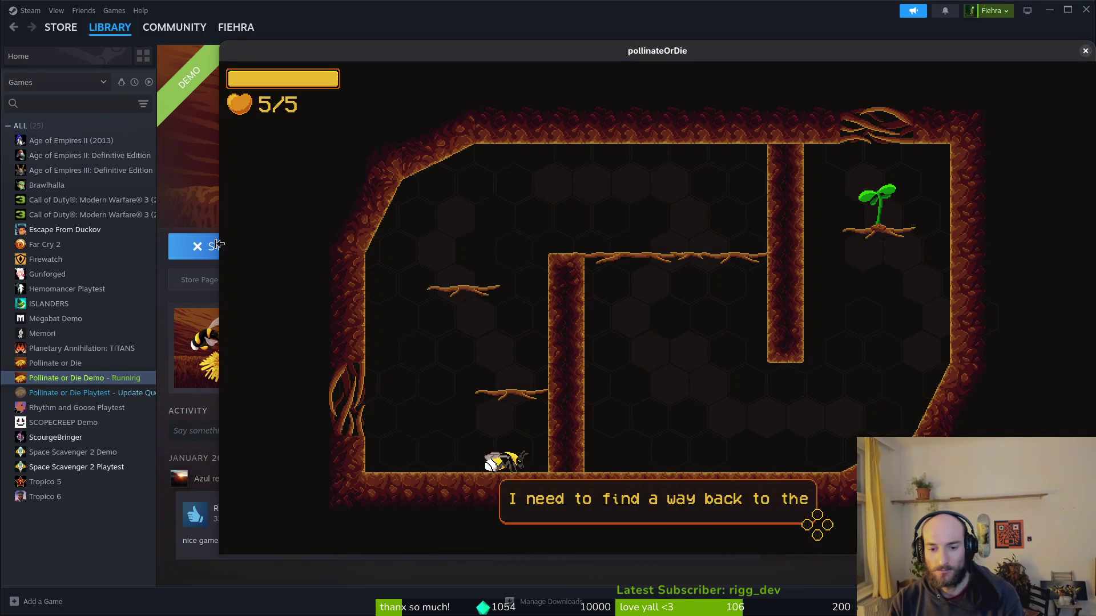
Leave the opening level for the hive via the pause menu and move the game window top-left.
key(Escape)
key(Down)
key(Down)
key(Return)
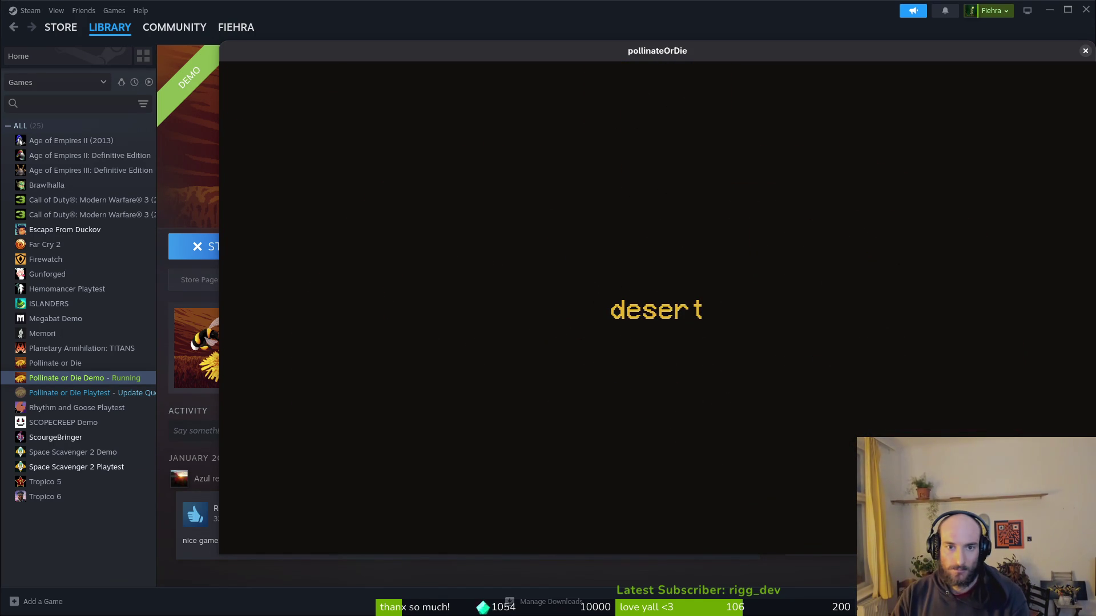
drag(540, 53, 320, 12)
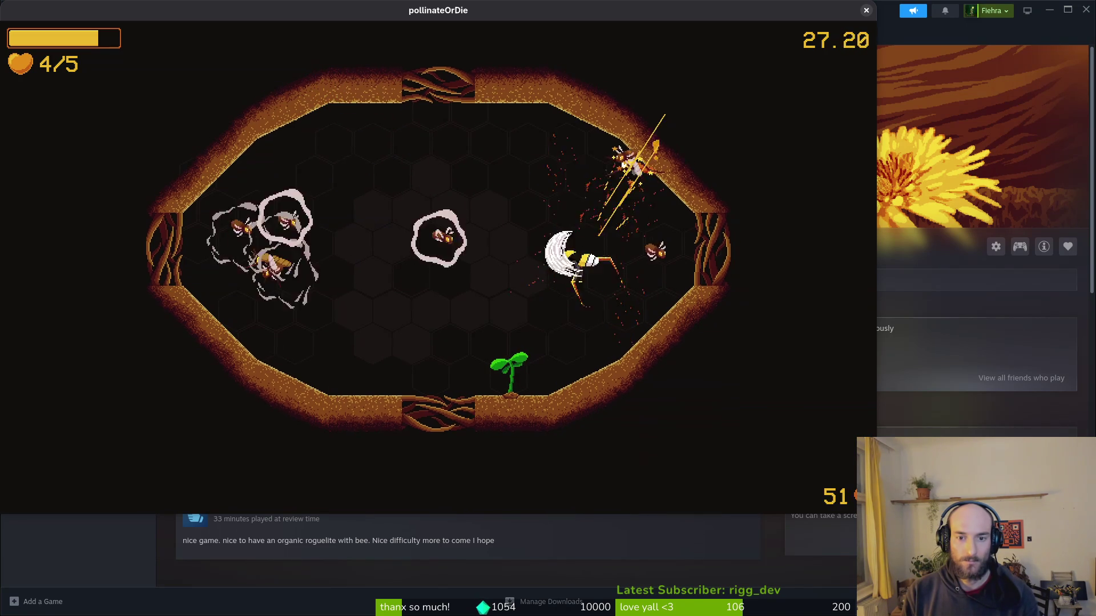
Pause the run, open the game's settings, then close them to resume.
key(Escape)
key(Down)
key(Return)
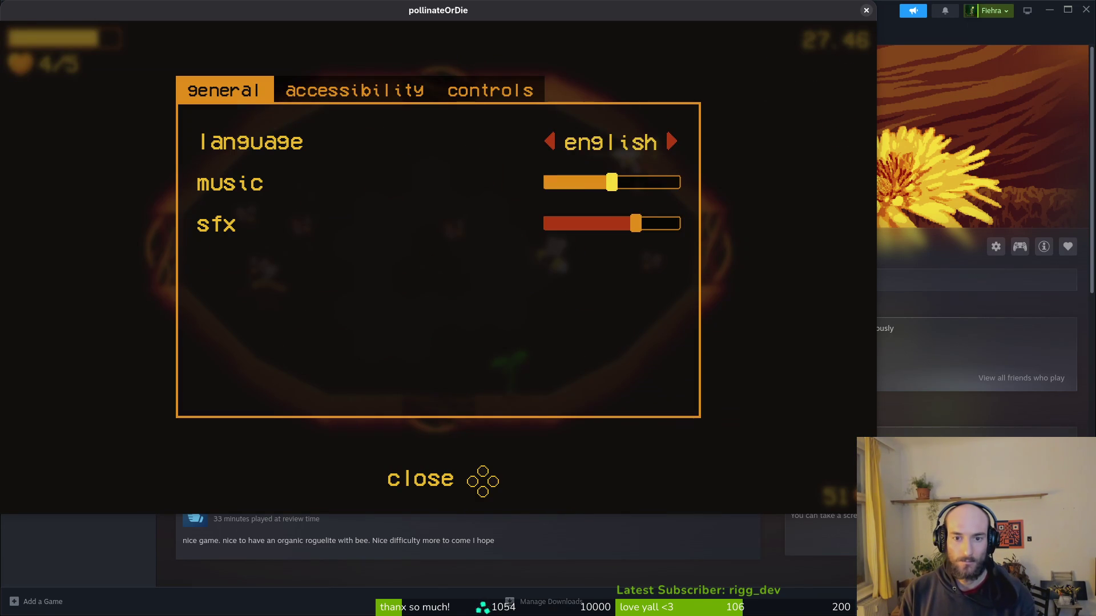
key(Escape)
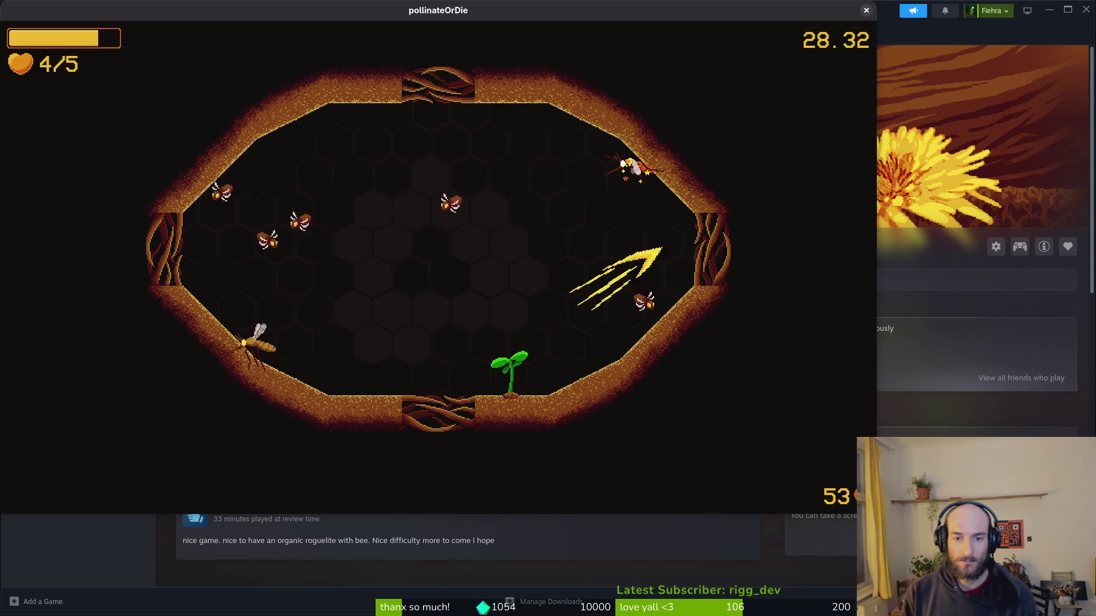
Fly the bee around the oval arena, pollinate the central flower, and head for the top opening.
key(a)
key(w)
key(a)
key(d)
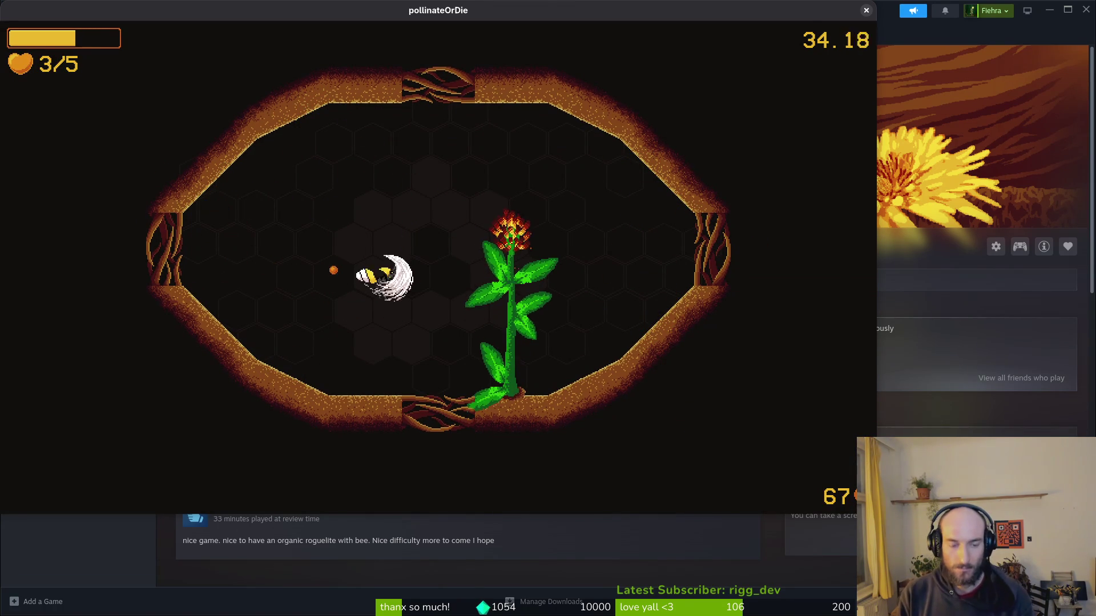
key(a)
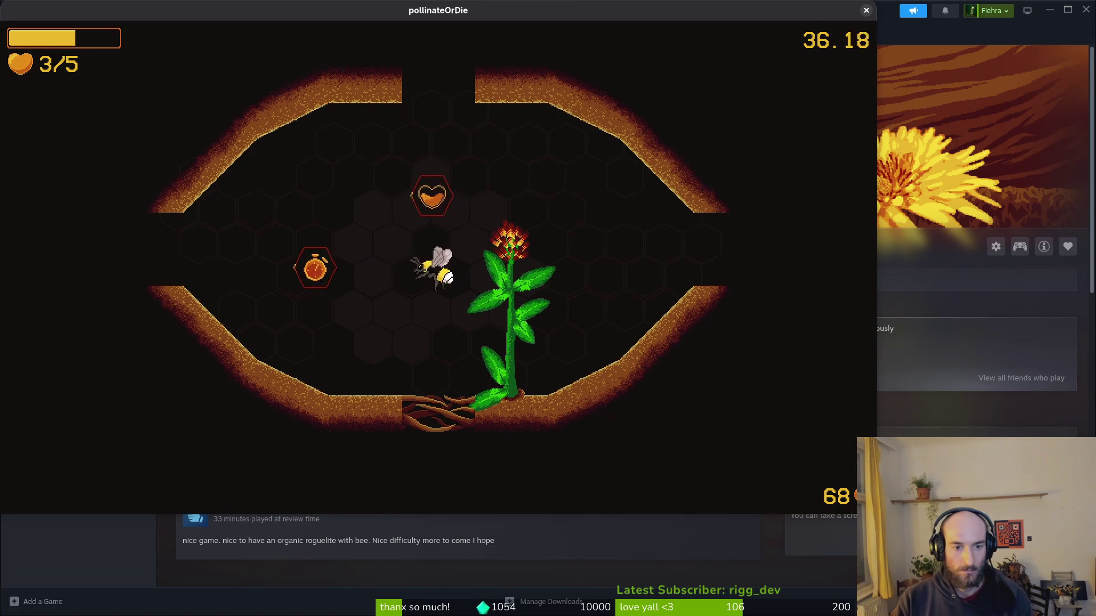
key(w)
Fight through the L-shaped room's enemies, dashing toward the plant.
key(w)
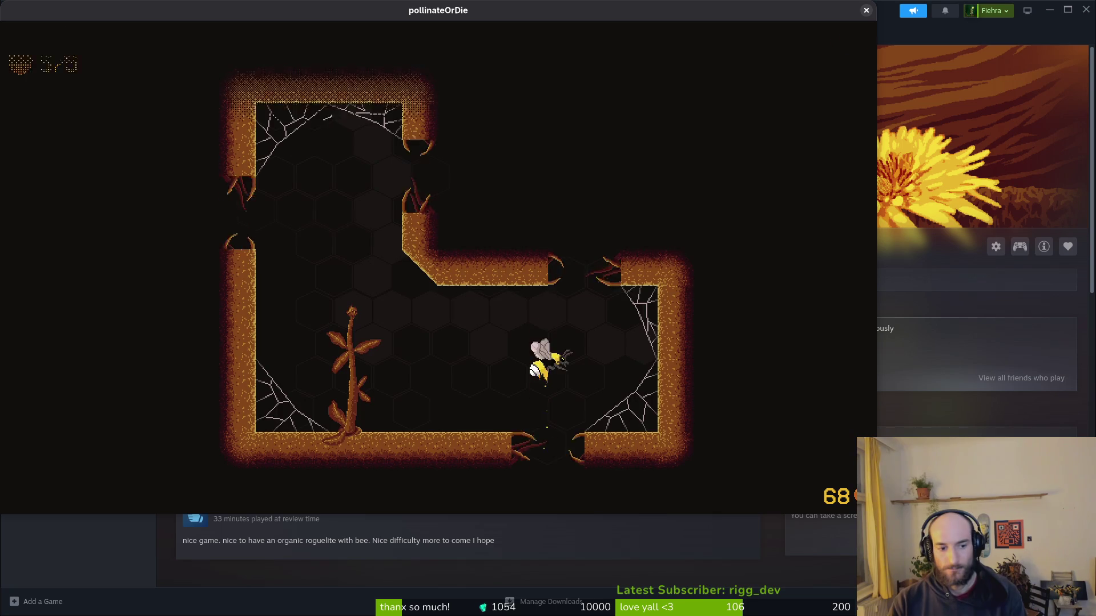
key(a)
key(a)
key(d)
key(a)
key(w)
key(w)
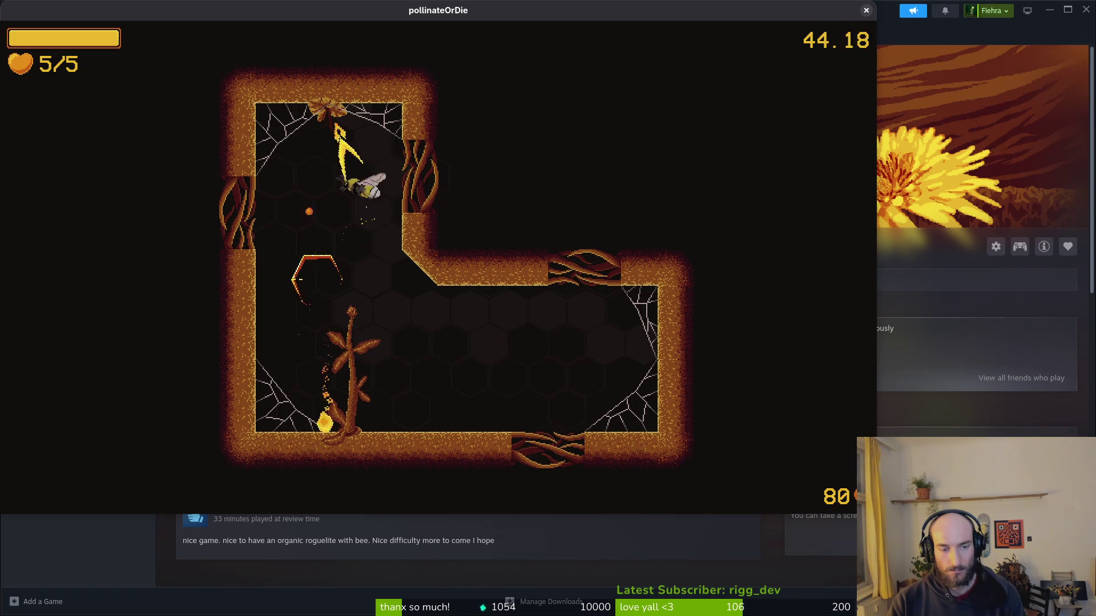
key(s)
key(d)
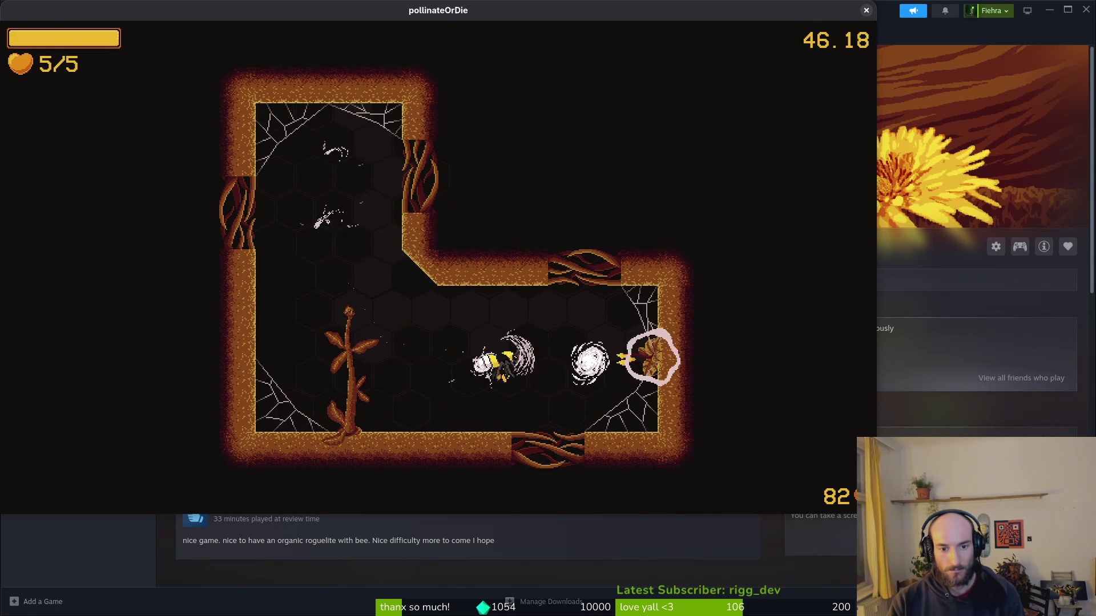
Kill the remaining web enemies, pollinate the plant, and move into the ladybug's oval room.
key(a)
key(w)
key(w)
key(s)
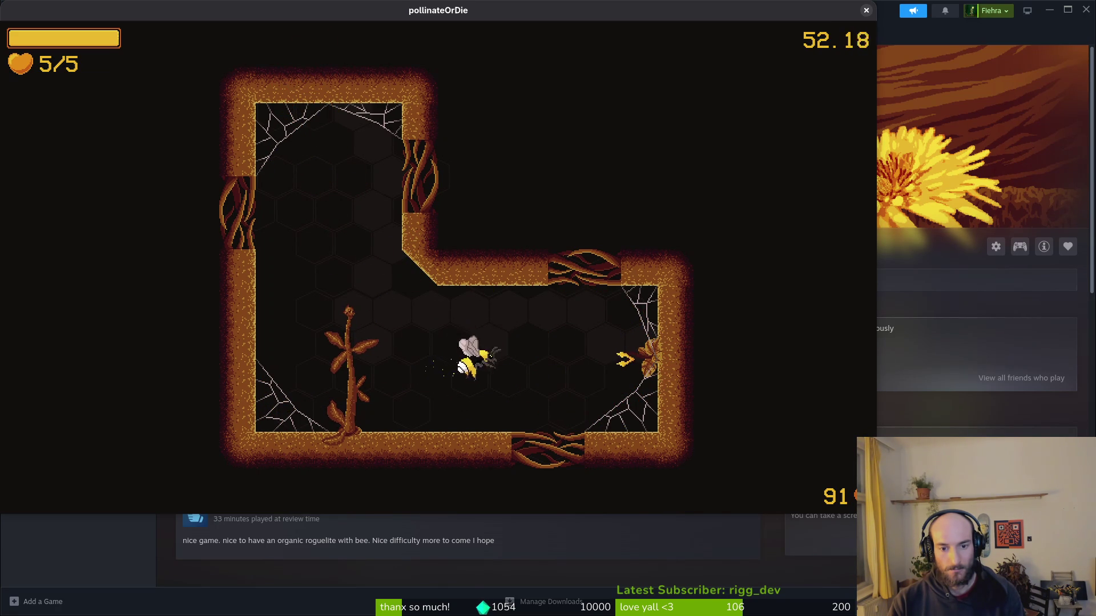
key(d)
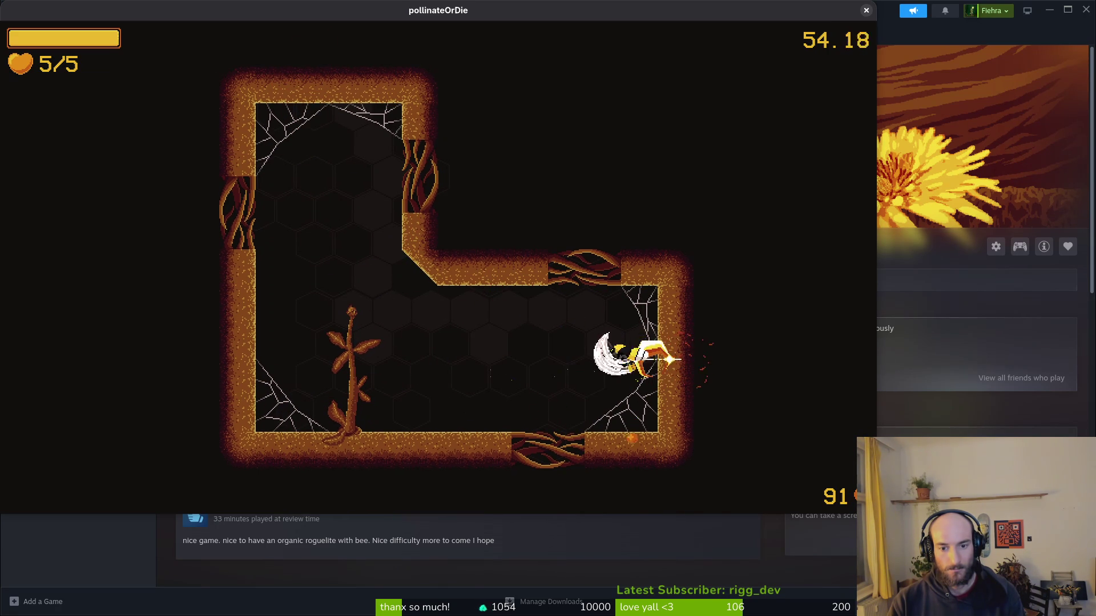
key(a)
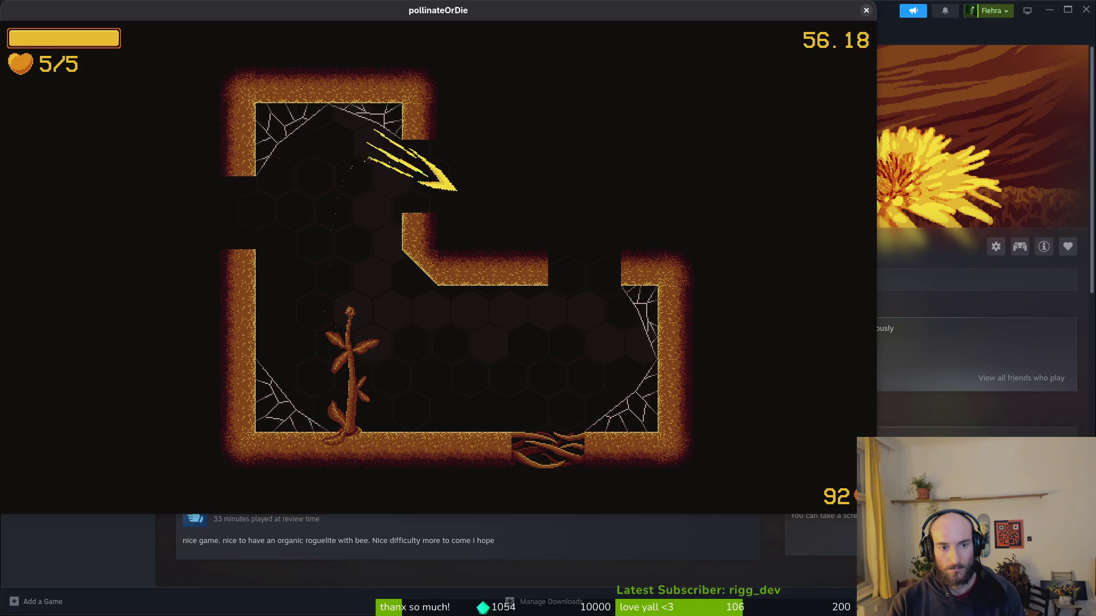
key(d)
key(w)
key(s)
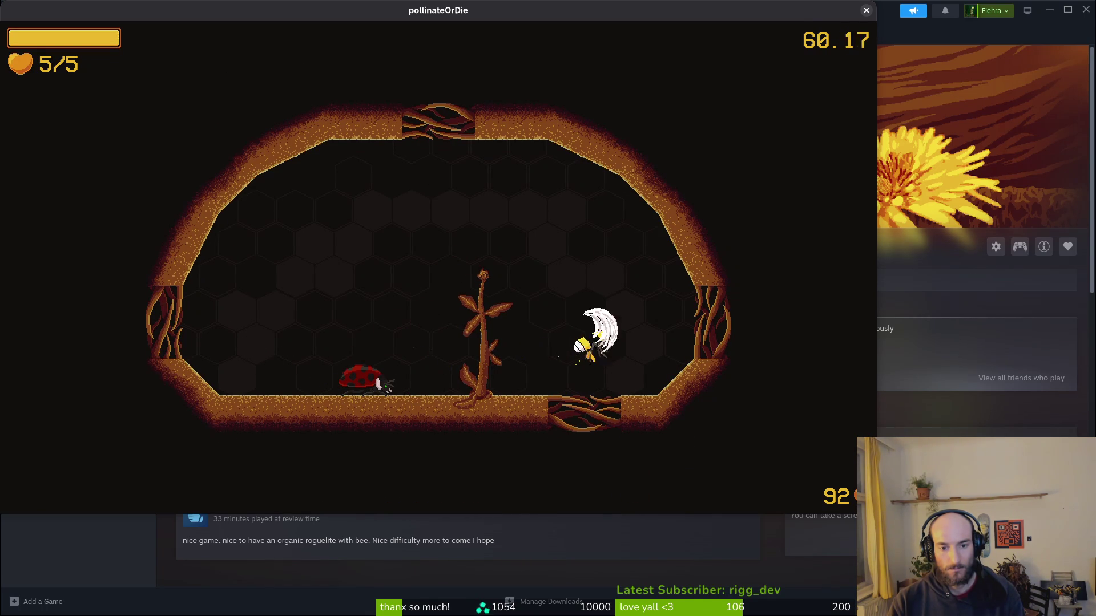
Leave through the bottom door and slash the wasps around the green-floored room's central stem.
key(s)
key(s)
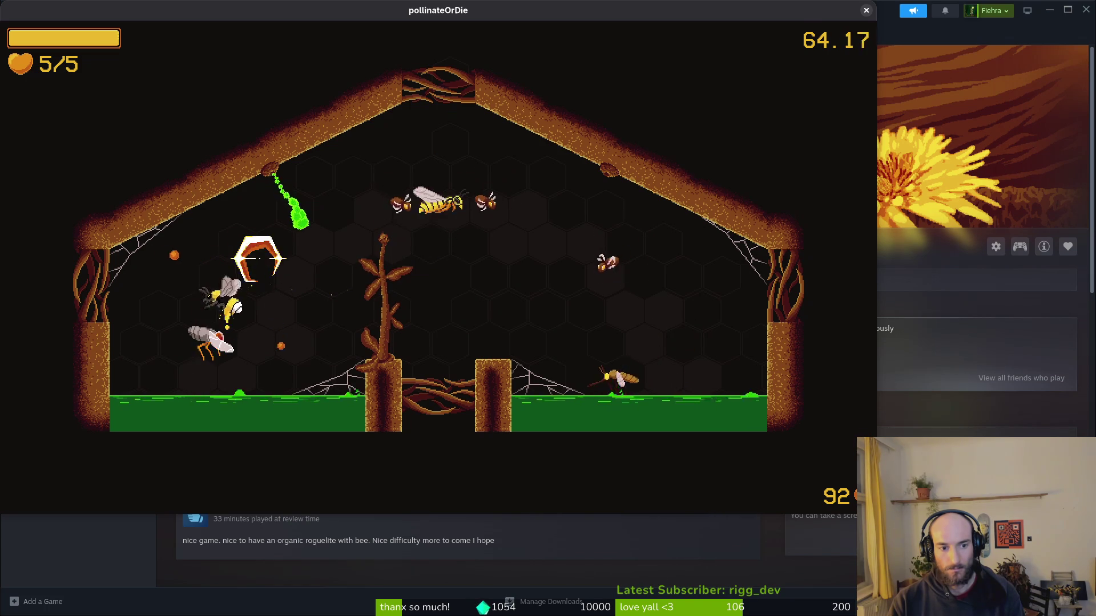
key(w)
key(a)
key(d)
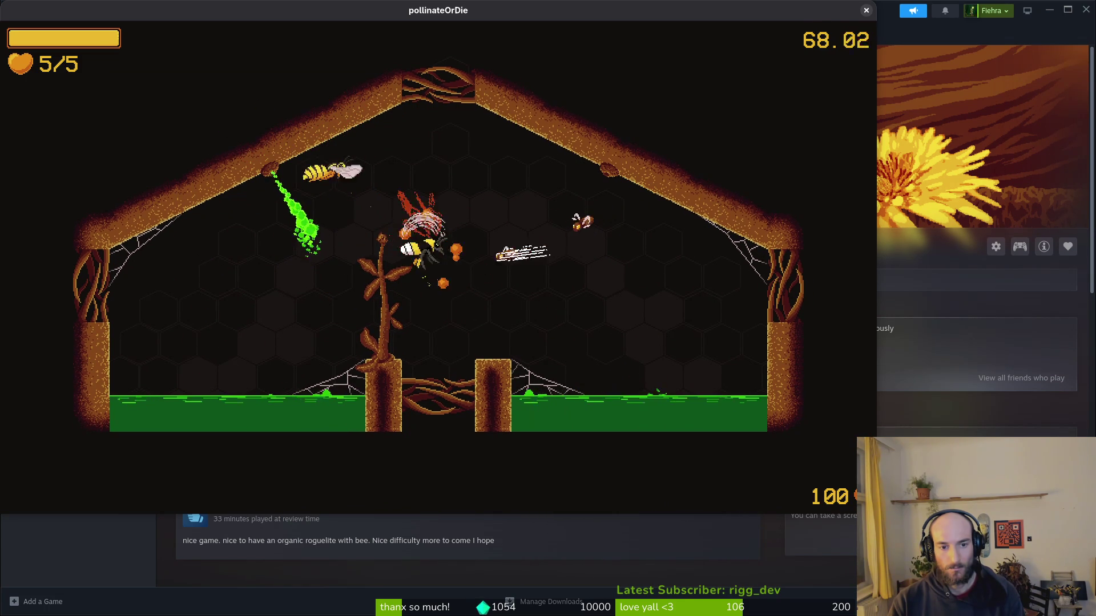
key(a)
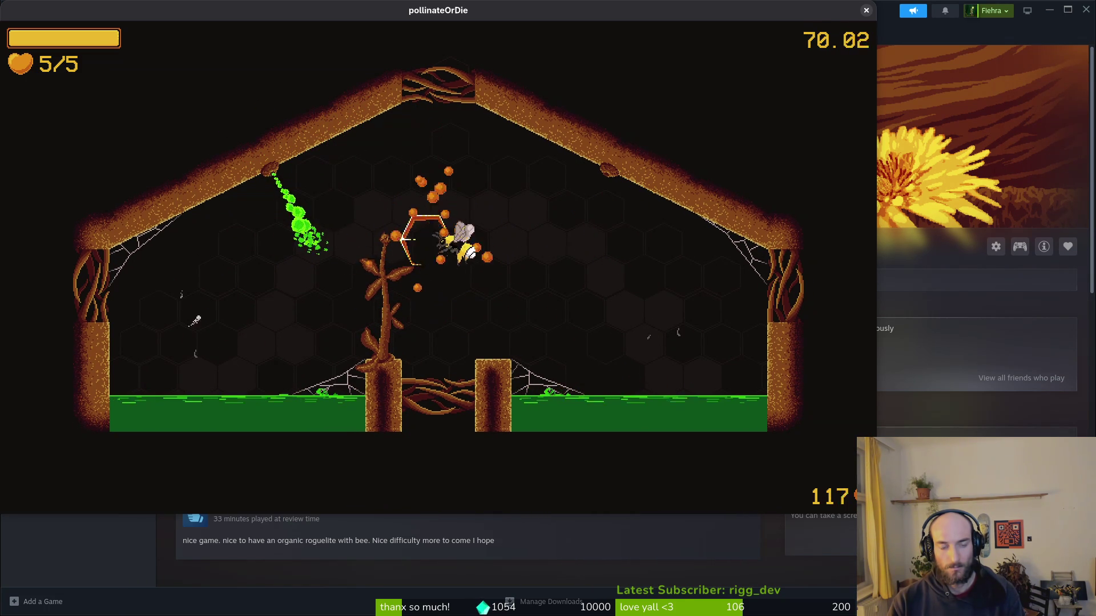
key(a)
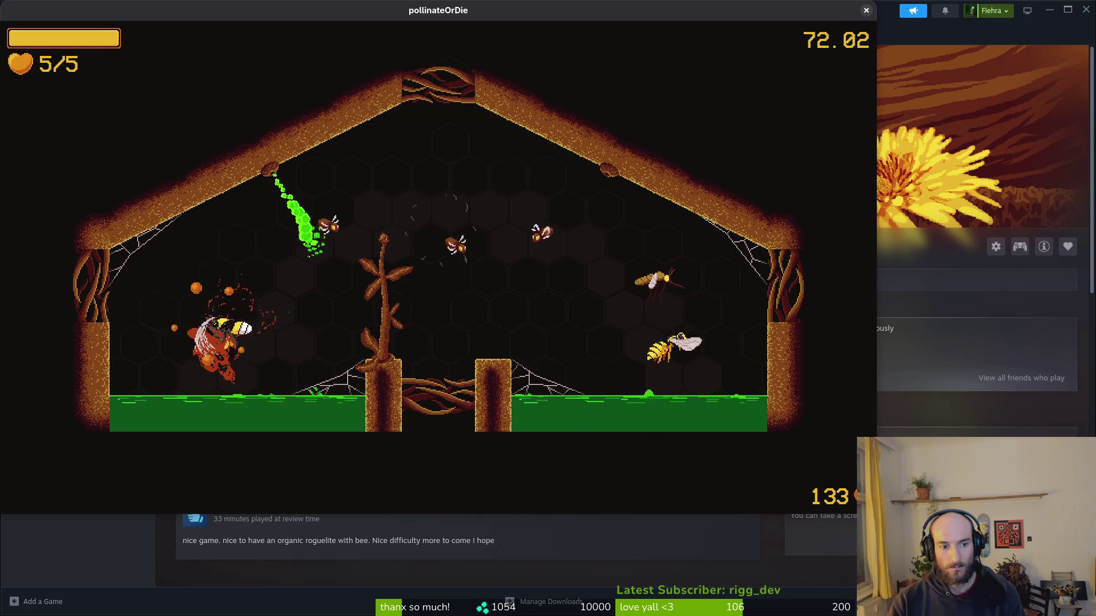
key(d)
key(w)
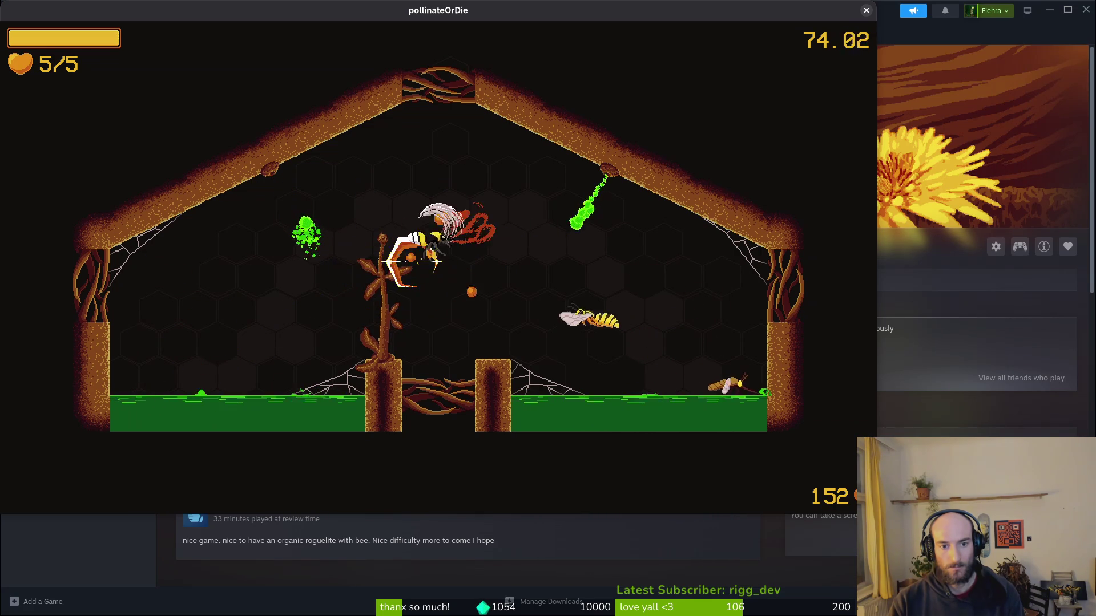
key(d)
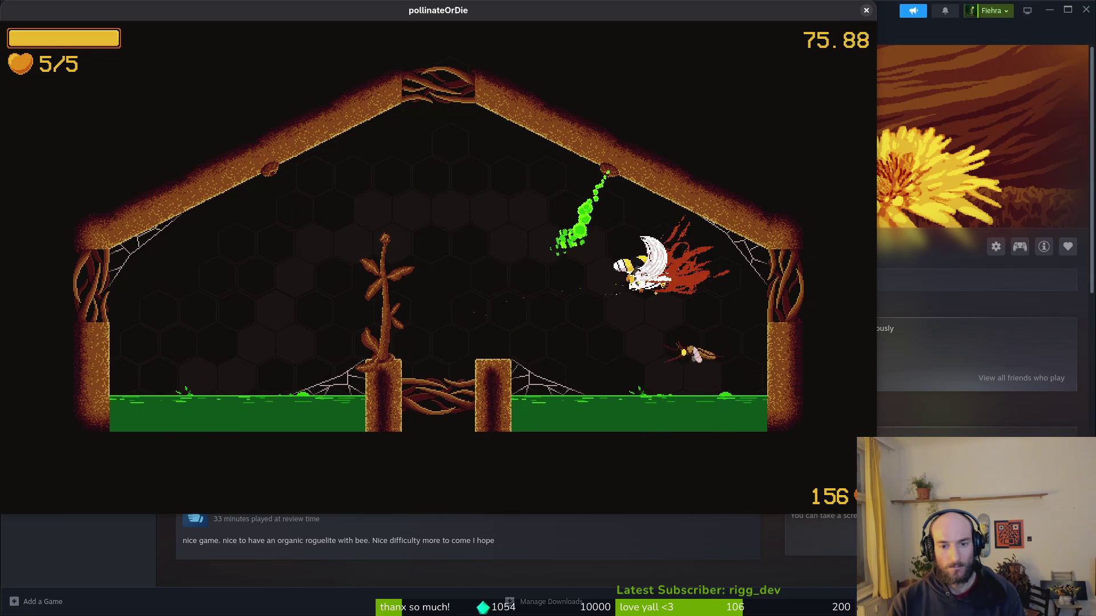
key(a)
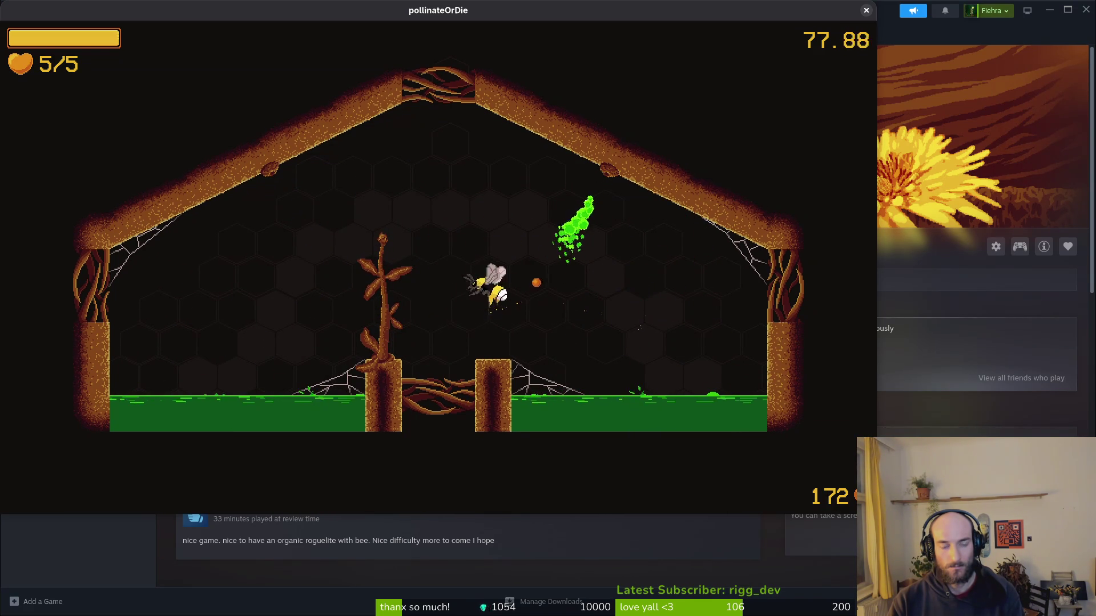
key(w)
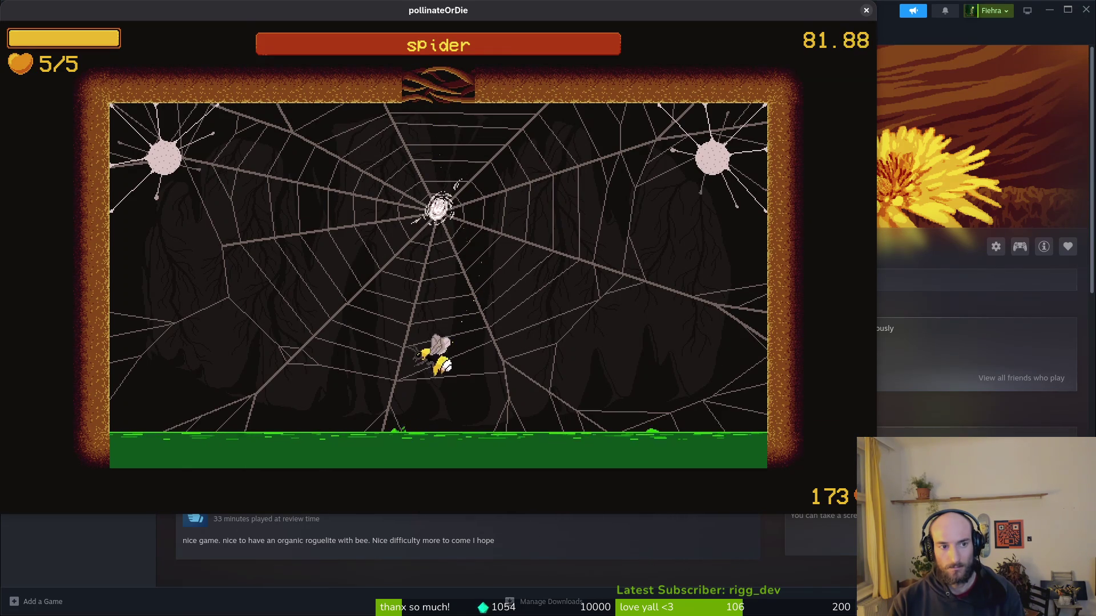
Dodge across the web as the spider boss appears and break free of its grip.
key(d)
key(s)
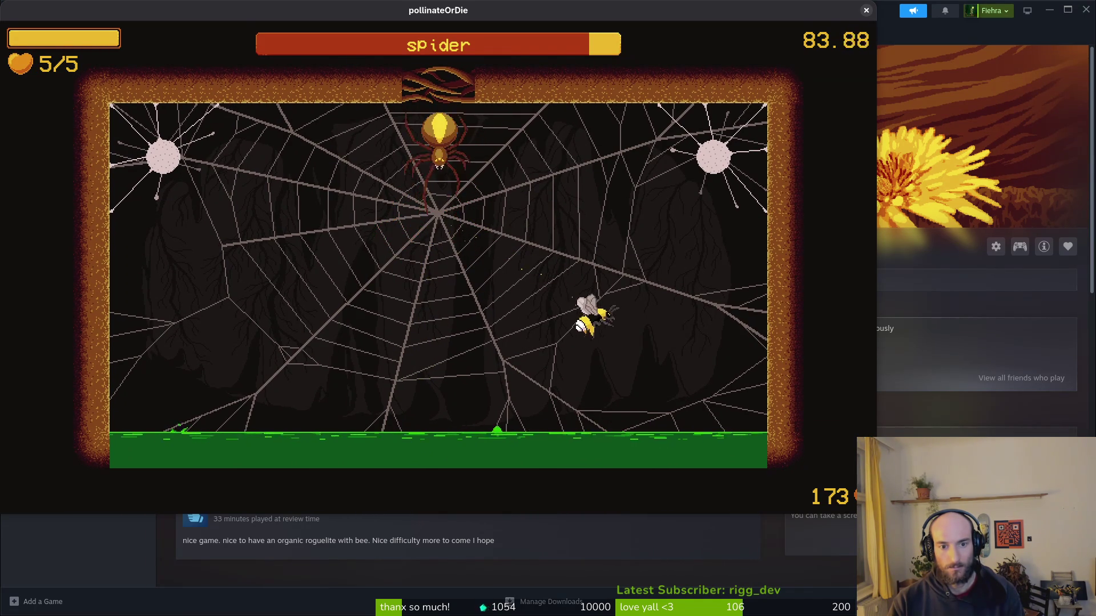
key(w)
key(d)
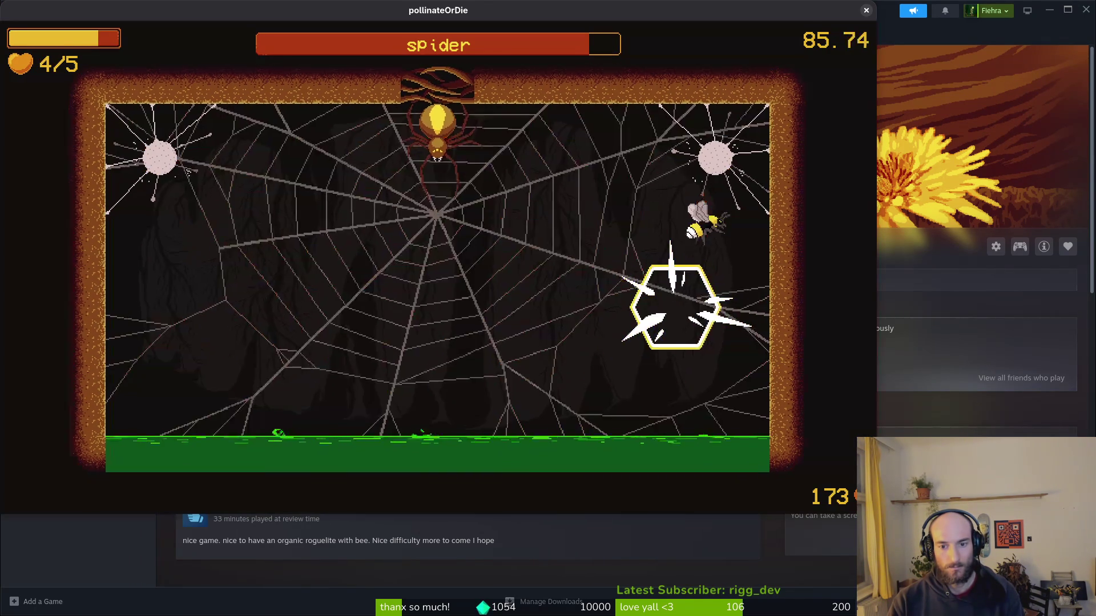
key(s)
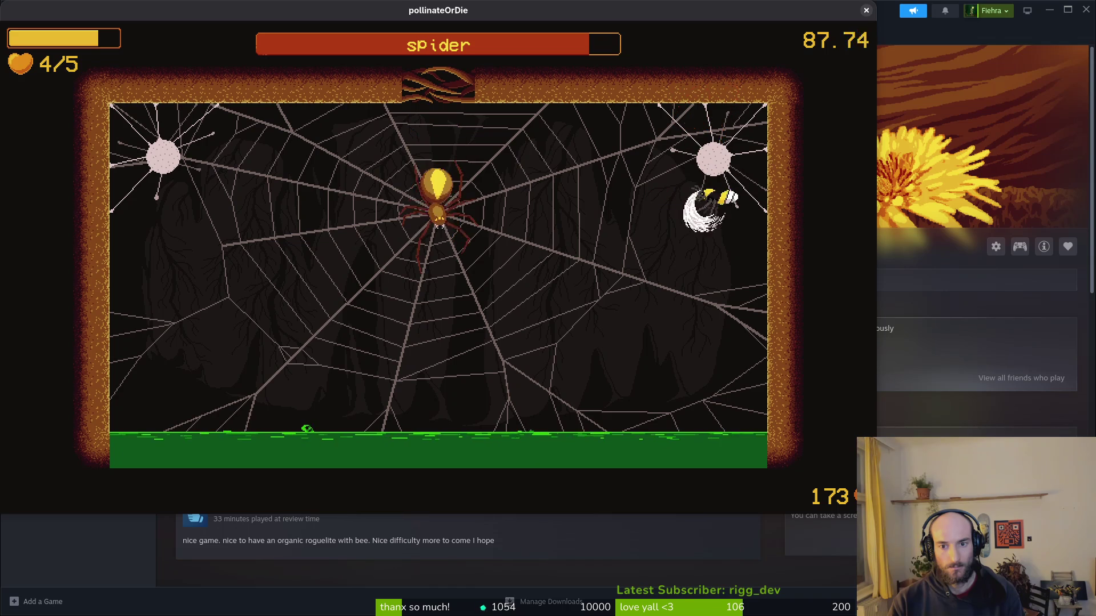
key(d)
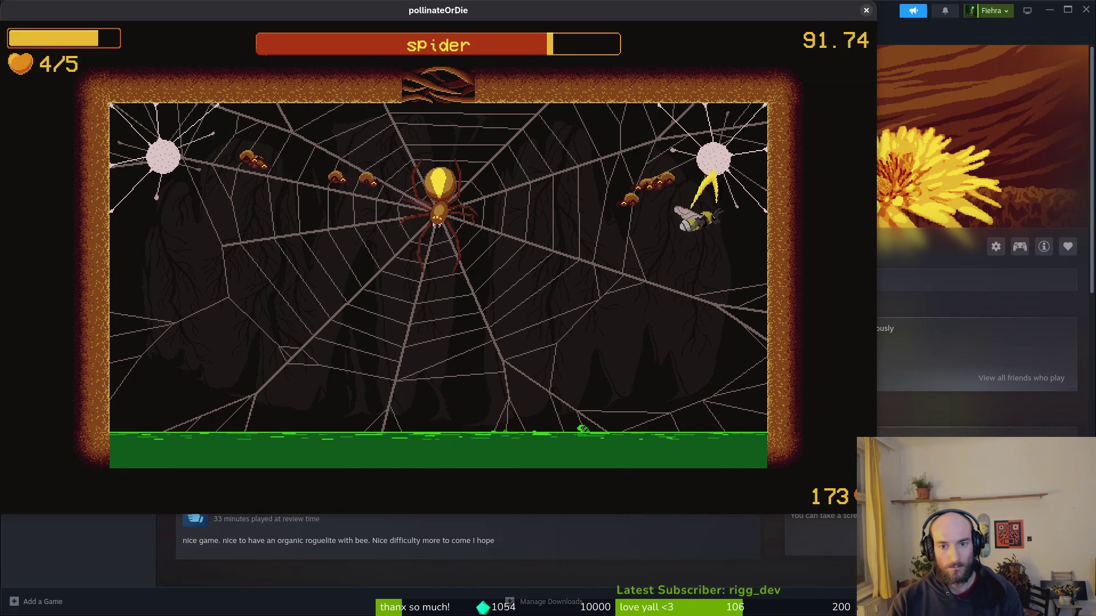
Close in on the spider at the web centre and hit it with a burst attack.
key(Left)
key(Down)
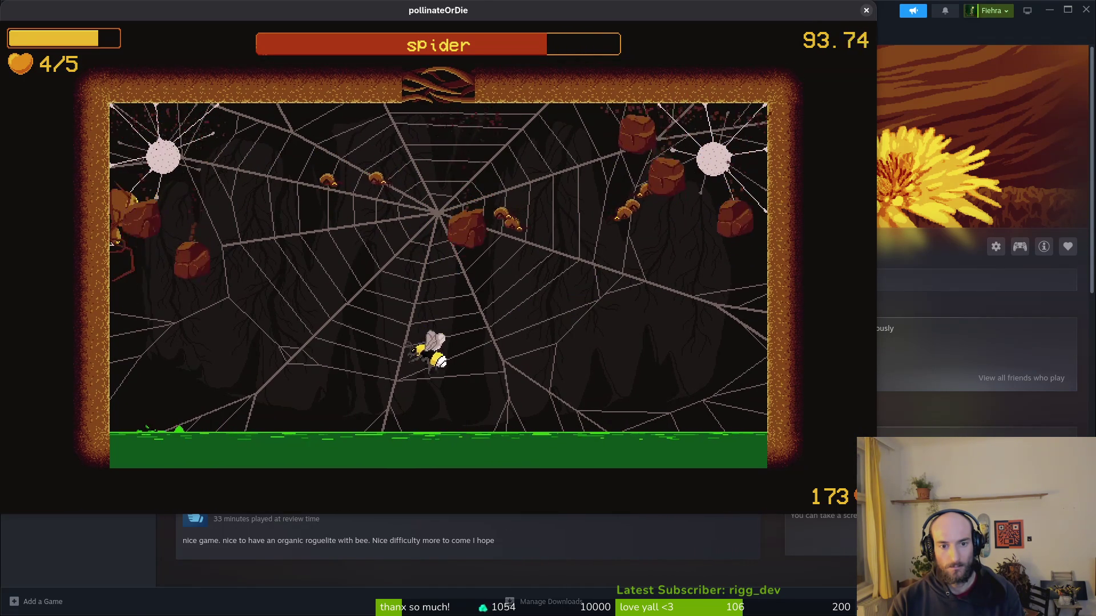
key(Right)
key(Left)
key(Up)
key(space)
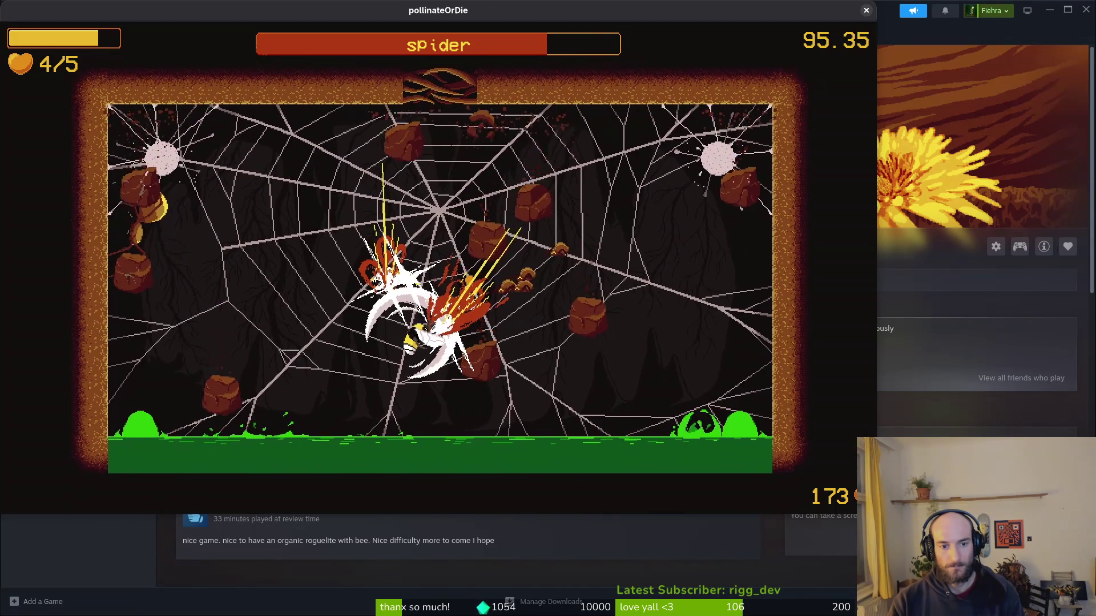
key(Right)
key(Left)
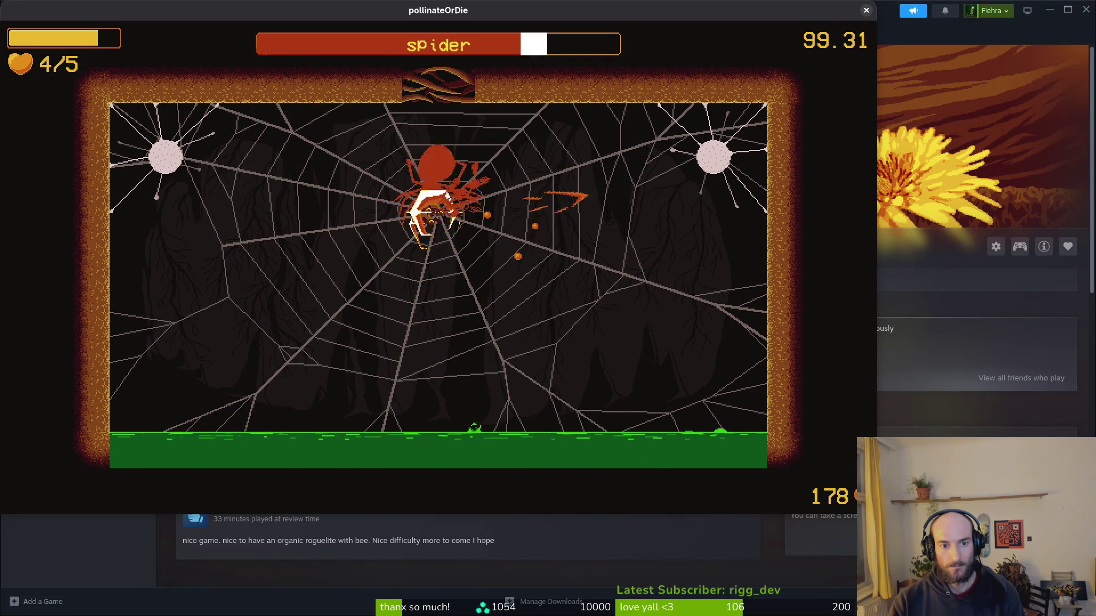
Weave past falling rocks and strike the spider from above.
key(Left)
key(Right)
key(Down)
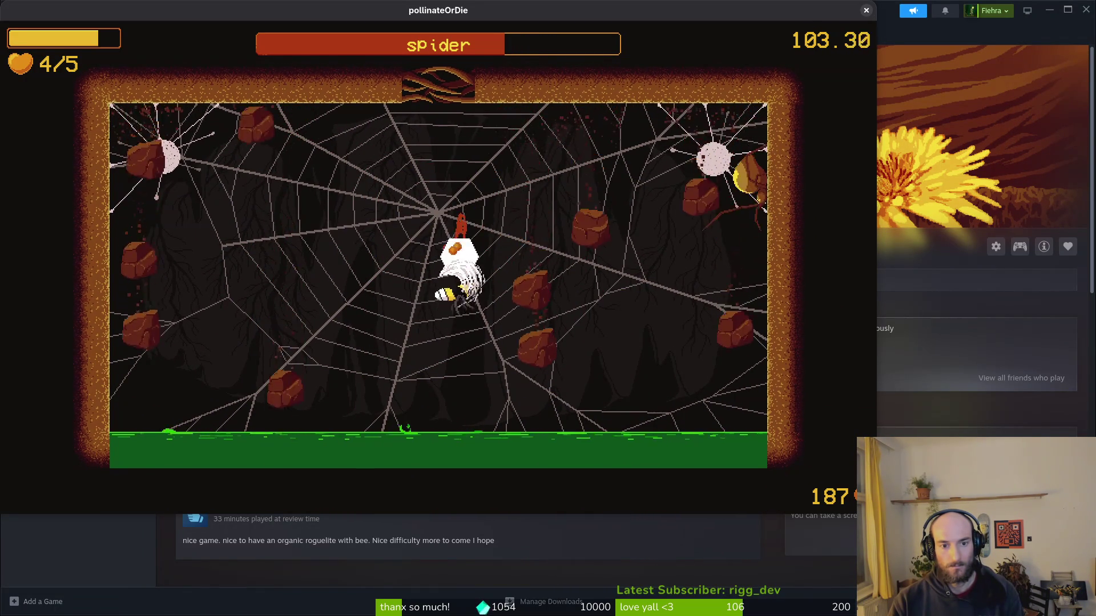
key(Down)
key(Right)
key(Left)
key(Up)
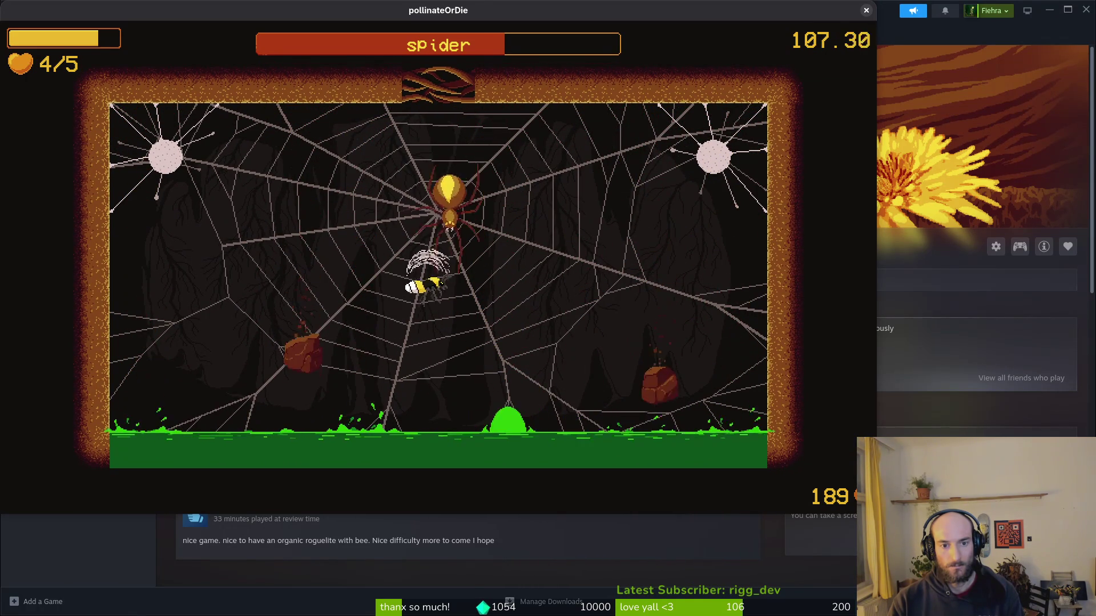
key(Down)
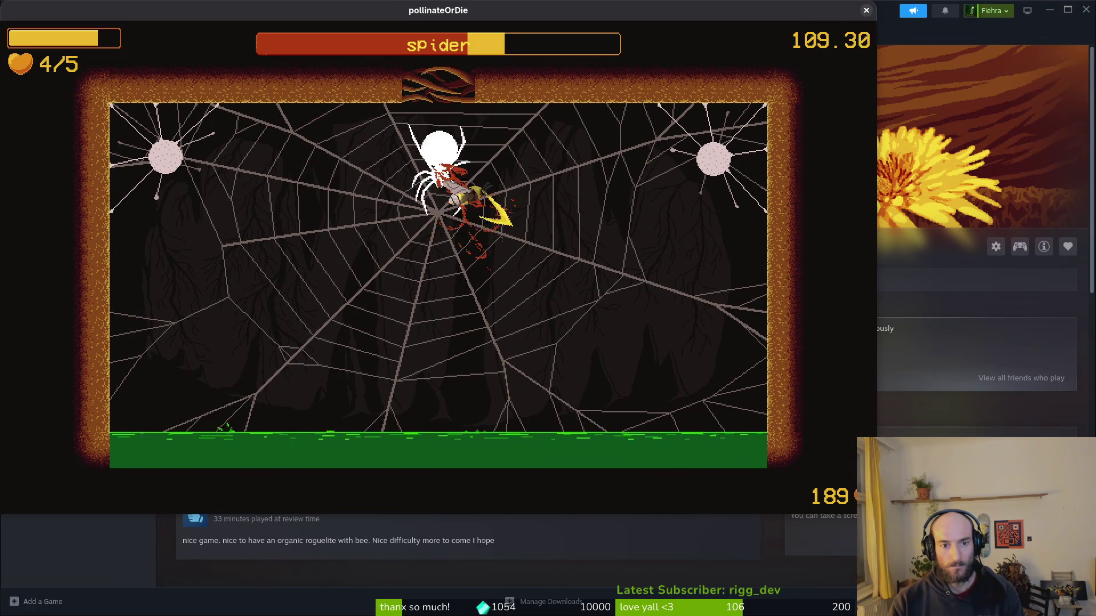
key(Down)
Hit the spider again from the upper right and slash the crawling small spiders.
key(Right)
key(Left)
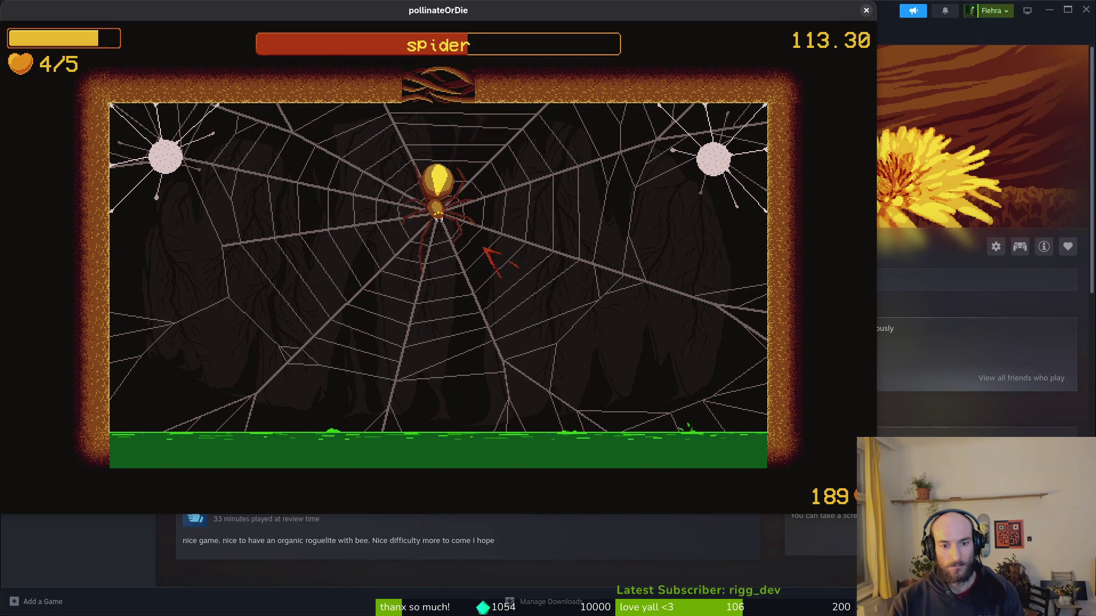
key(Left)
key(Down)
key(Right)
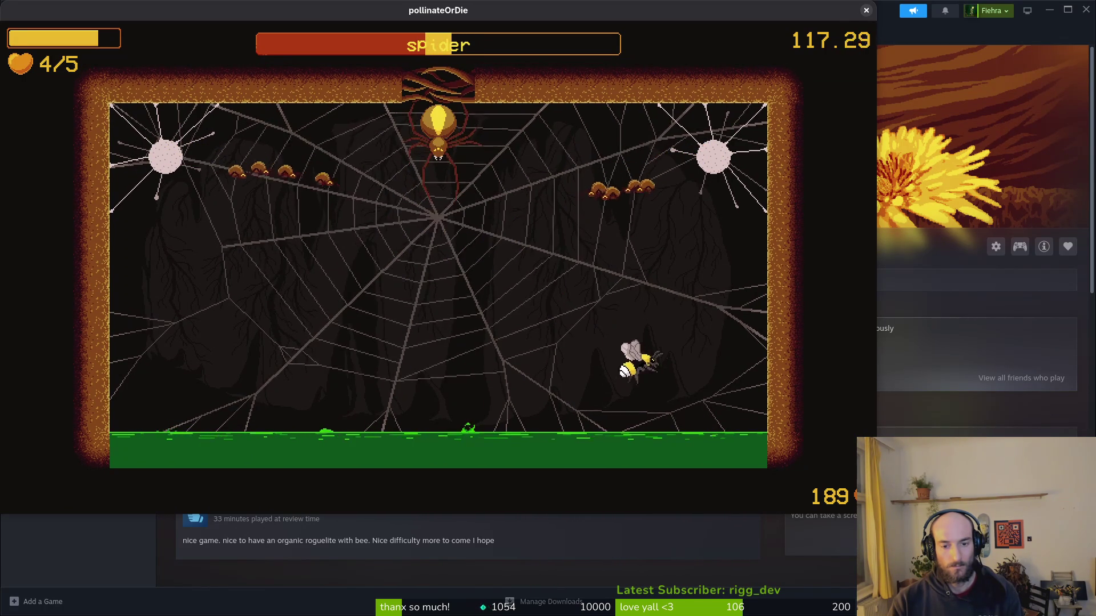
key(Up)
key(Down)
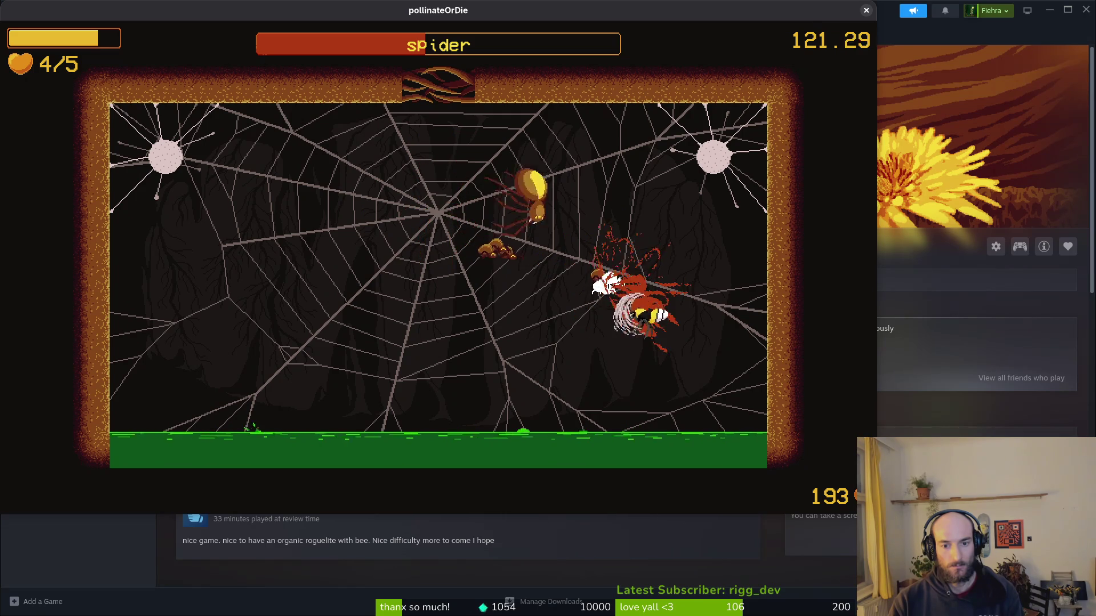
Slash the spider mid-web and at the lower right to lower its health.
key(Left)
key(Down)
key(Right)
key(Up)
key(Down)
key(Up)
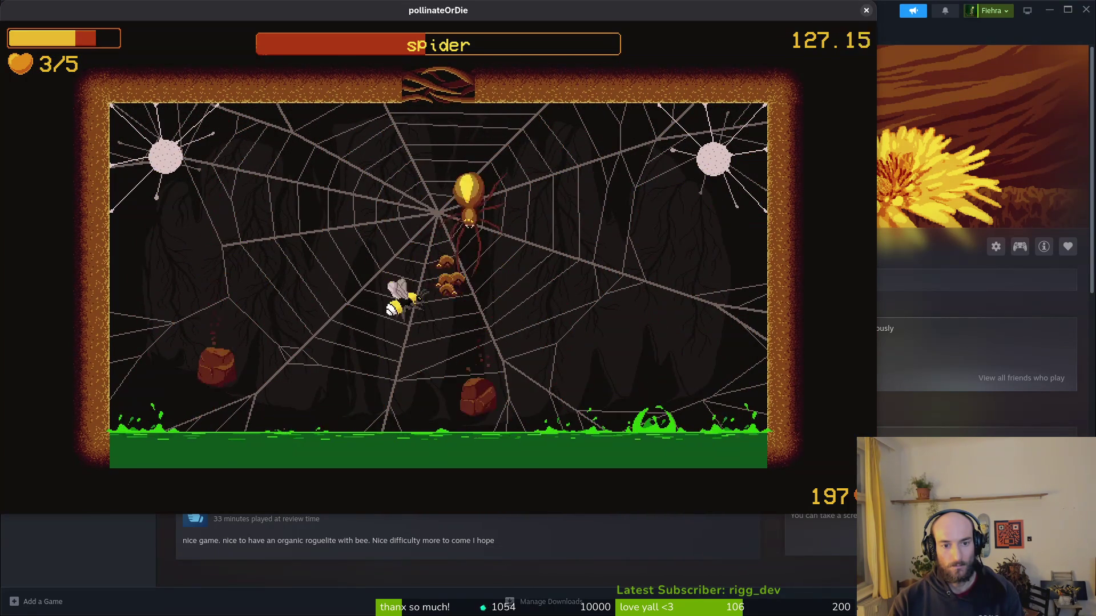
key(Right)
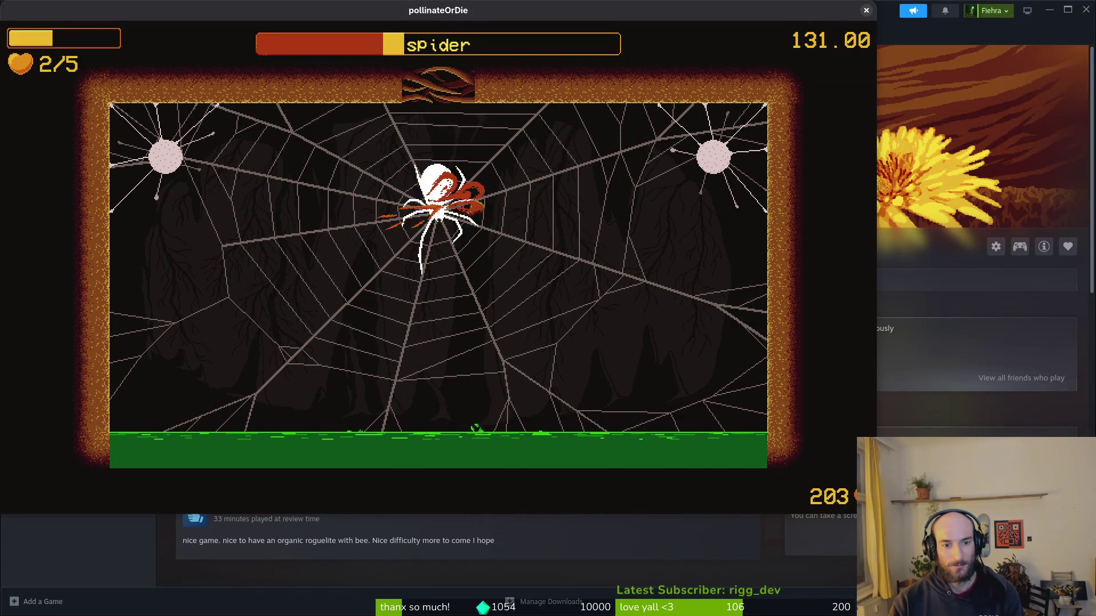
key(Down)
key(Right)
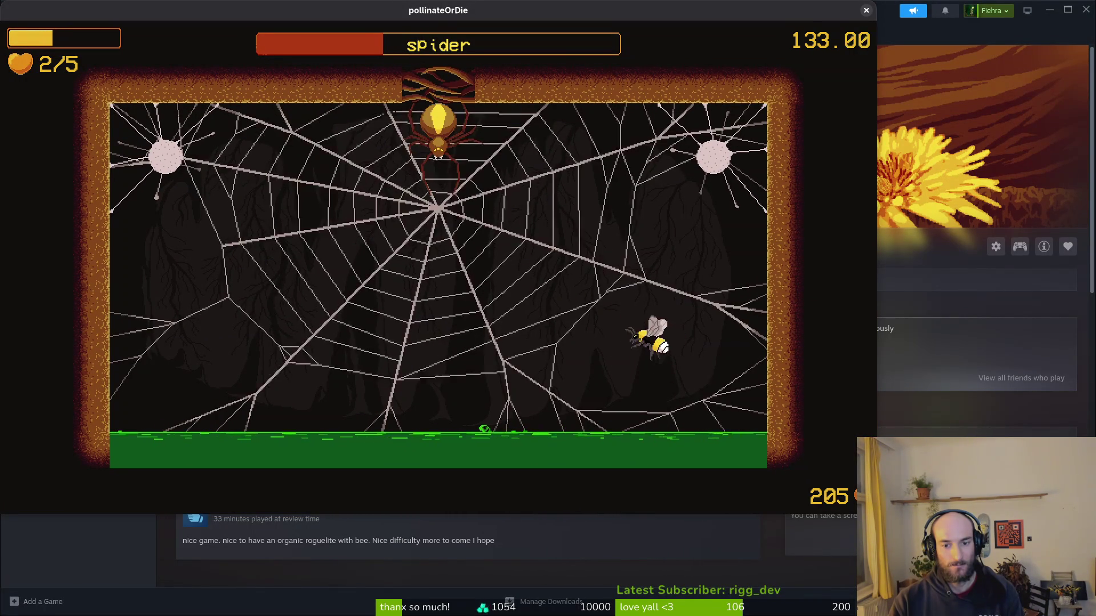
key(Up)
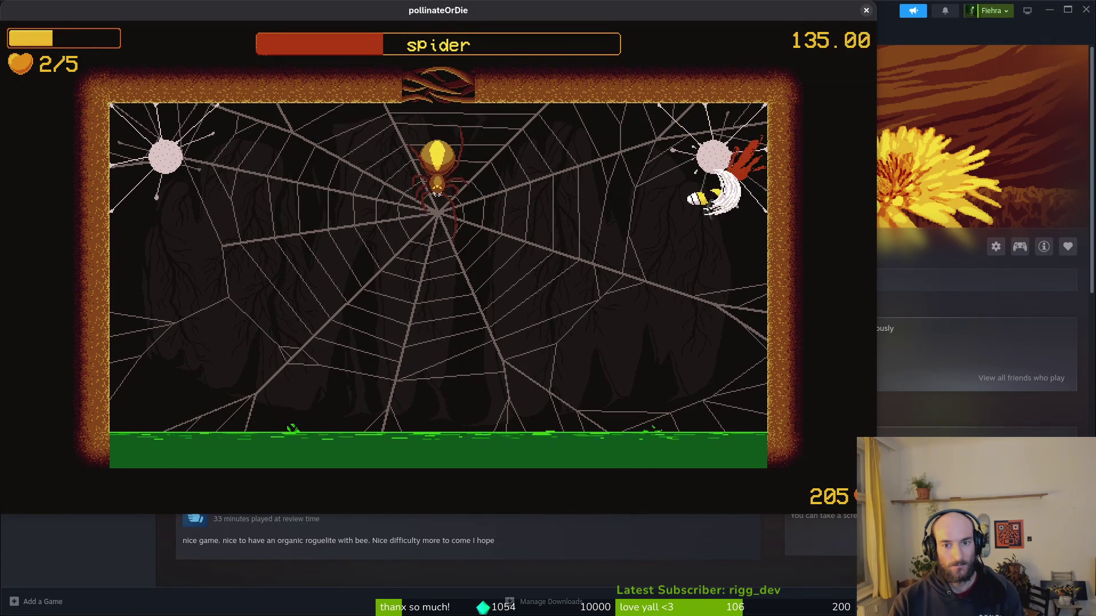
Reposition around the lower centre of the web and break free from the spider.
key(Left)
key(Down)
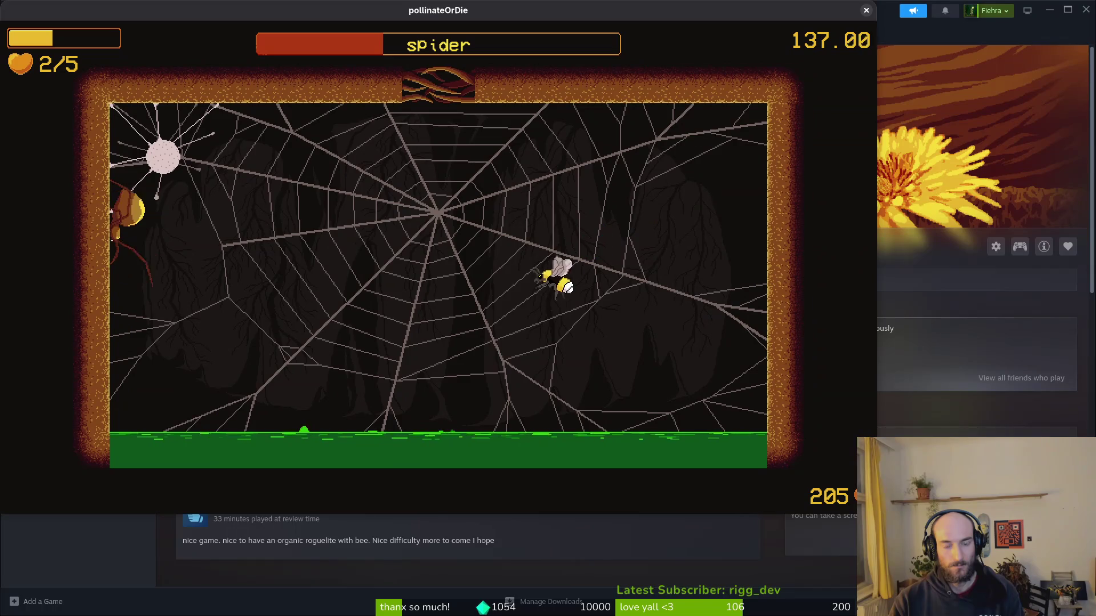
key(Up)
key(Right)
key(Right)
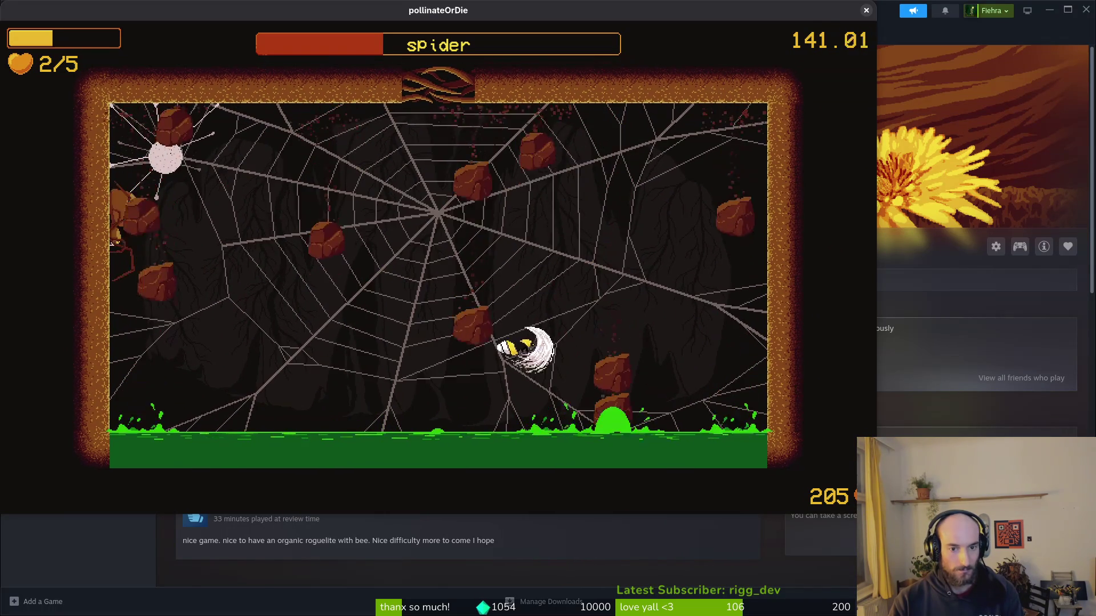
key(Left)
key(Right)
key(Down)
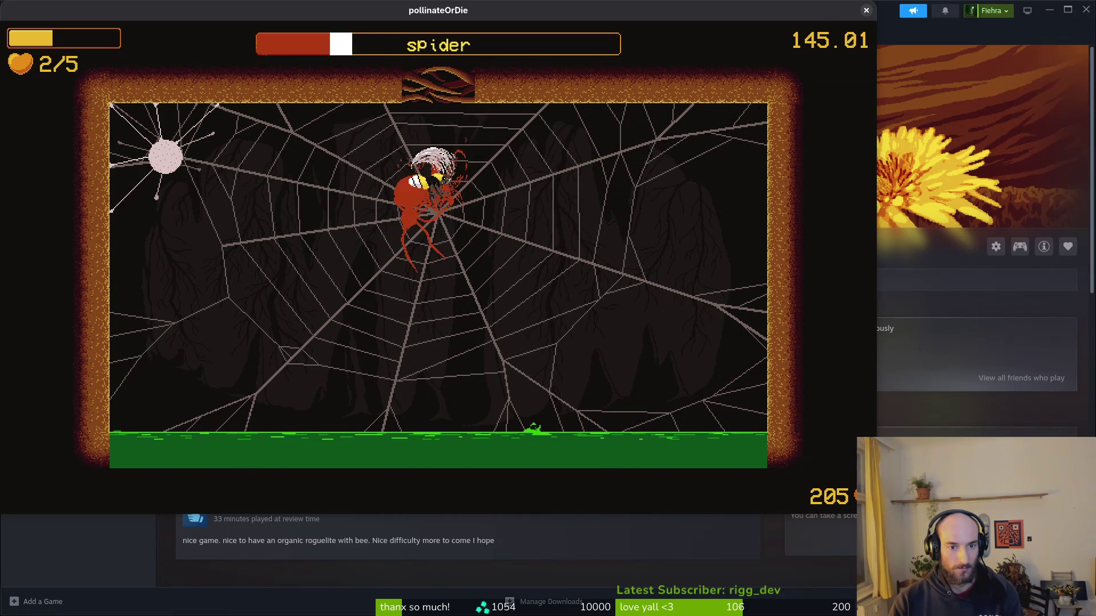
Dodge the falling rocks and strike the spider repeatedly at the web centre.
key(Left)
key(Right)
key(Left)
key(Right)
key(Left)
key(Right)
key(Left)
key(Right)
key(Up)
key(Right)
key(Left)
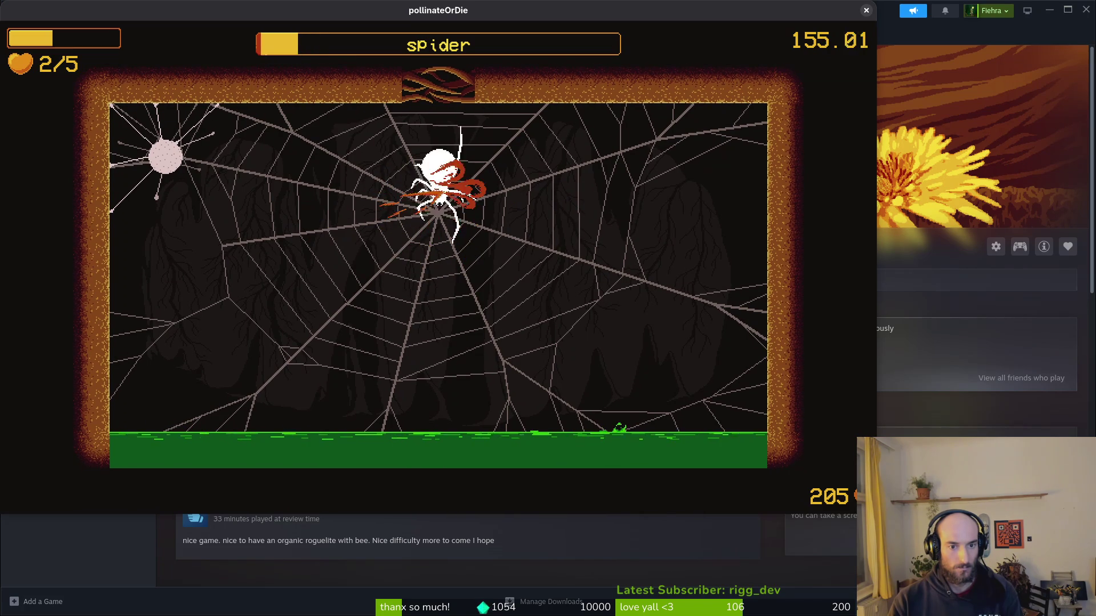
Land the final hit on the spider boss, collect its reward, and show the window overview.
key(Down)
key(Right)
key(Left)
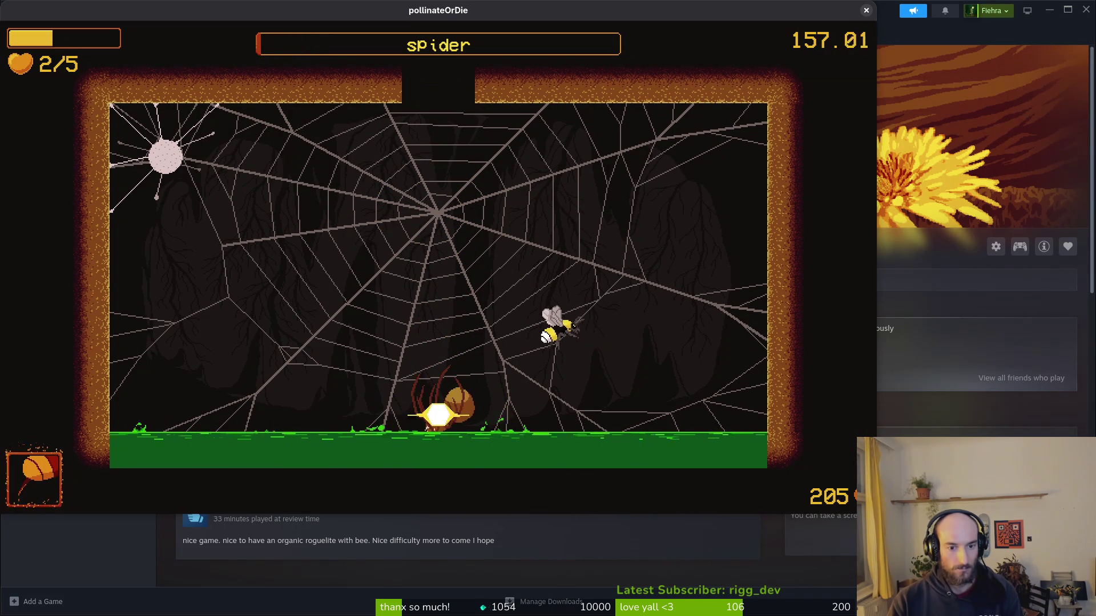
key(Left)
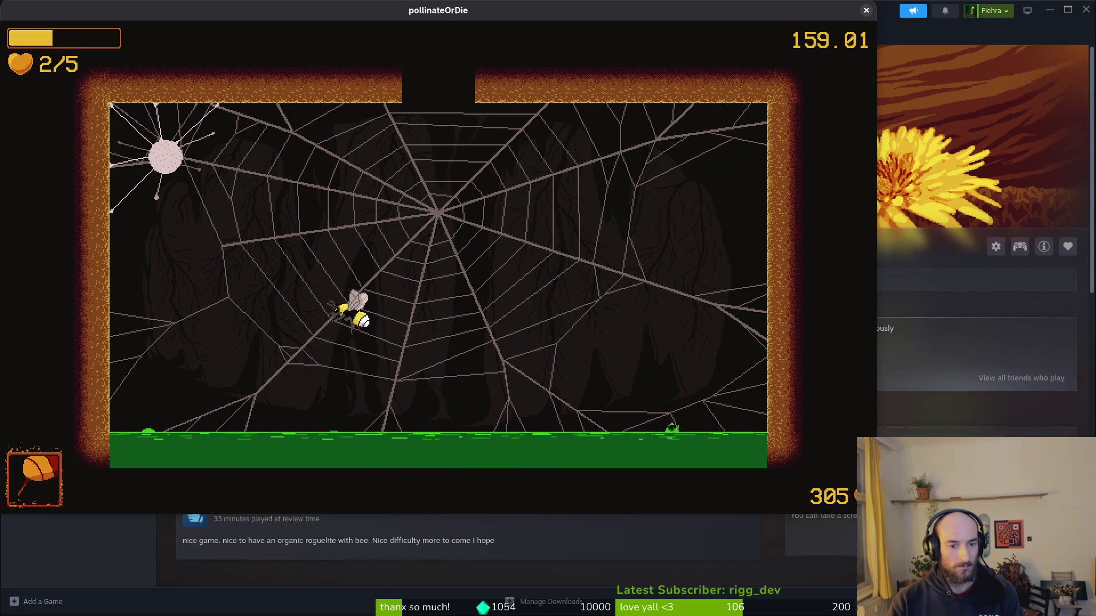
key(Up)
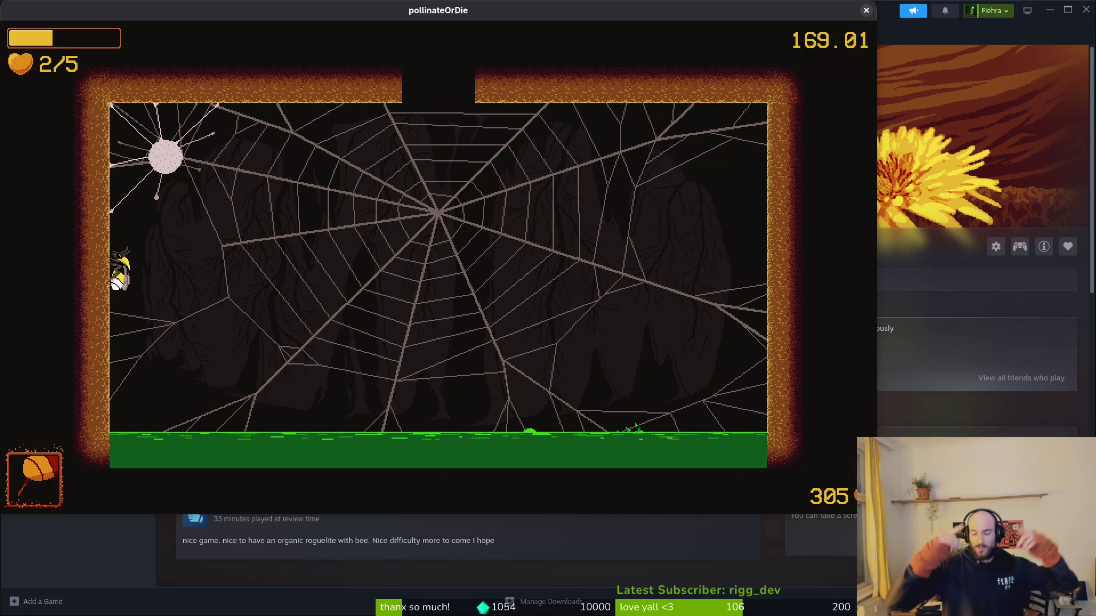
key(super)
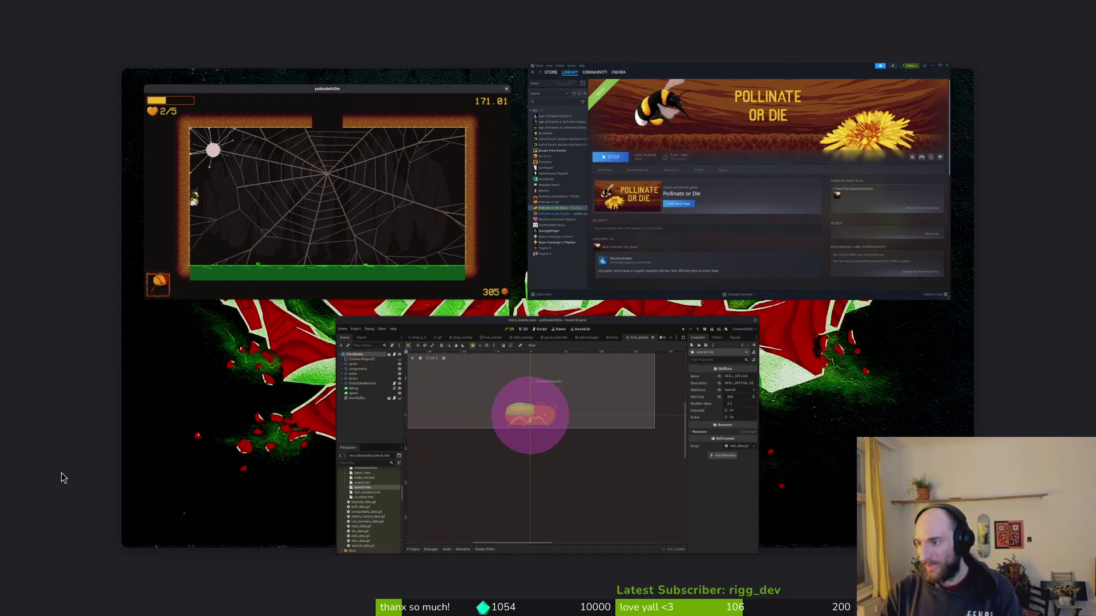
In a terminal, enter the pollinate-or-die folder and launch vim.
key(ctrl+alt+t)
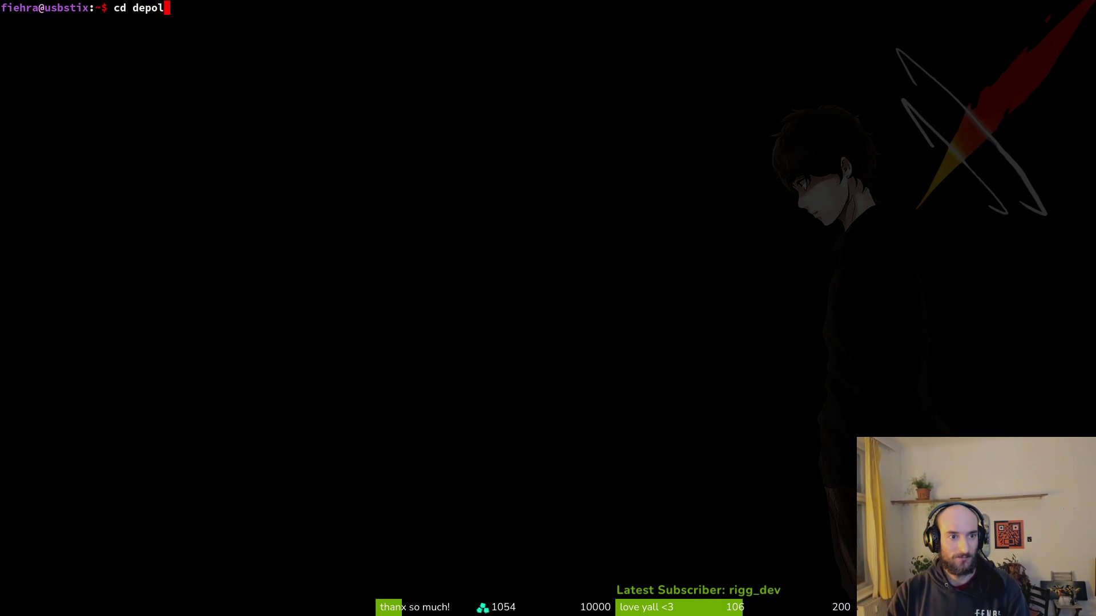
key(Tab)
key(Return)
text(vim .)
key(Return)
Find and open modules/enemies/boss.gd with the file finder.
key(Escape)
key(ctrl+p)
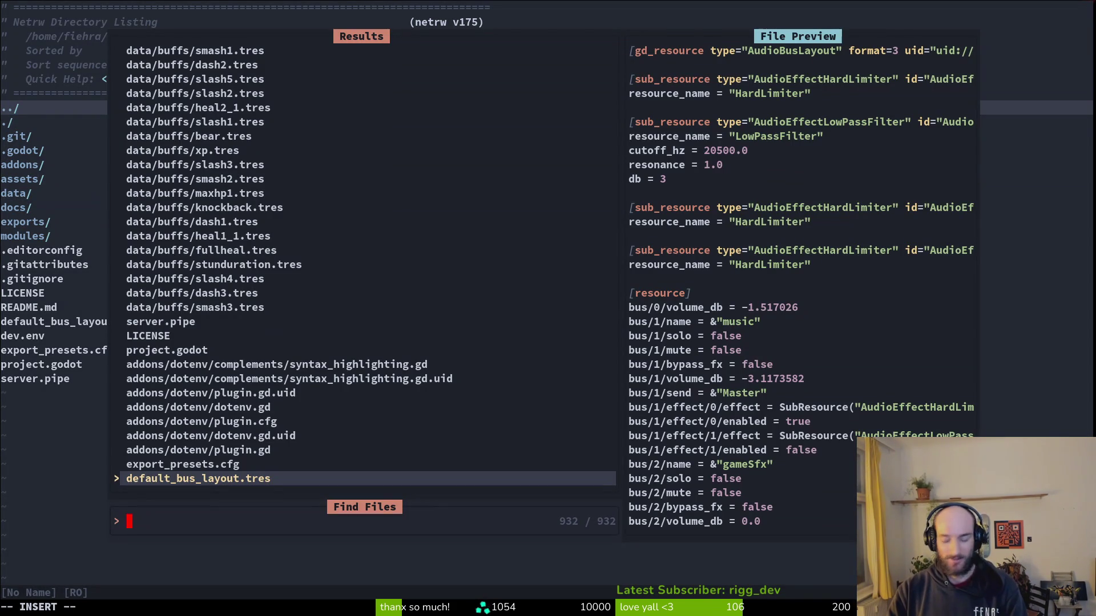
text(boss)
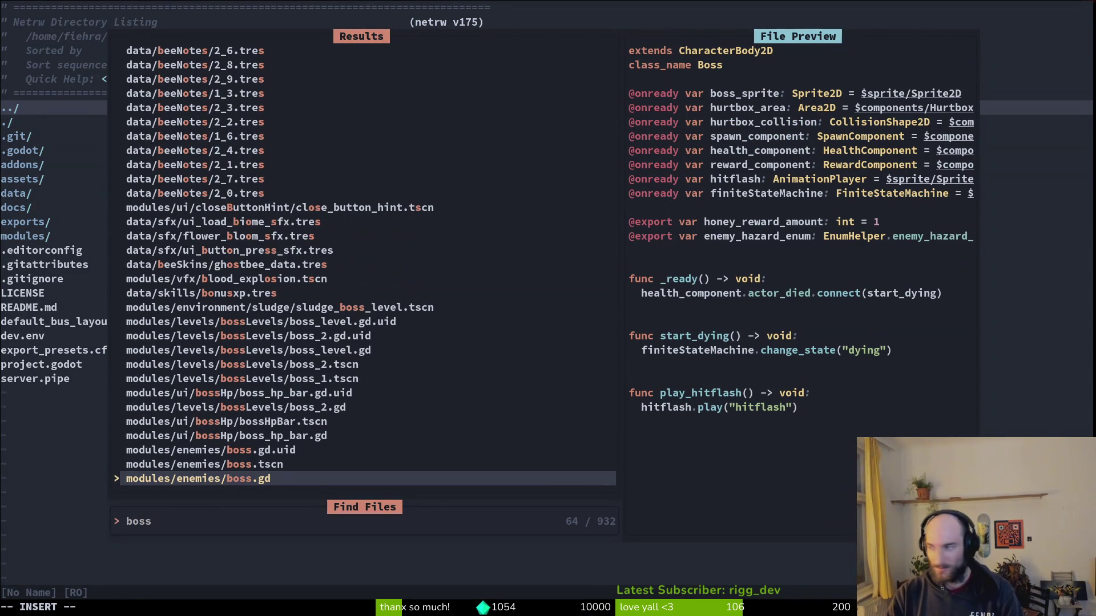
key(Return)
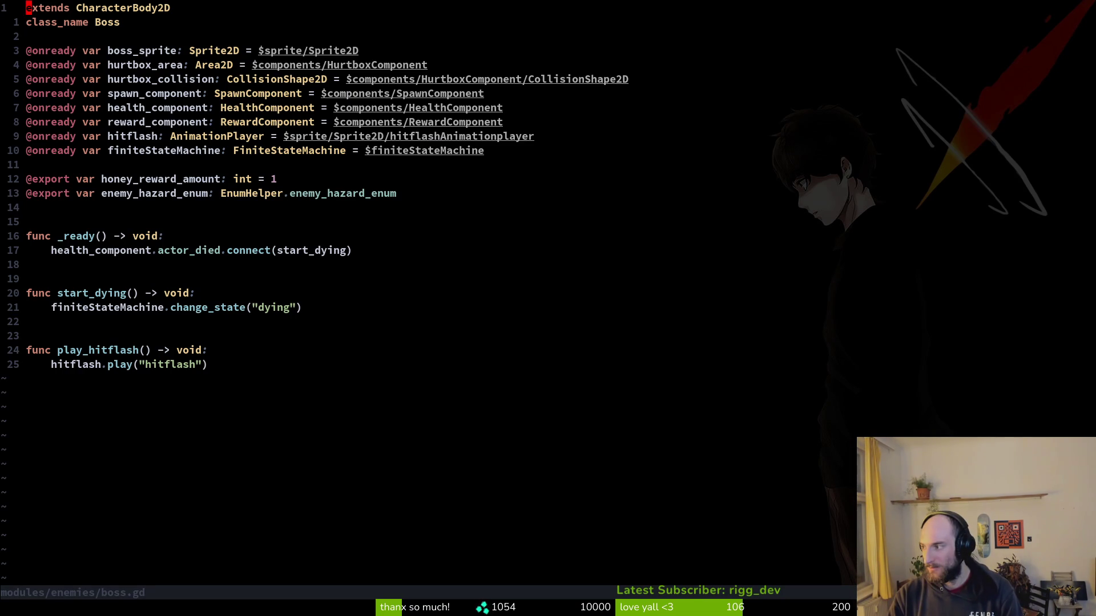
Search 'bosslev' in Telescope Find Files and open boss_level.gd.
key(space)
text(fbos1)
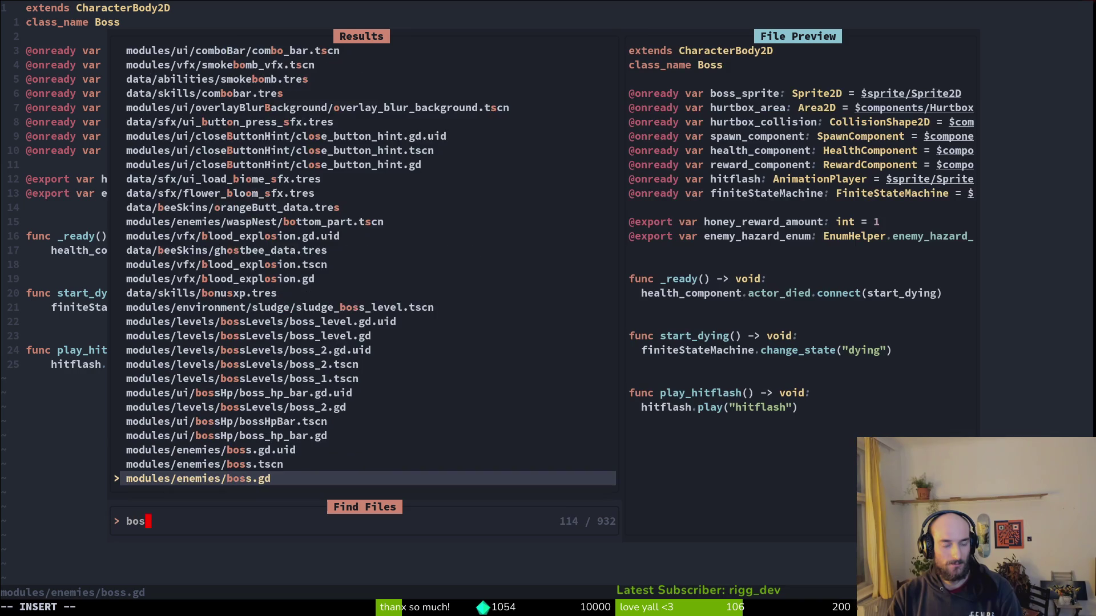
key(BackSpace)
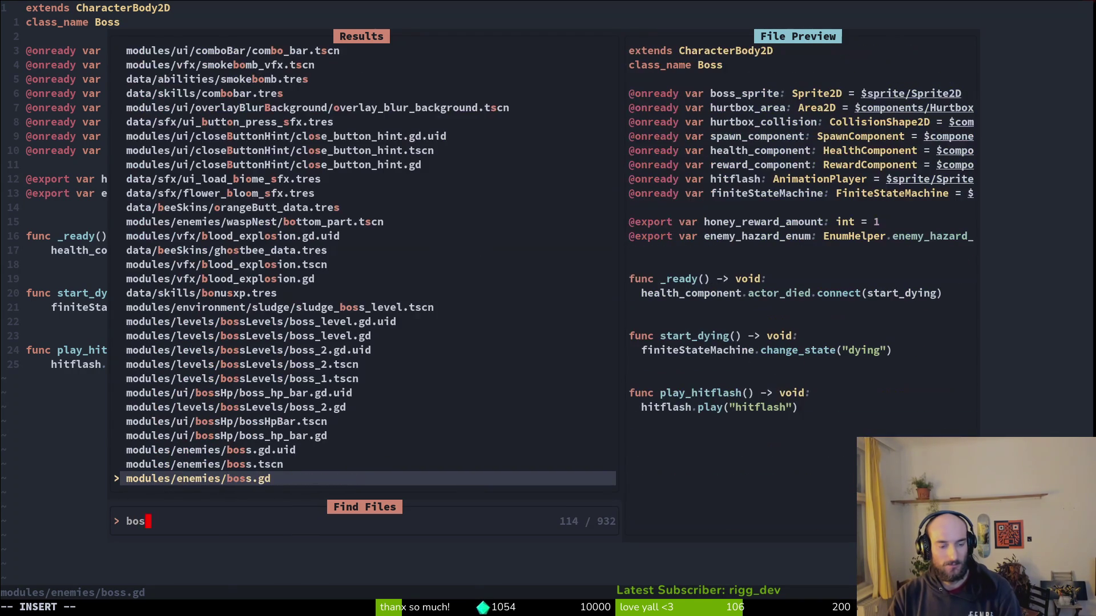
key(Return)
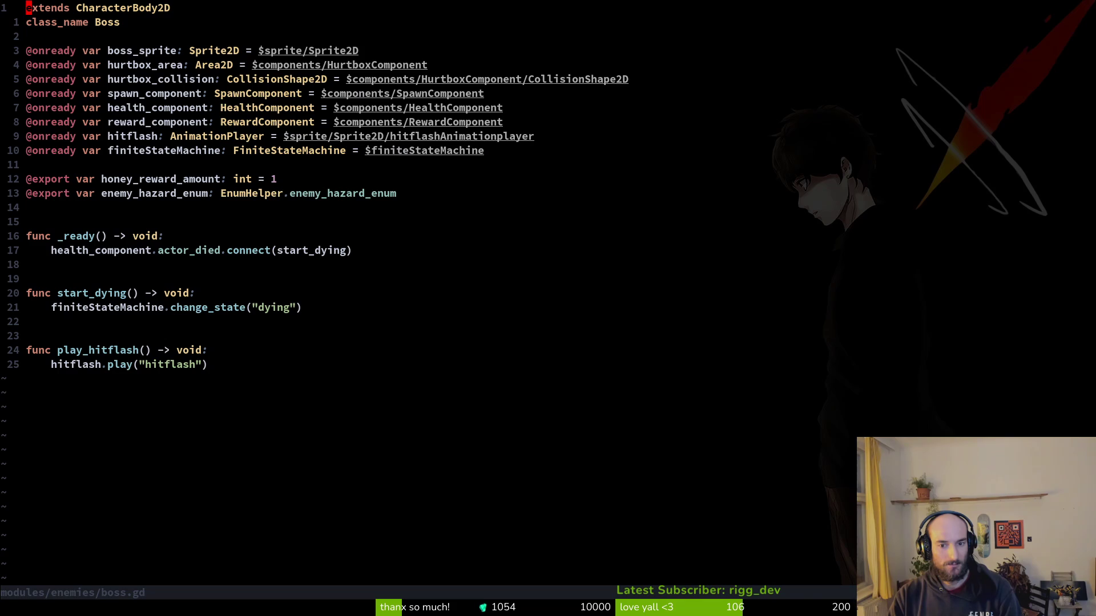
key(space)
text(fbosslev)
key(Return)
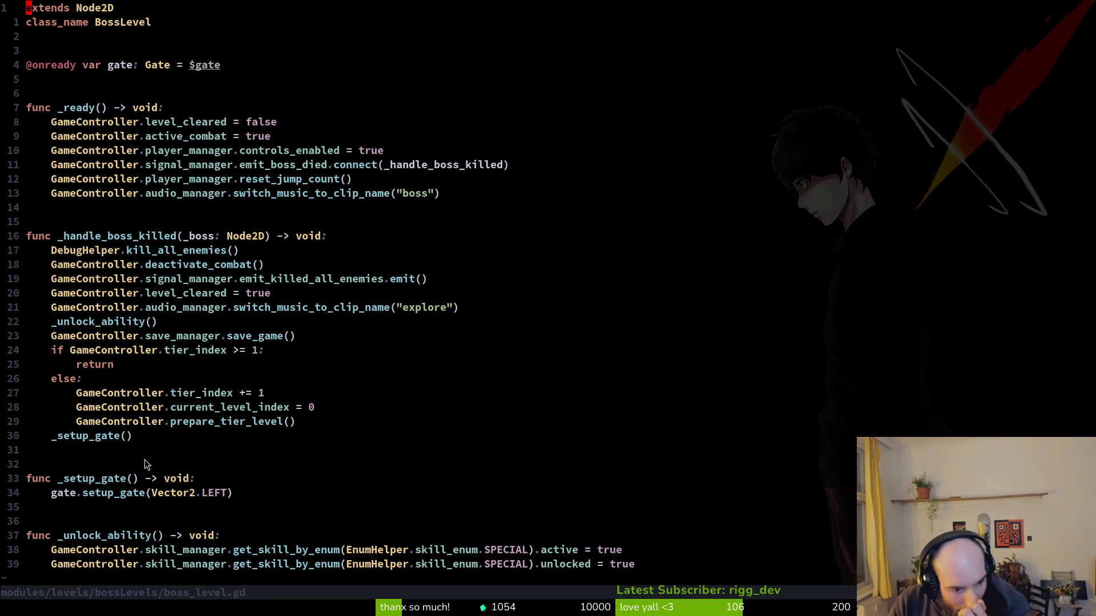
Grep for _unlock_ability and delete its call line in boss_level.gd.
scroll(243, 415, down, 3)
scroll(398, 435, up, 3)
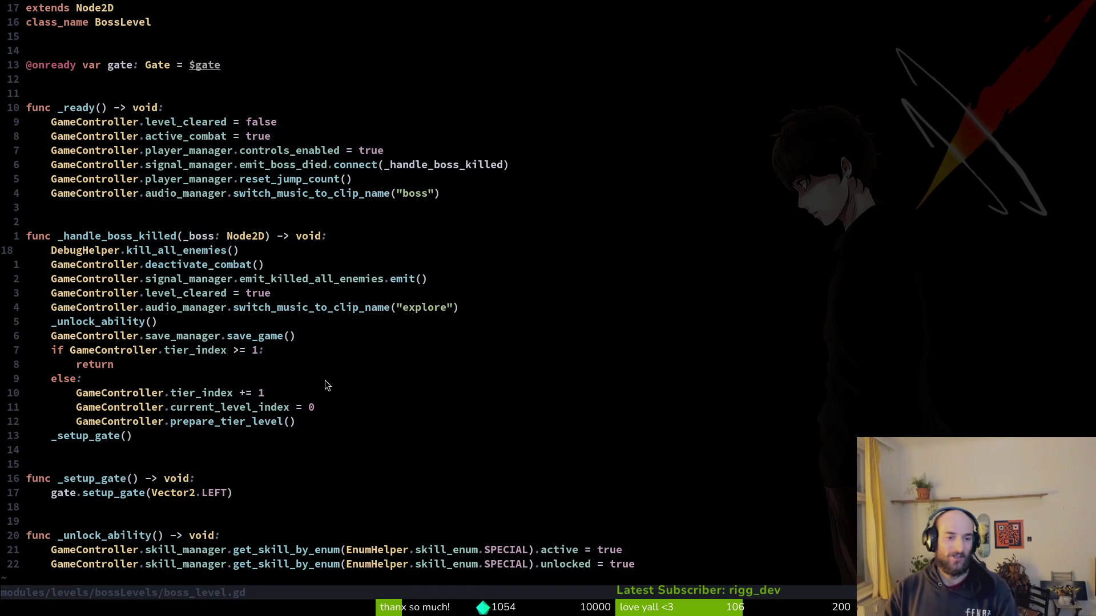
scroll(410, 333, down, 4)
scroll(243, 197, up, 3)
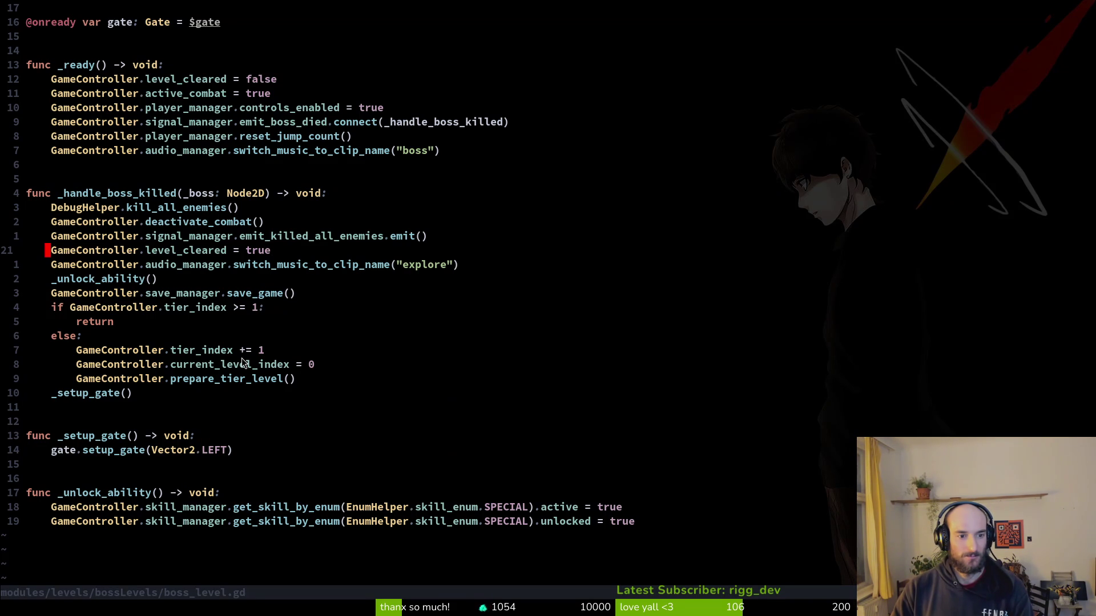
click(115, 494)
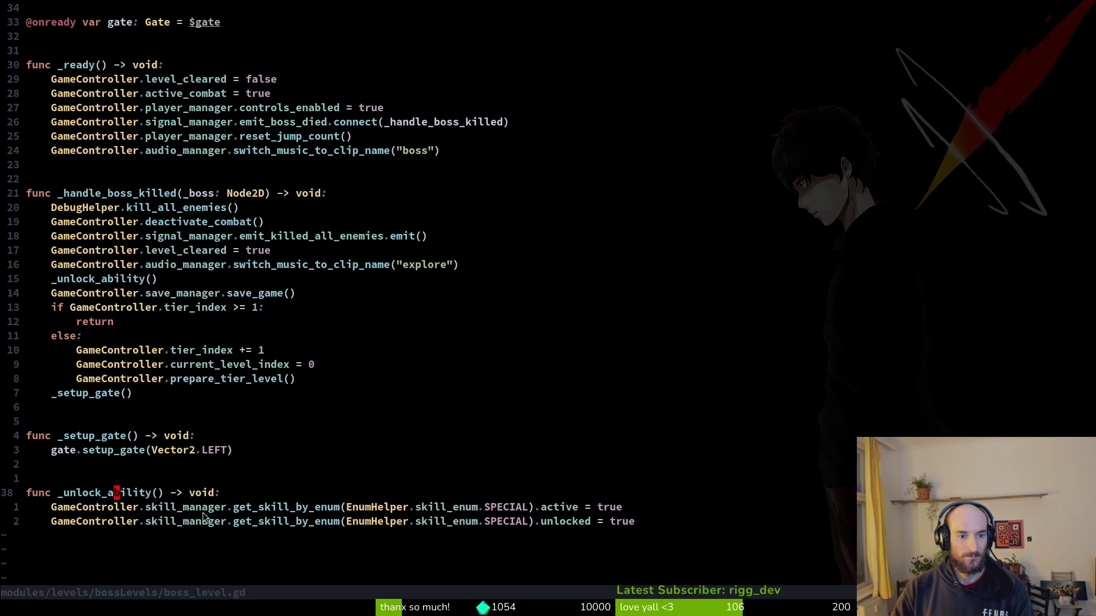
key(b)
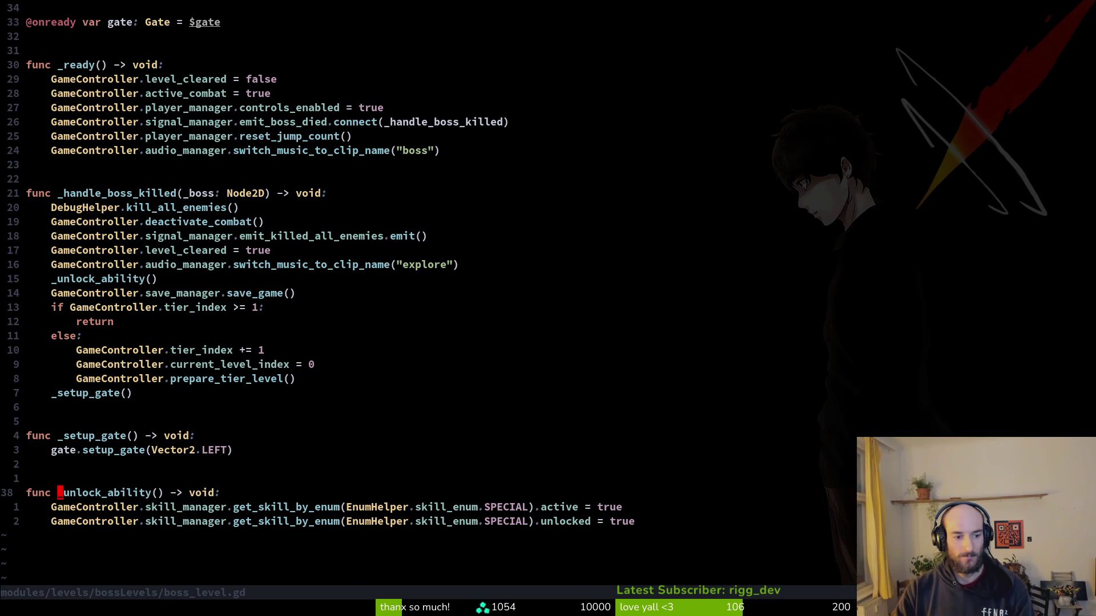
key(Return)
key(Return)
key(d)
key(d)
key(ctrl+s)
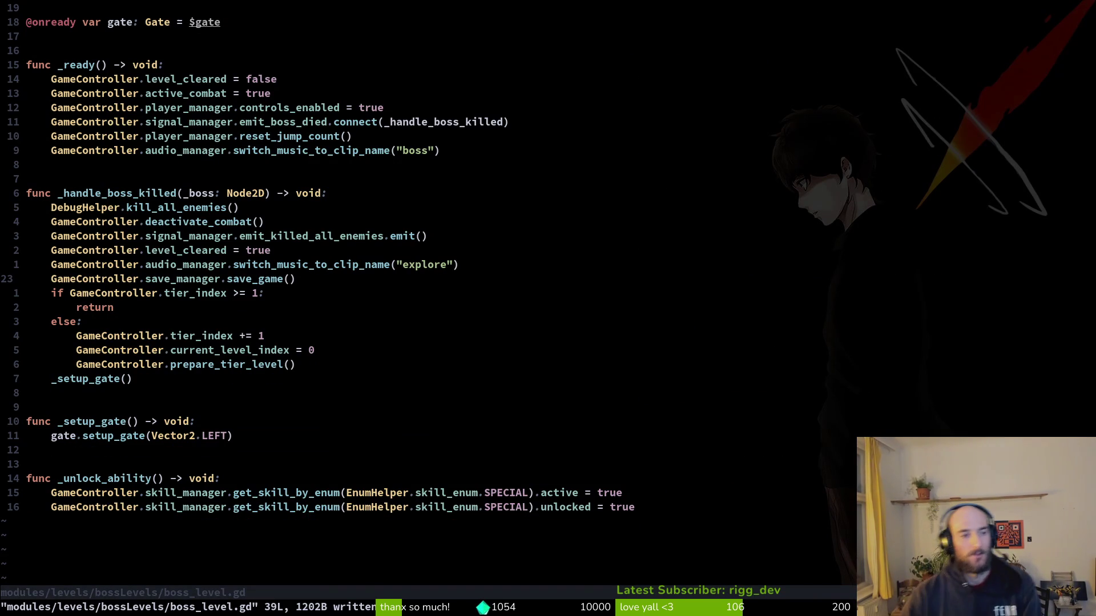
Delete the whole _unlock_ability function definition and save boss_level.gd.
key(1)
key(4)
key(j)
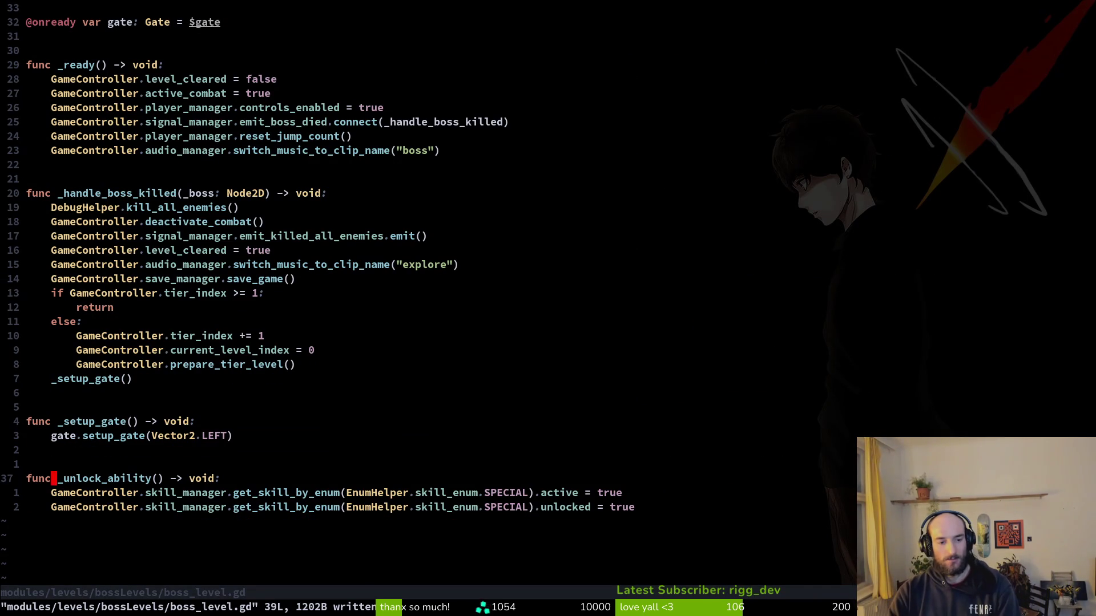
key(V)
key(j)
key(j)
key(d)
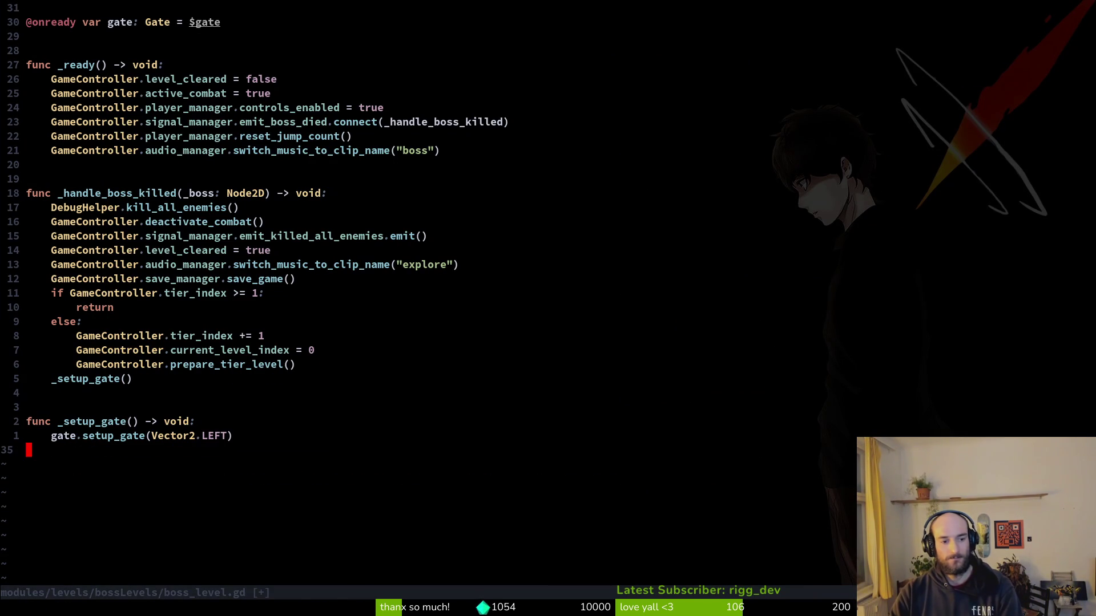
key(ctrl+s)
Save and quit the commit message editor with :wq after a mistyped :ew.
text(:ew)
key(Return)
text(:wq)
key(Return)
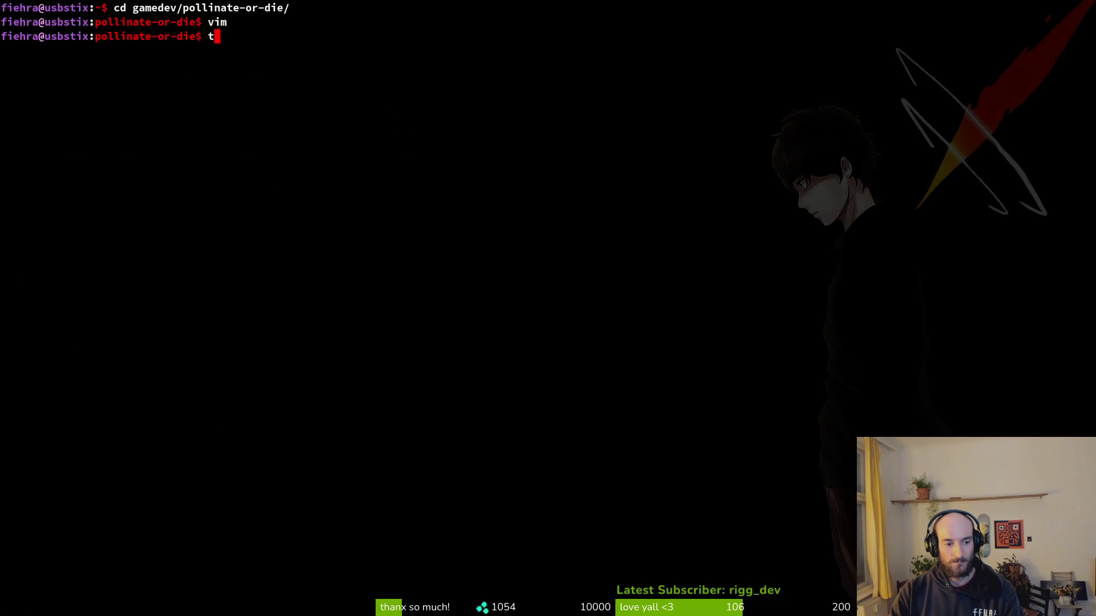
Stage all translation files in tig status, commit them, and start the git push.
text(tig status)
key(Return)
key(Down)
key(Down)
key(u)
key(u)
key(u)
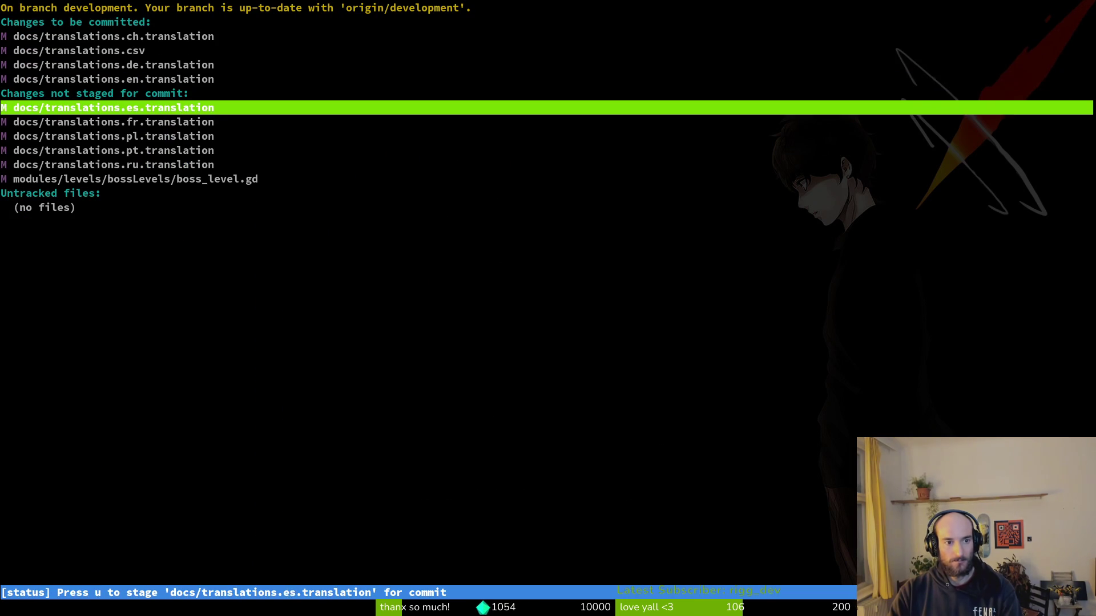
text(qgi)
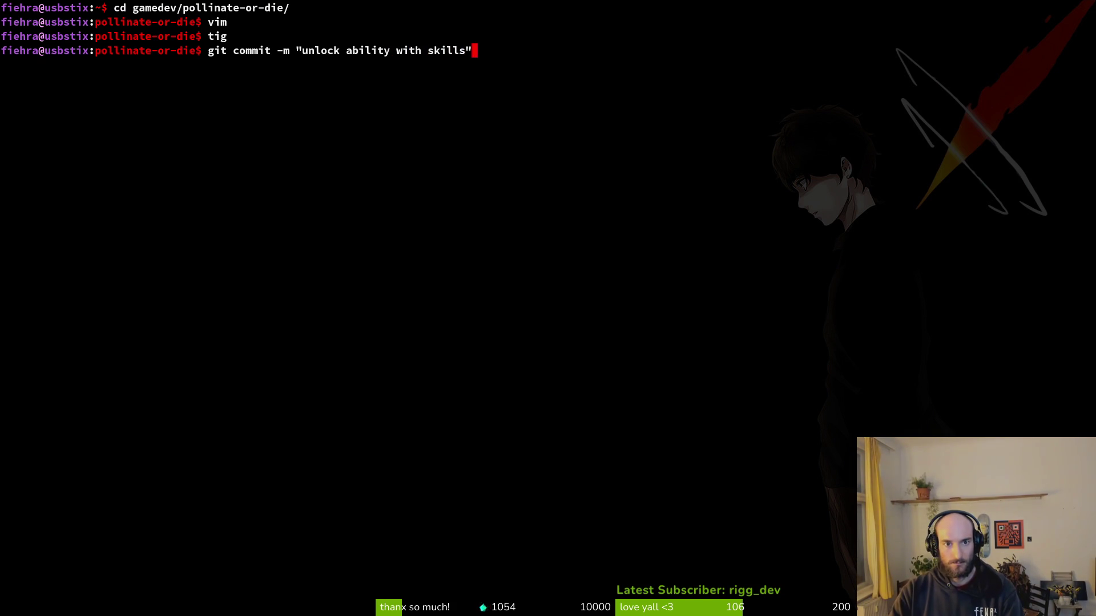
key(Return)
text(git push)
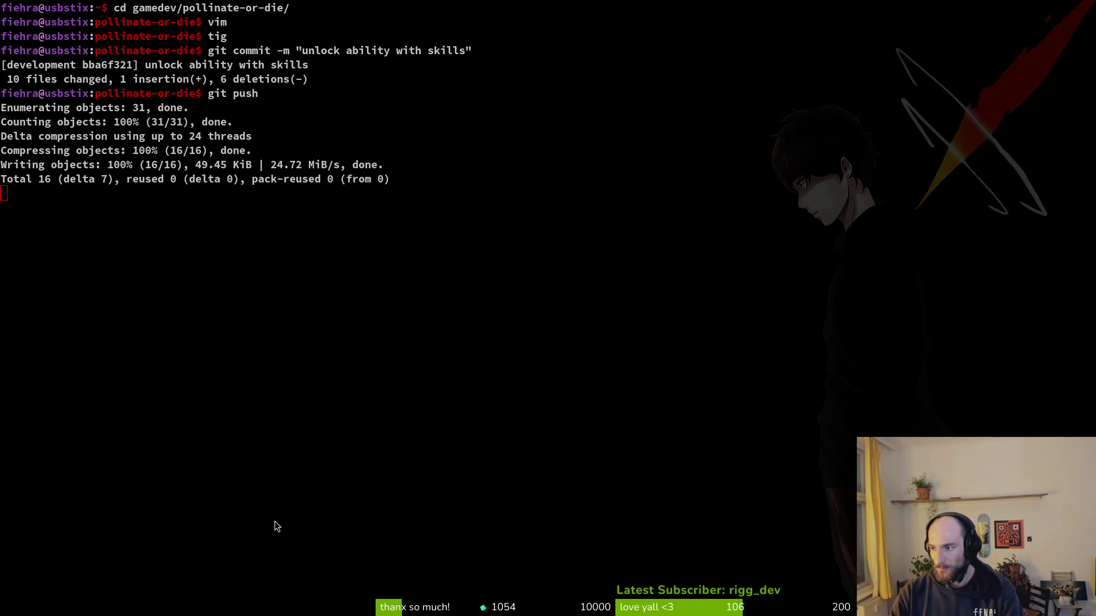
Return the running game to the hive from the pause menu, then relaunch the project from Godot.
key(alt+Tab)
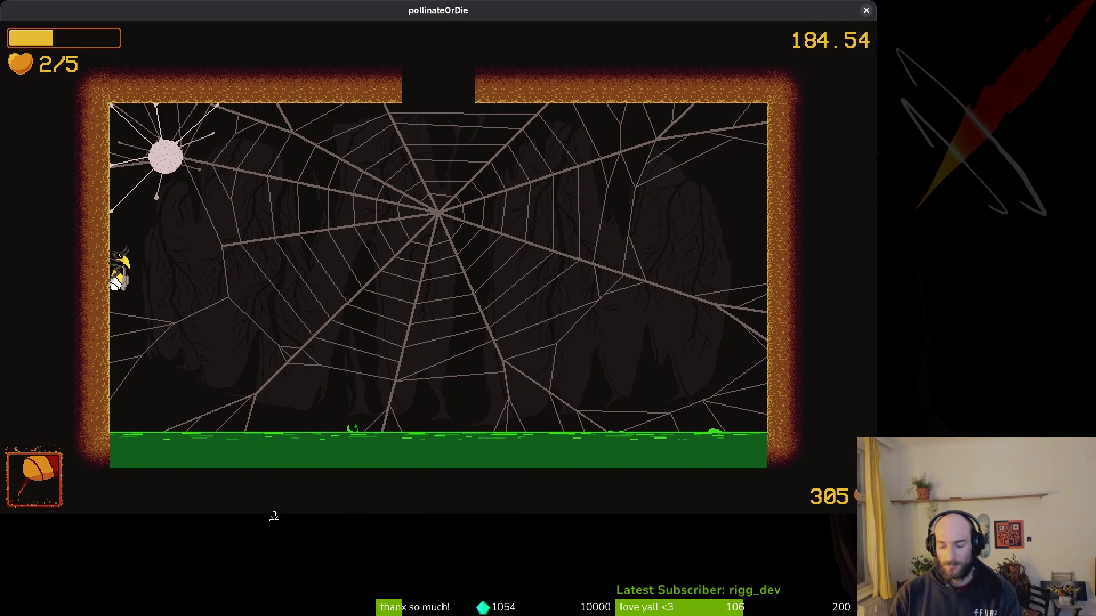
key(alt+Tab)
key(alt+Tab)
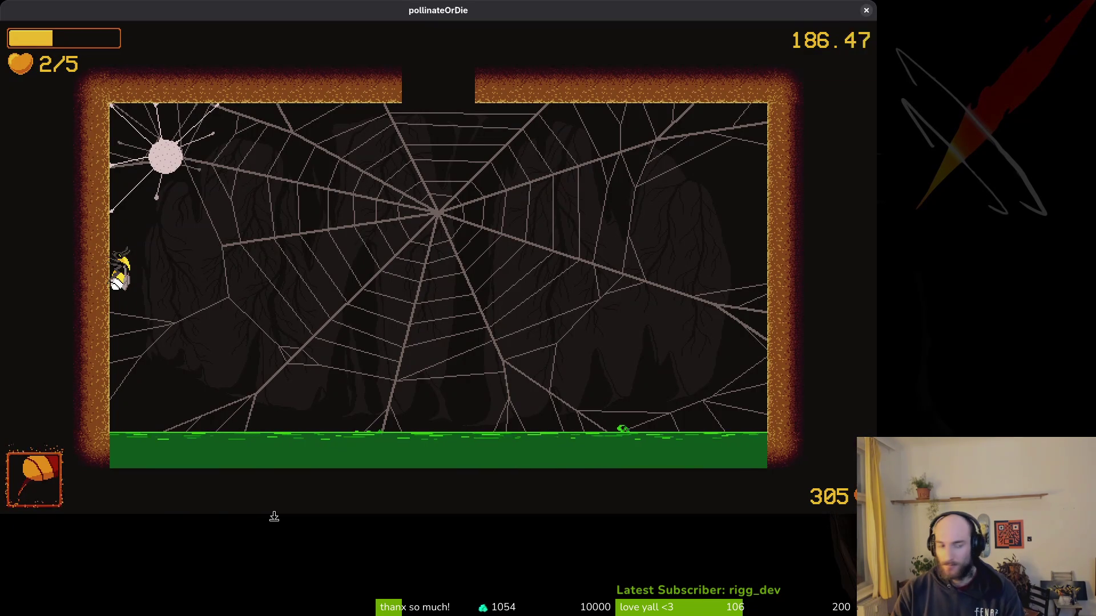
key(Escape)
key(Down)
key(Down)
key(Return)
key(Left)
key(Return)
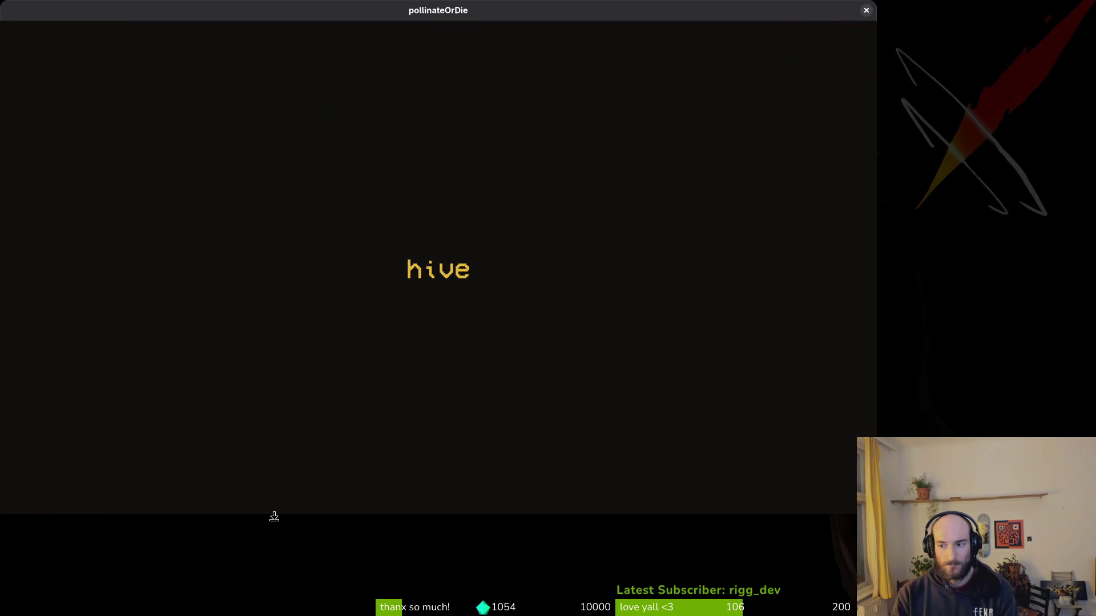
key(alt+Tab)
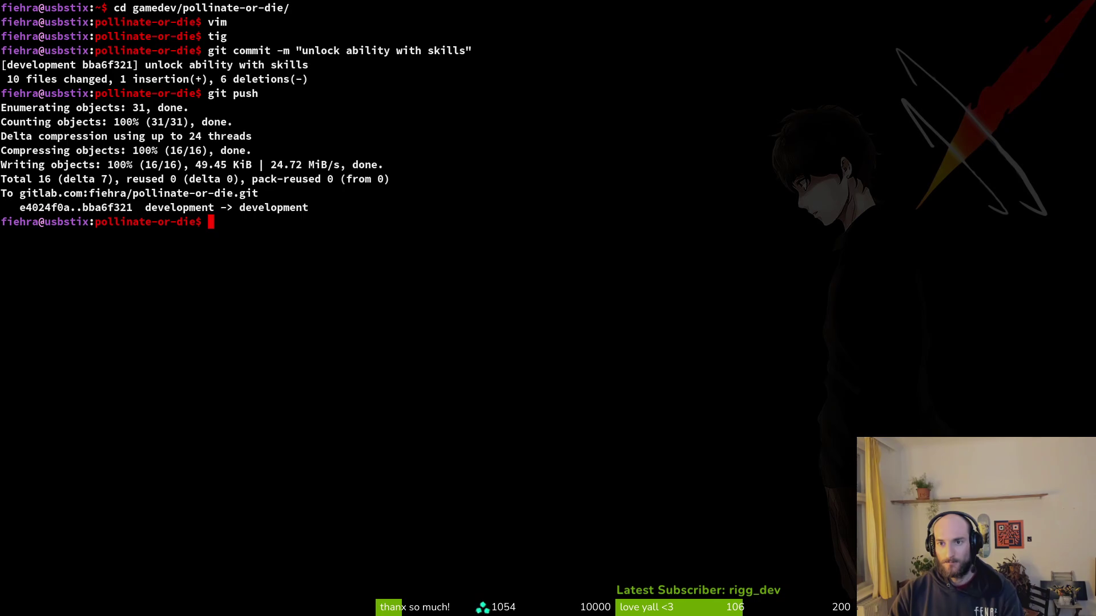
key(alt+Tab)
click(898, 34)
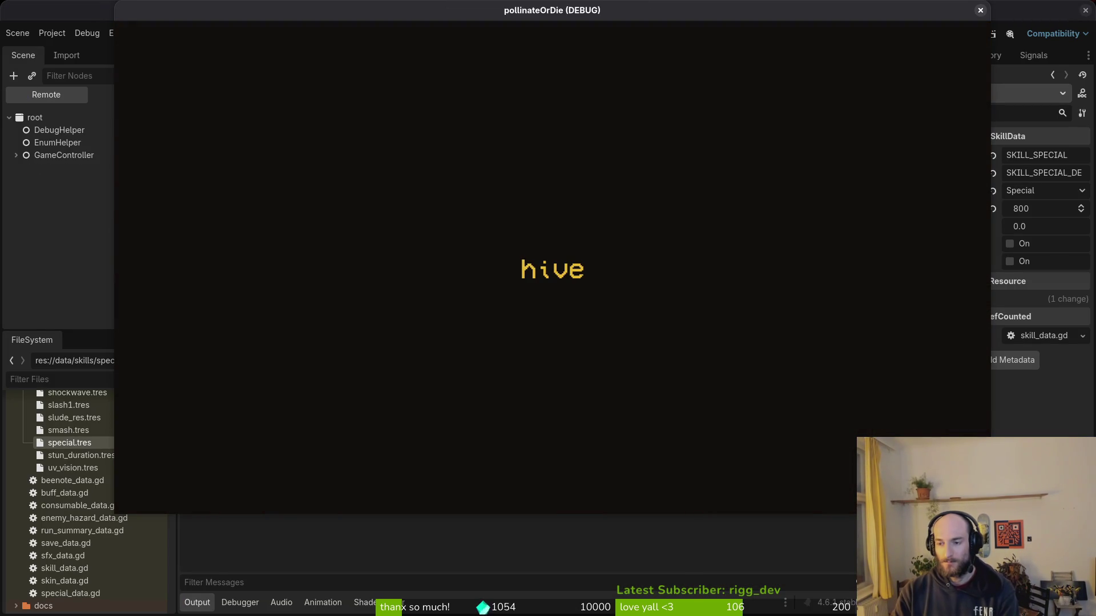
Enter the hive, check the pause menu's debugging options, then start boss2 from the debug level select.
key(Escape)
key(Down)
key(Return)
key(Up)
key(Up)
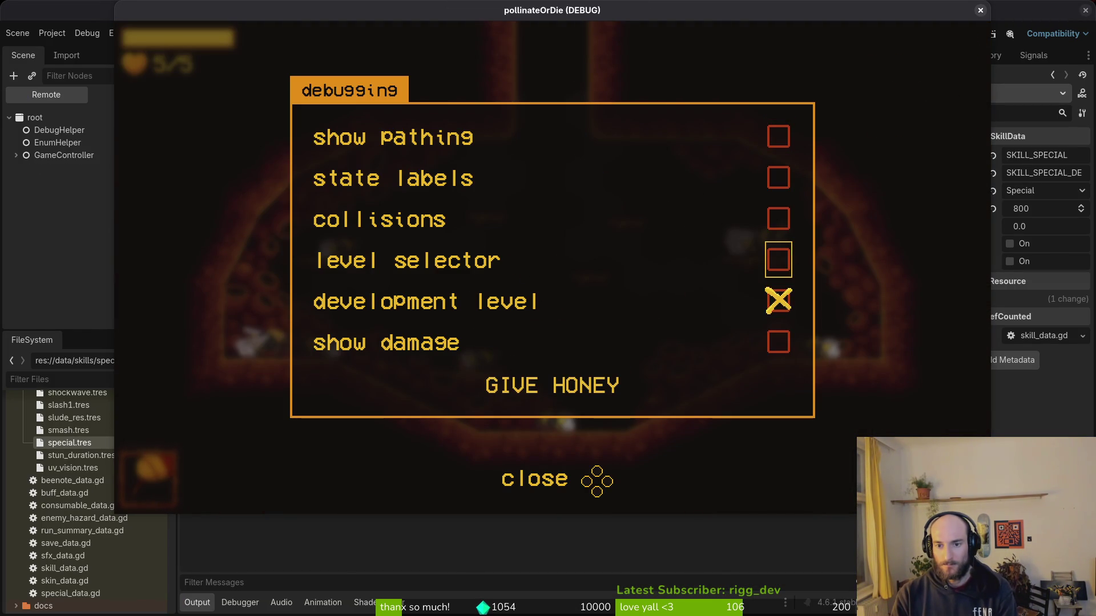
key(Escape)
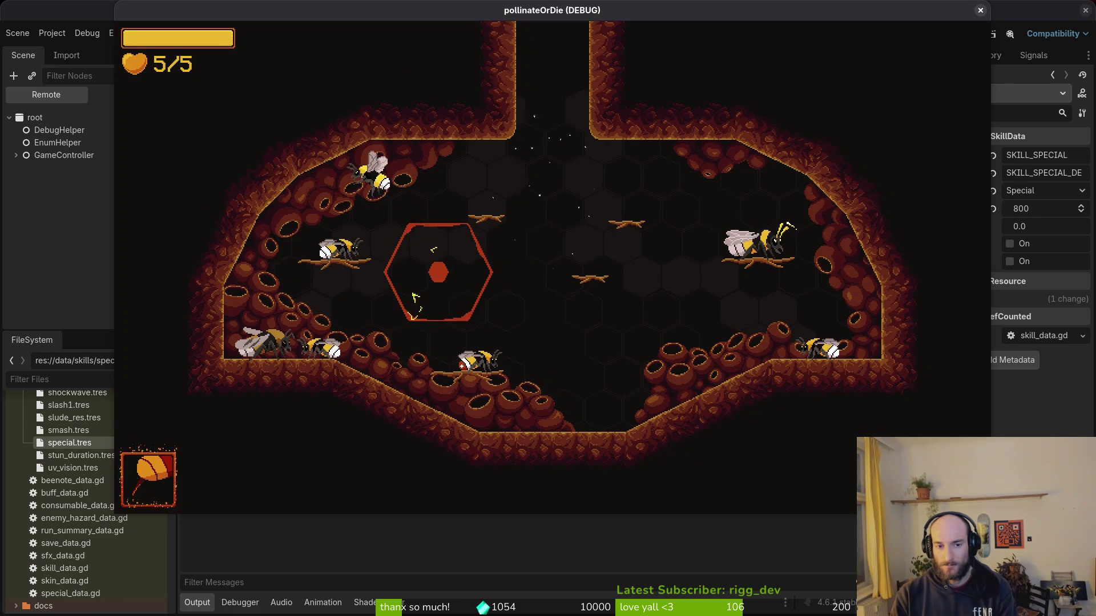
key(l)
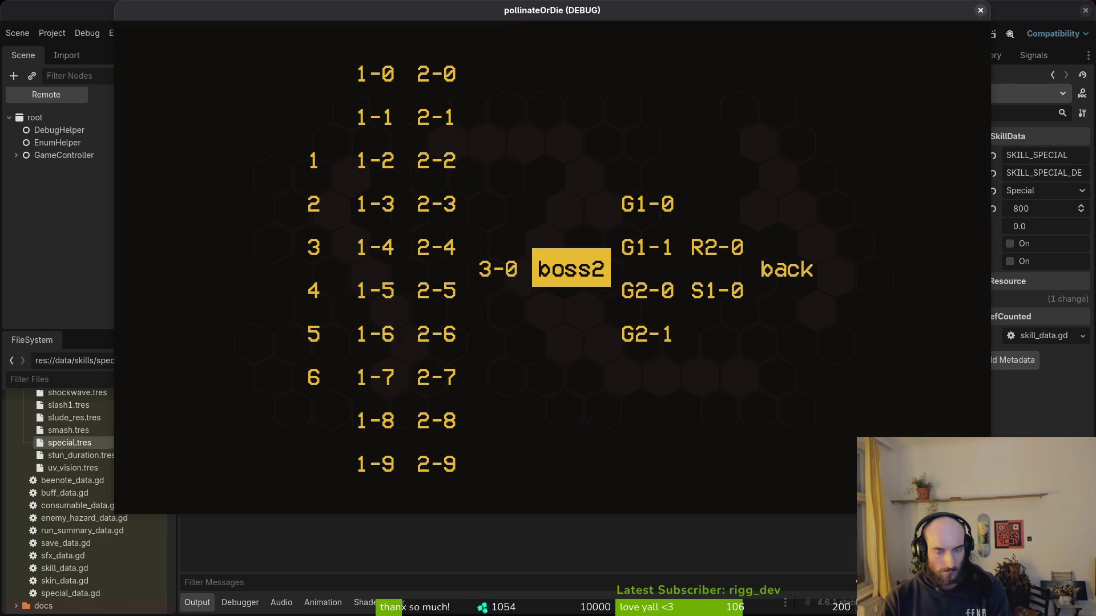
key(Return)
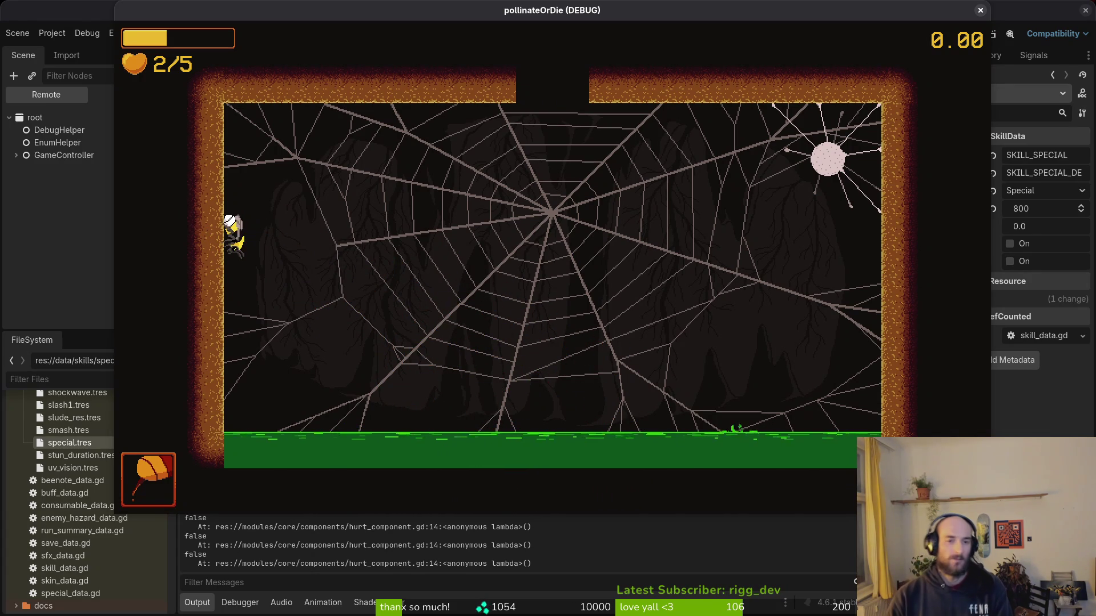
Stop the running game after playtesting the spider boss fight.
click(981, 10)
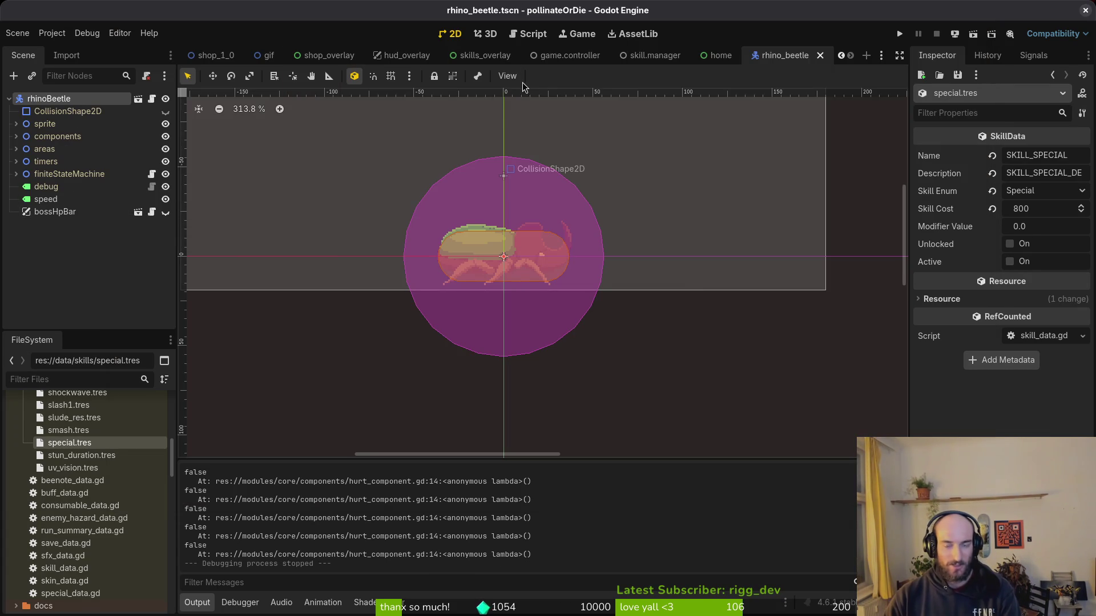
Open bossHpBar.tscn through the 'bosh' quick search, save it, and undo a property change.
key(shift+alt+o)
text(bosh)
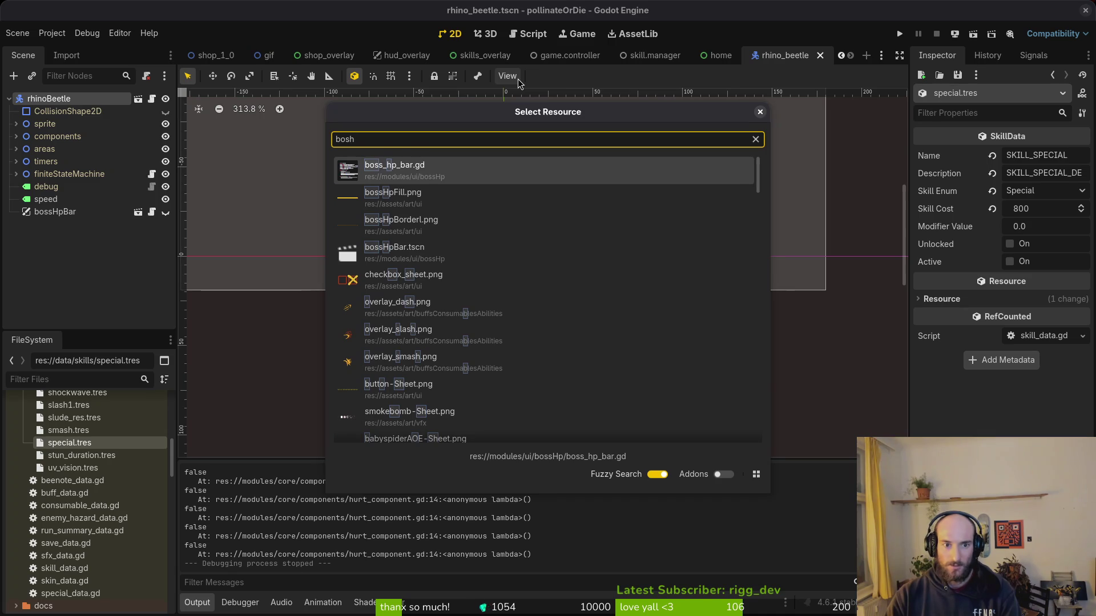
key(Down)
key(Down)
key(Down)
key(Return)
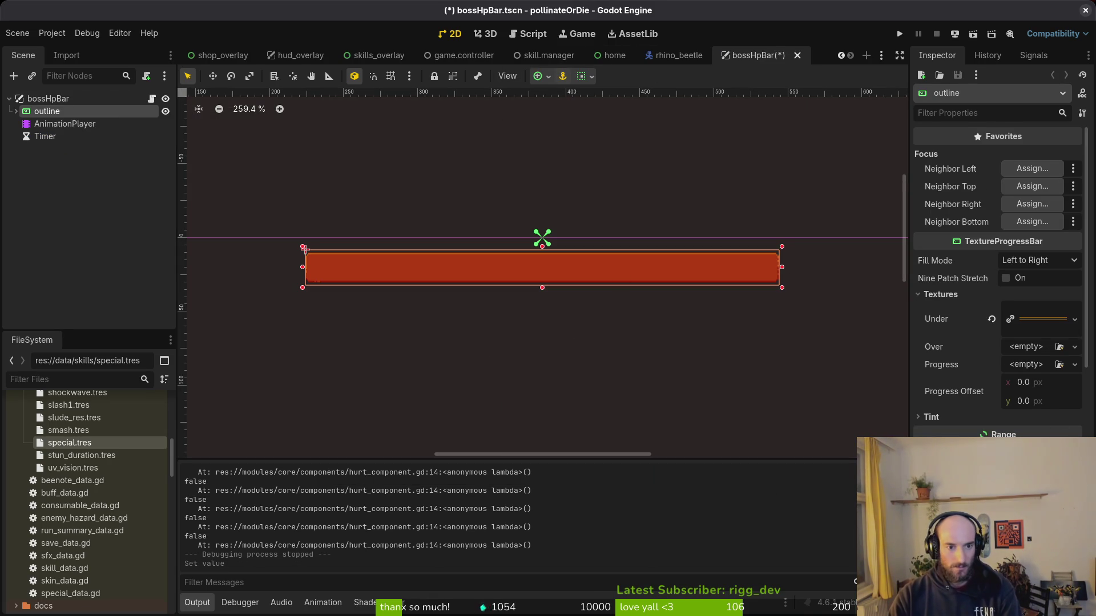
key(ctrl+s)
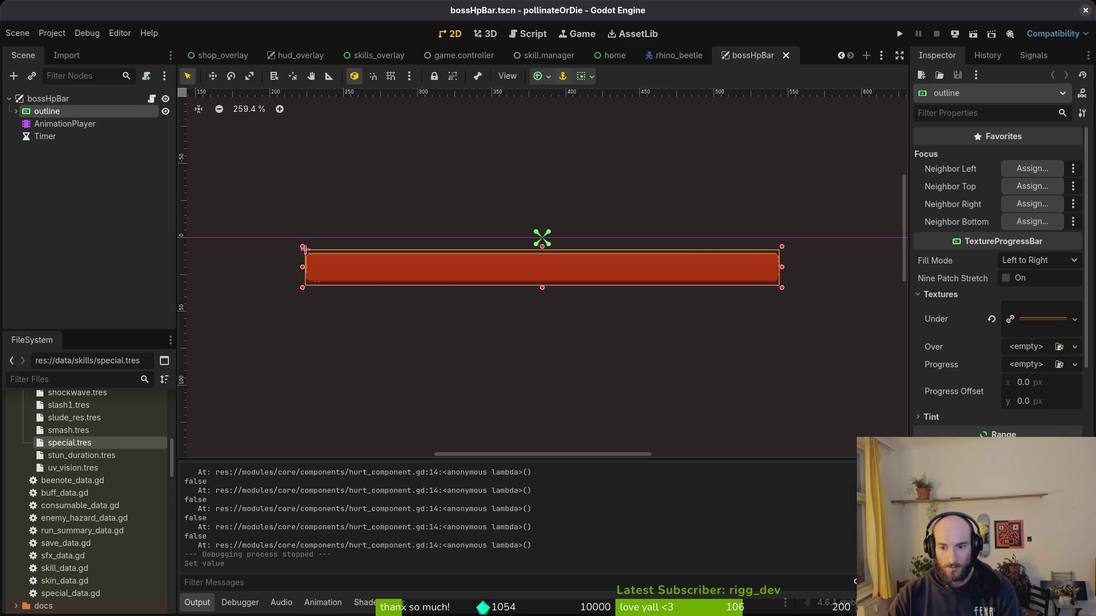
key(ctrl+z)
key(ctrl+s)
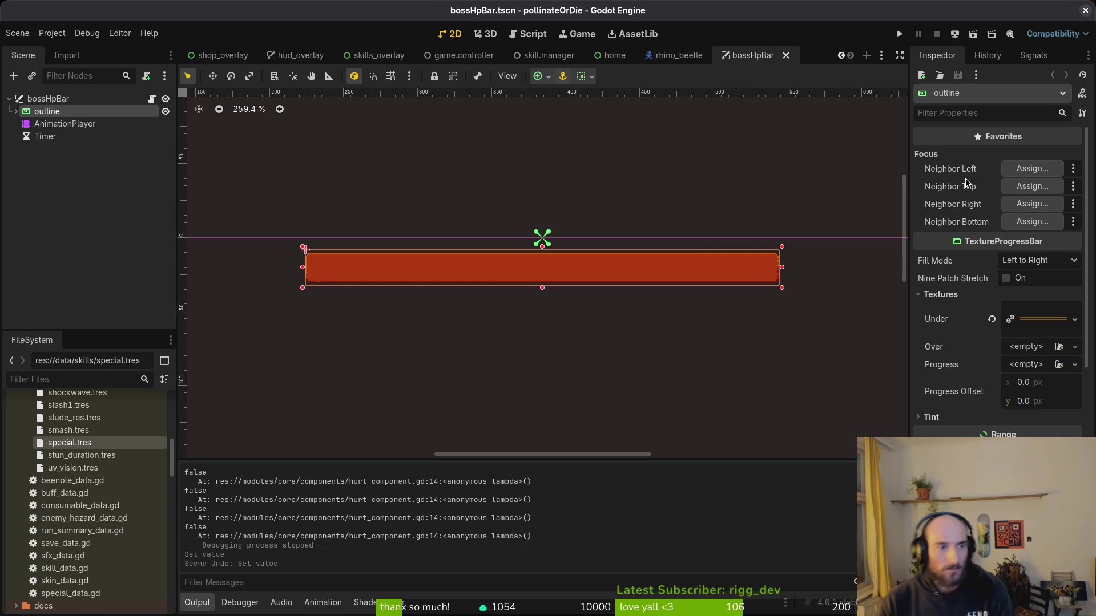
Expand outline, select the hpBar node, adjust one of its properties and save.
click(16, 111)
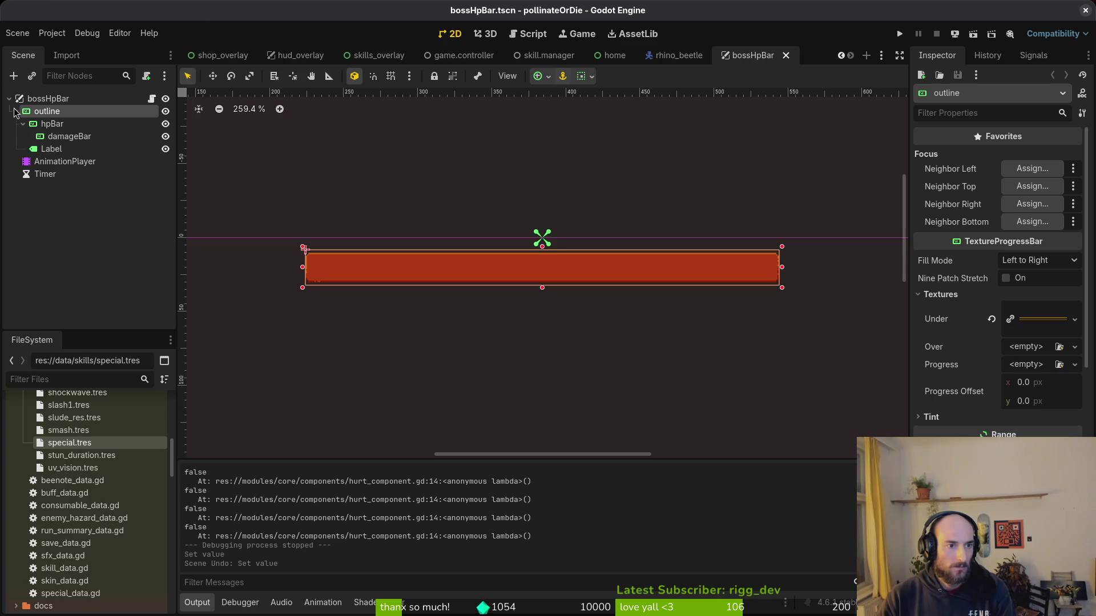
click(51, 124)
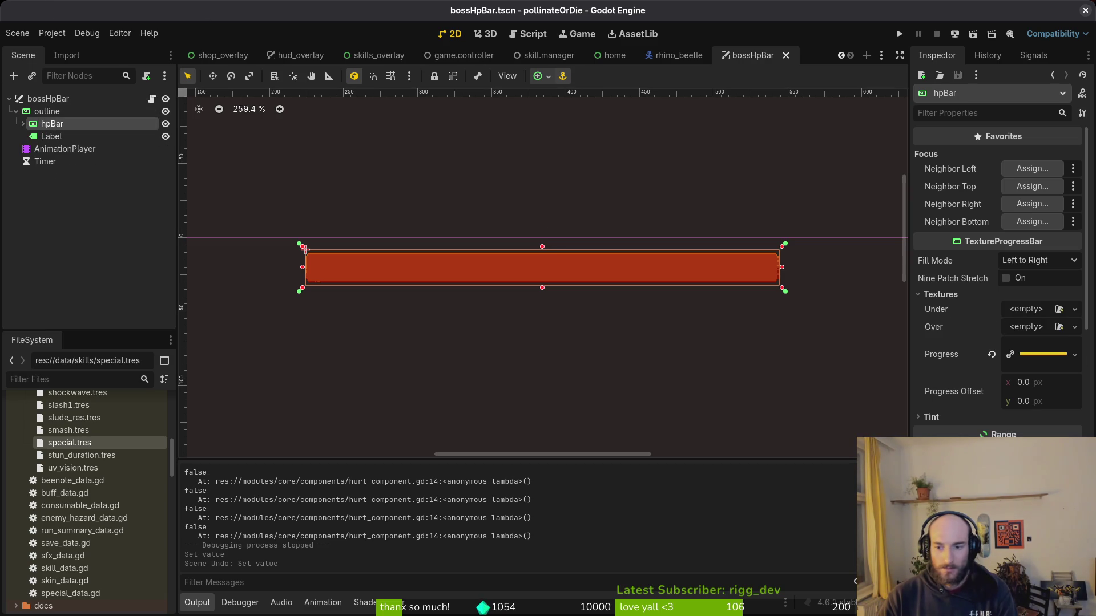
click(306, 250)
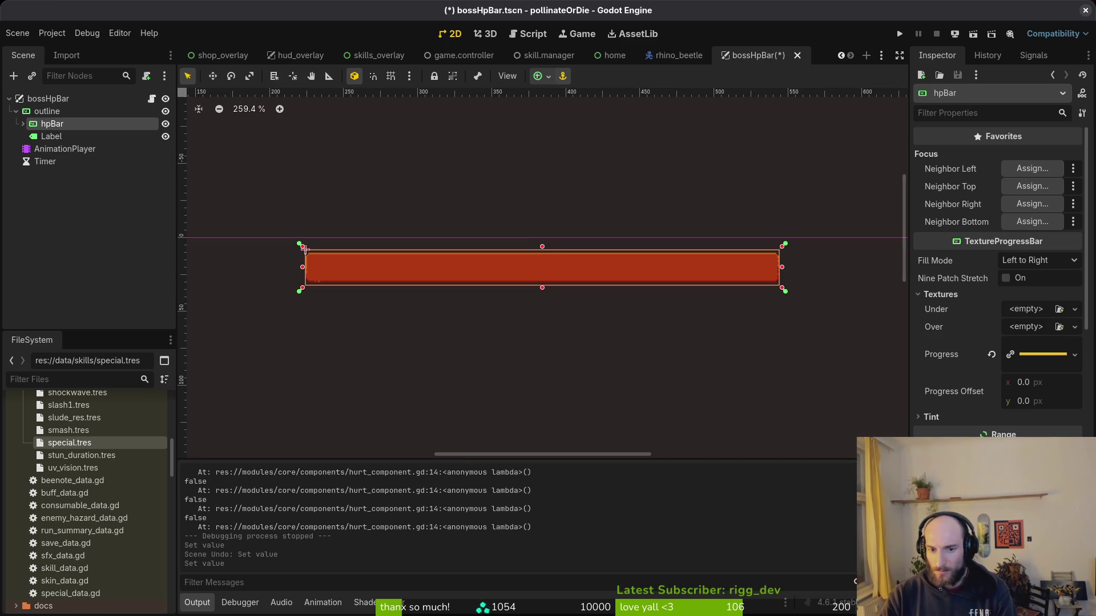
key(ctrl+s)
Set the damageBar node's Value from 100 to 0 and save the scene.
click(23, 124)
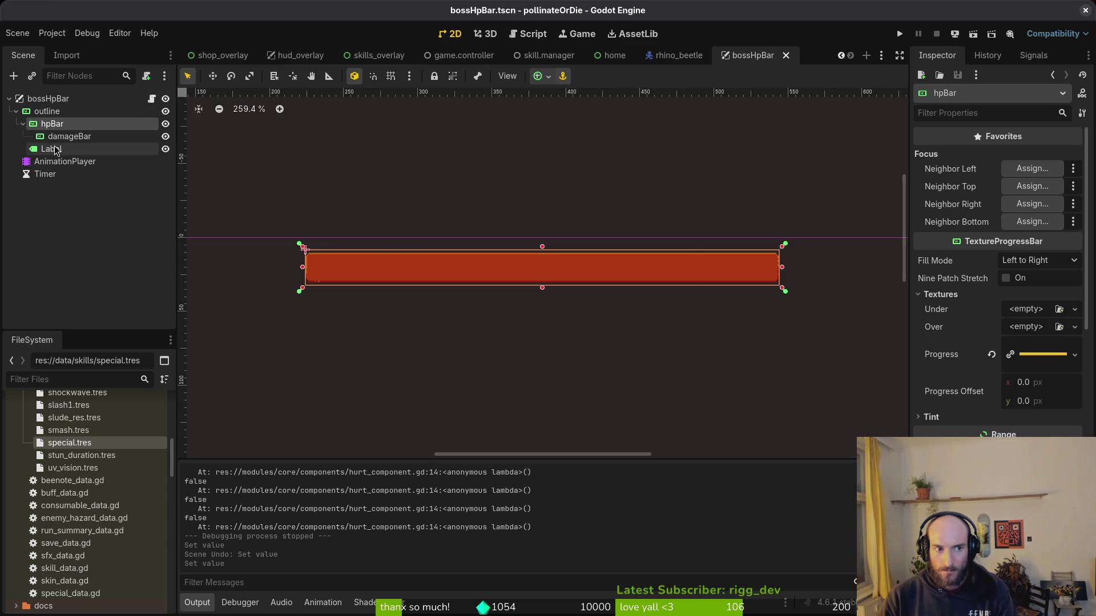
click(69, 136)
click(1043, 417)
text(0)
key(Return)
key(ctrl+s)
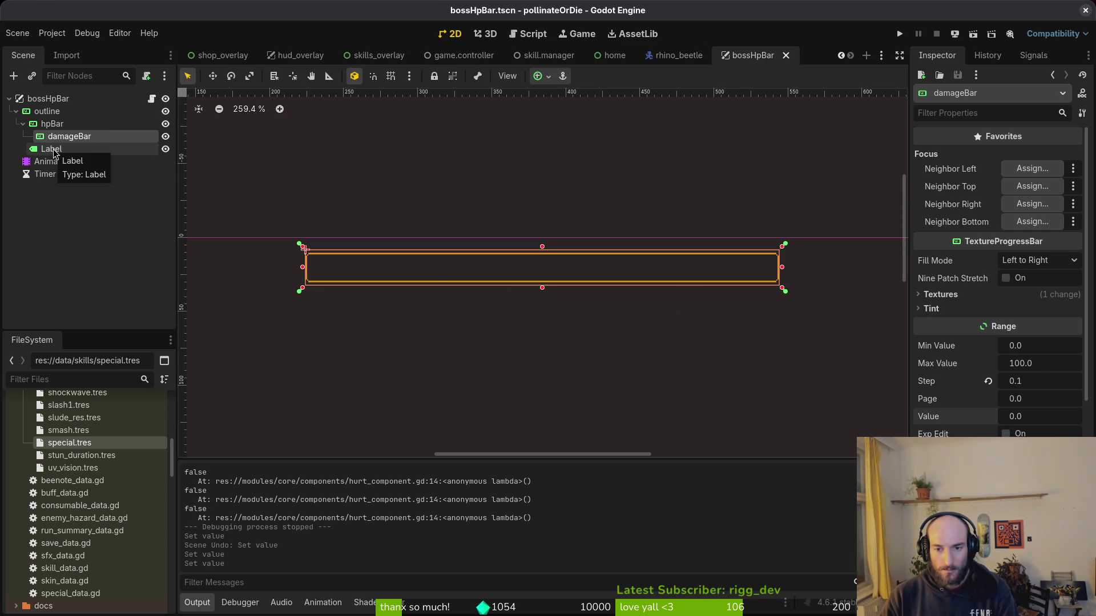
scroll(357, 263, up, 2)
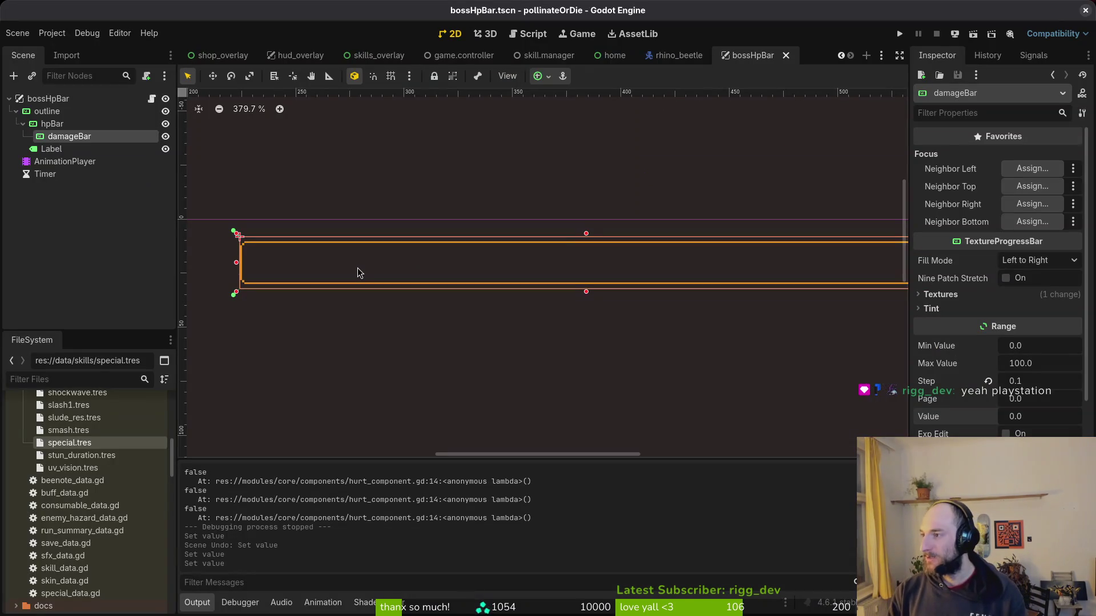
click(61, 236)
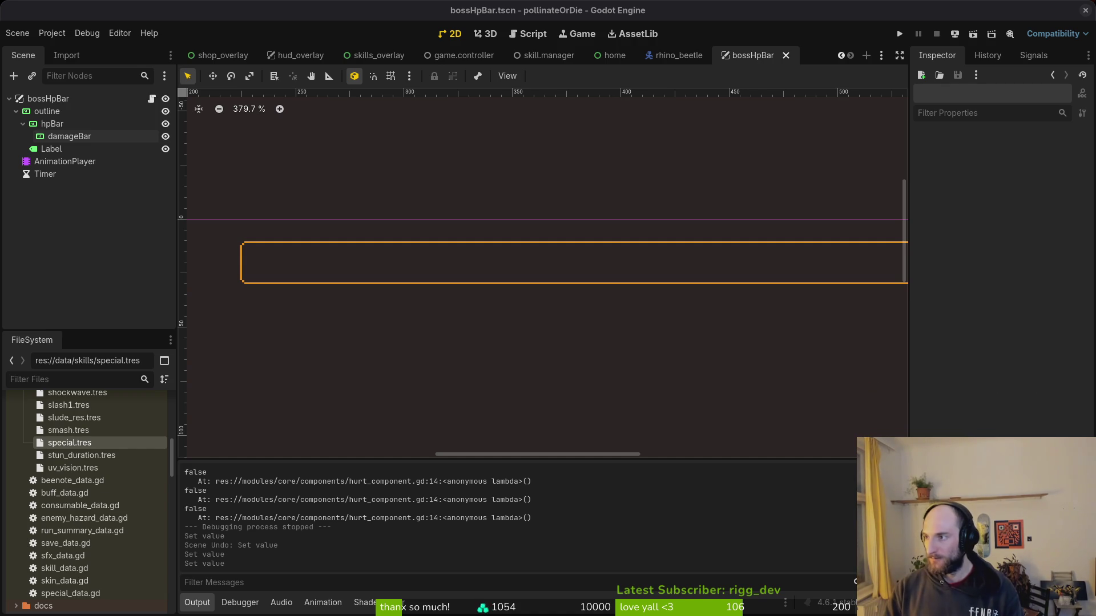
key(alt+Tab)
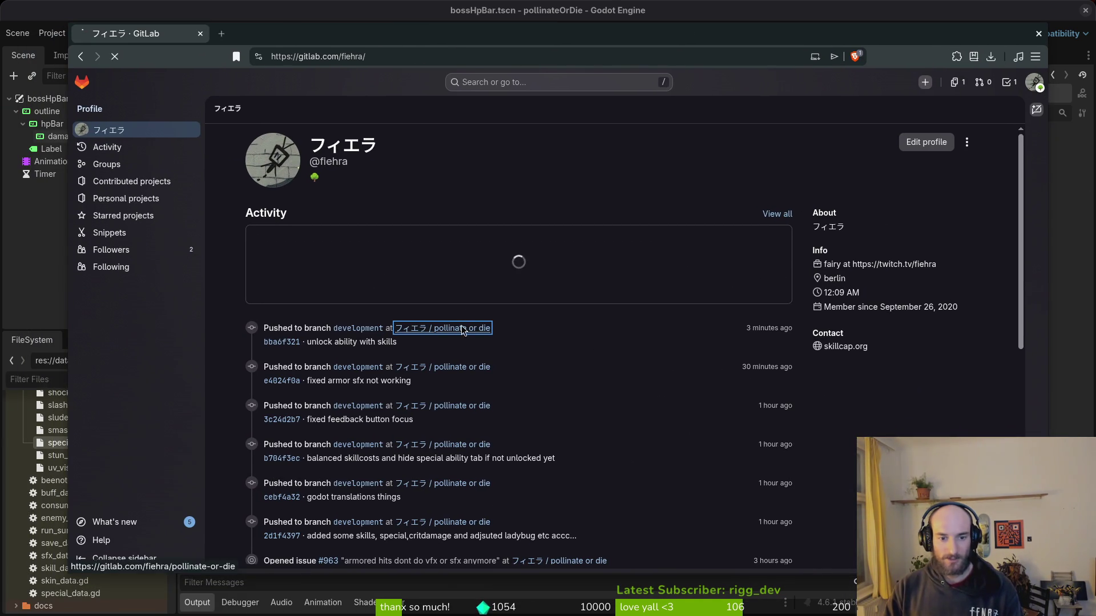
Create a new issue titled 'gauntlet 2-0 still too crazy' from the work items list.
click(114, 167)
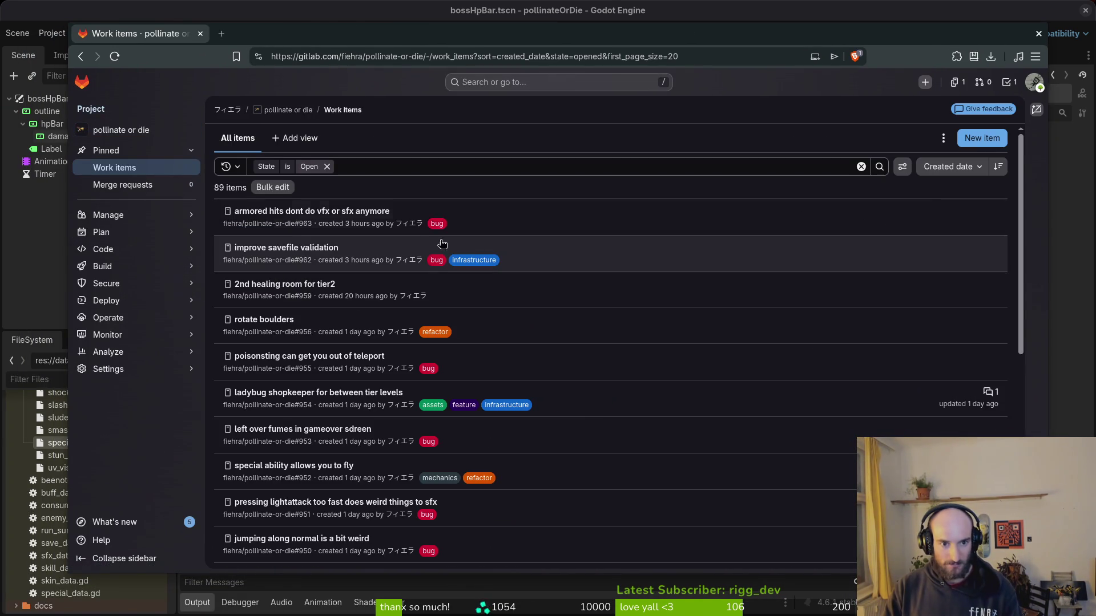
click(1000, 140)
text(gauntlet 2-0 still too craz)
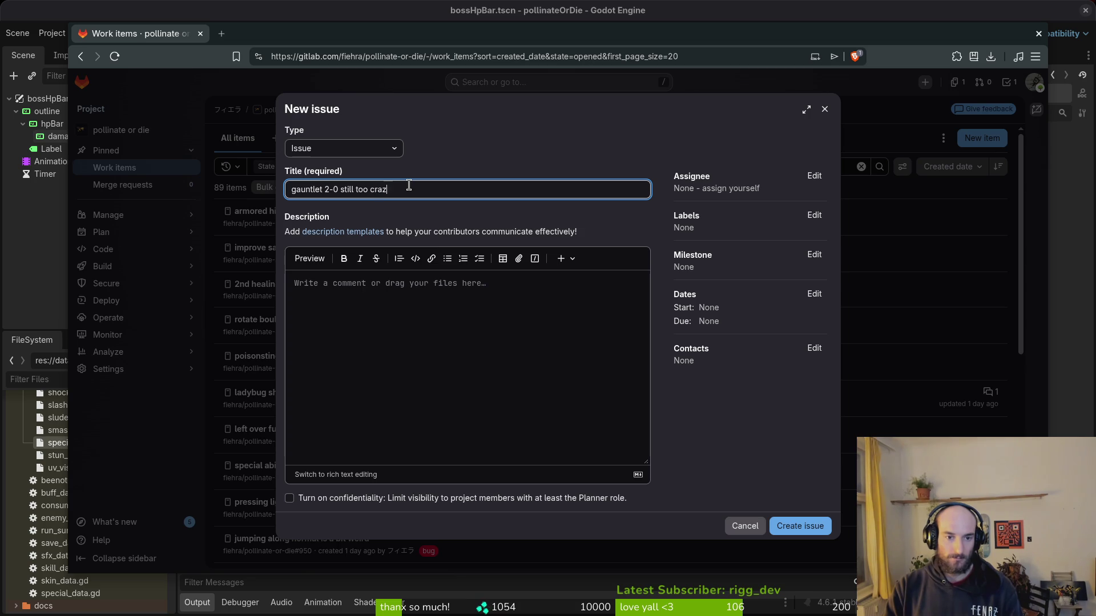
text(y)
key(Return)
Open the armored hits, poisonsting and ladybug shopkeeper issues in tabs, then return to the list.
middle_click(312, 247)
middle_click(309, 392)
middle_click(318, 429)
click(527, 40)
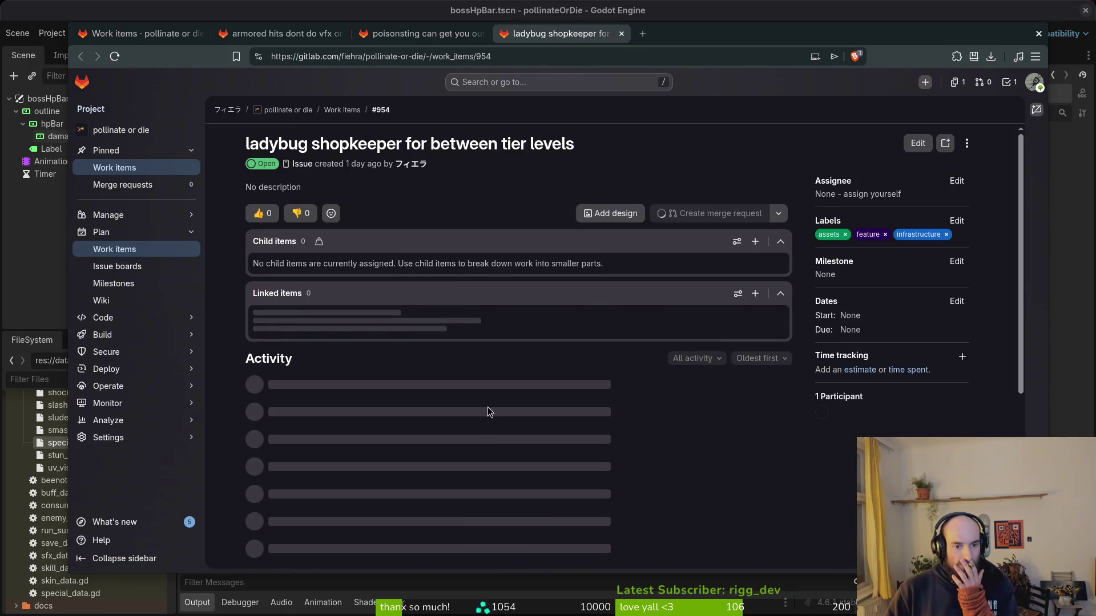
scroll(489, 419, down, 3)
click(160, 34)
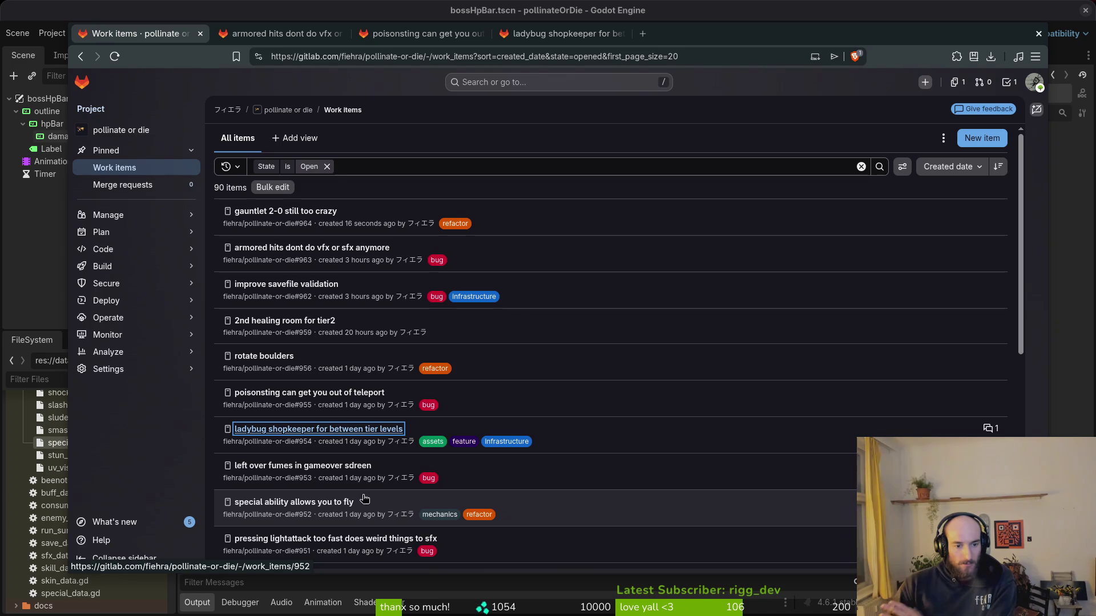
Open the 'check controls tab translations' issue in a new tab.
scroll(349, 471, down, 3)
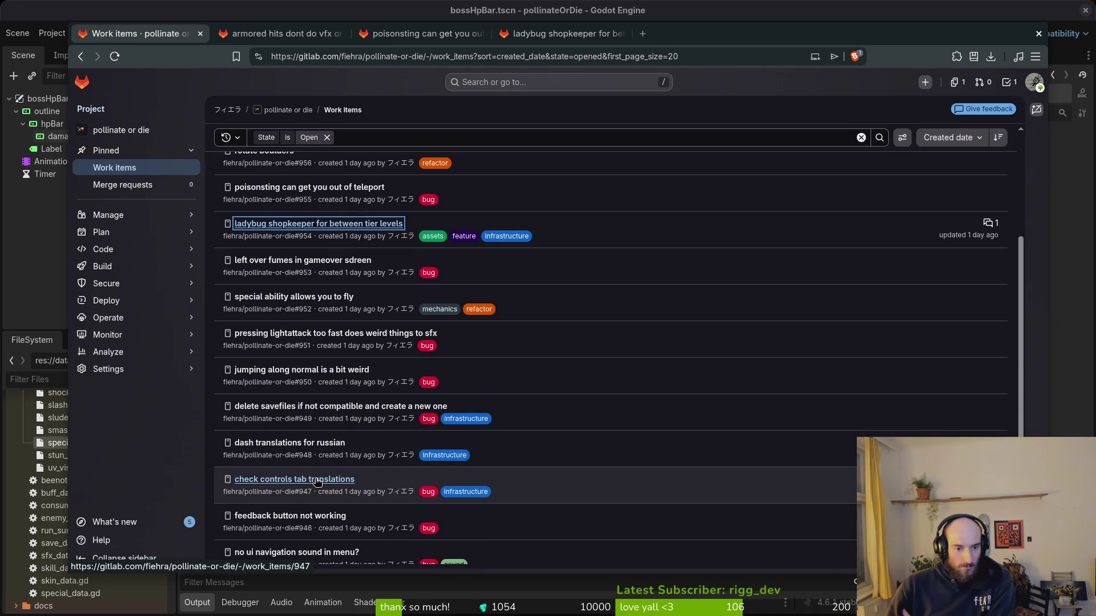
middle_click(318, 483)
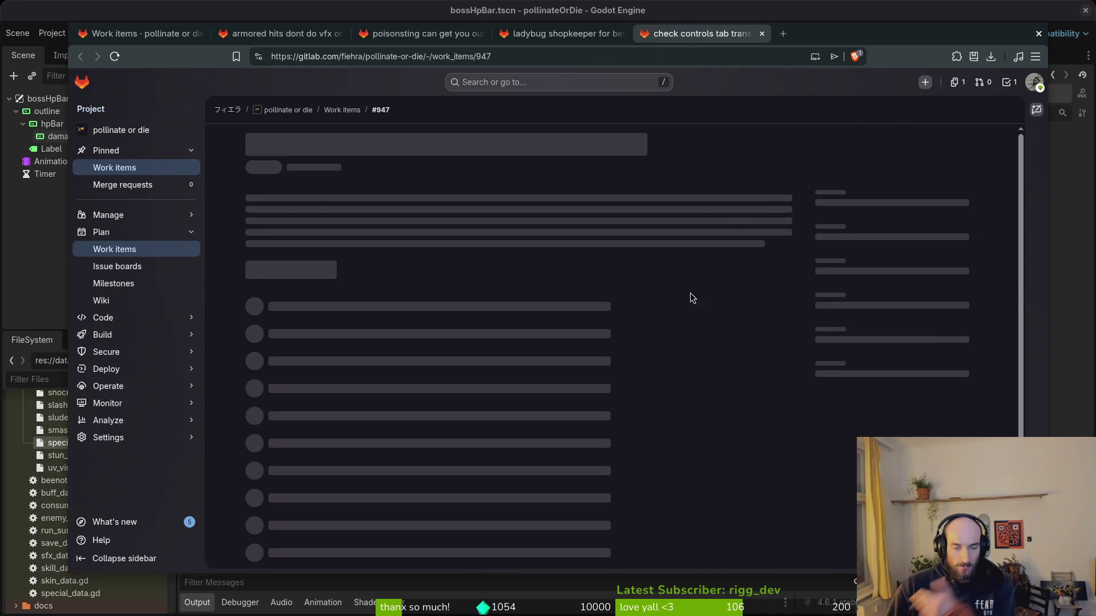
scroll(565, 466, down, 3)
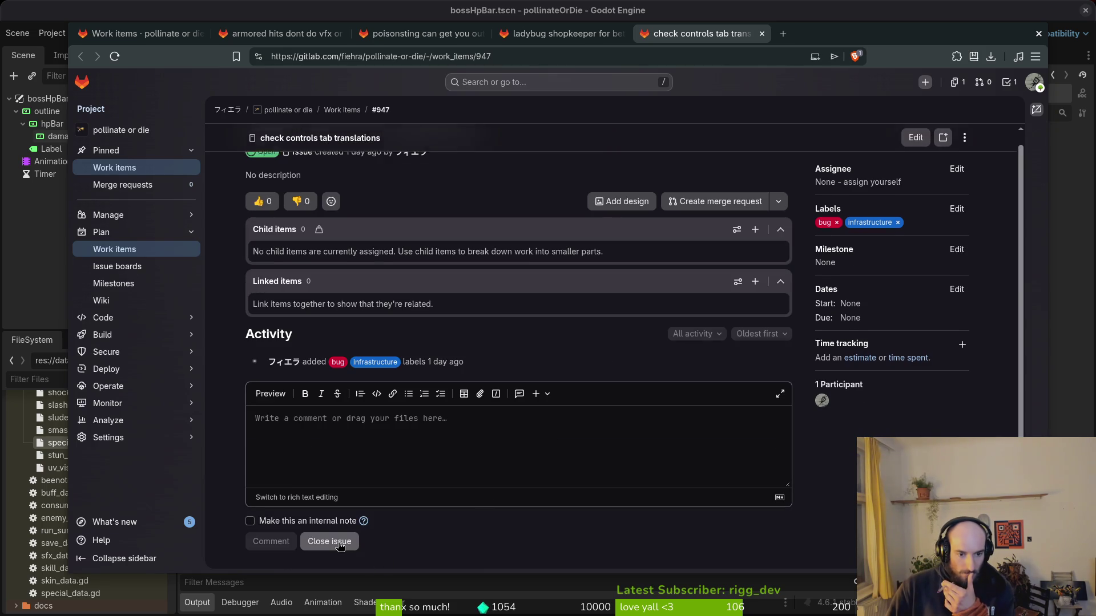
click(150, 36)
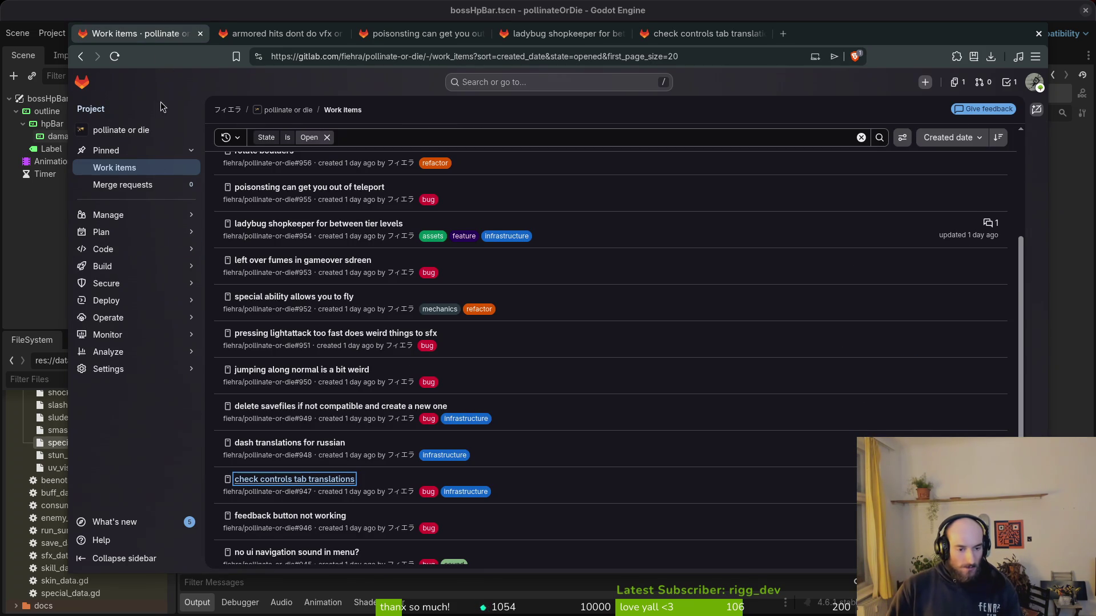
Open the 'feedback button not working' issue in a background tab and read it.
middle_click(290, 516)
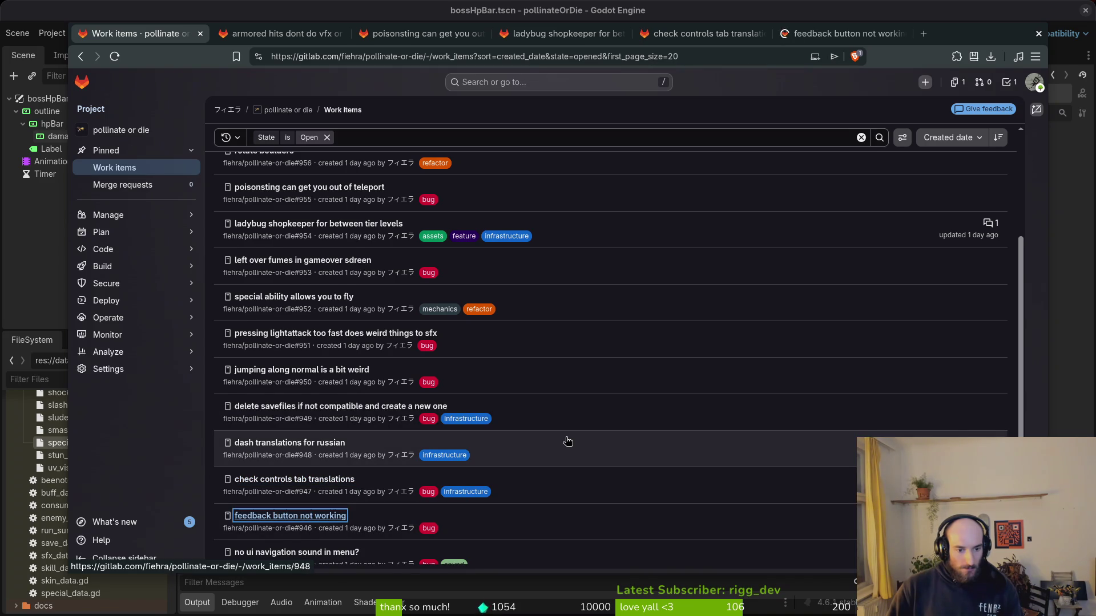
scroll(568, 443, down, 1)
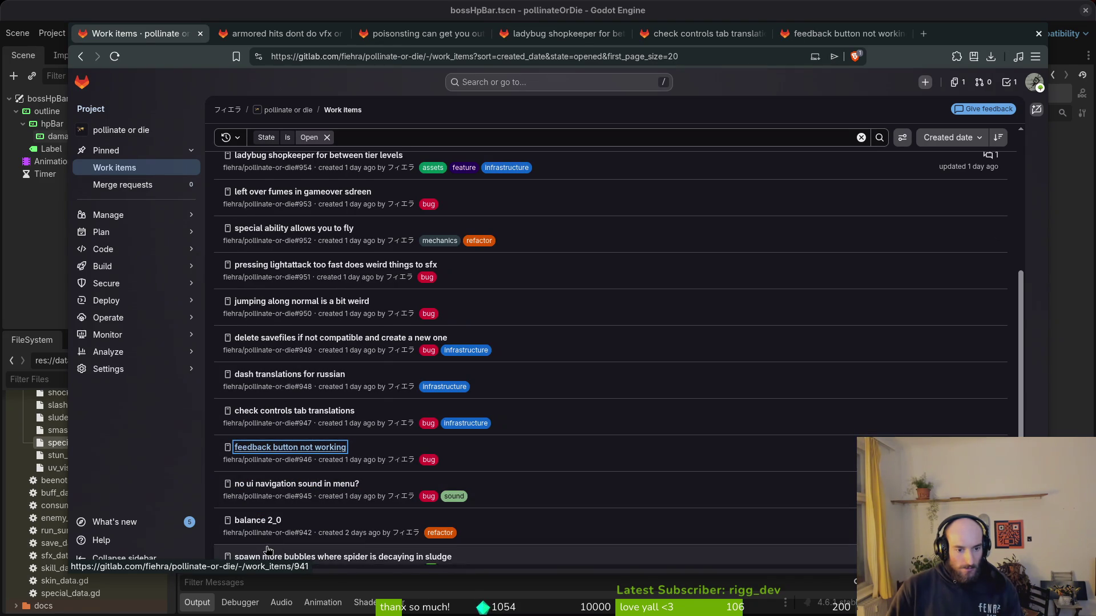
scroll(299, 217, up, 5)
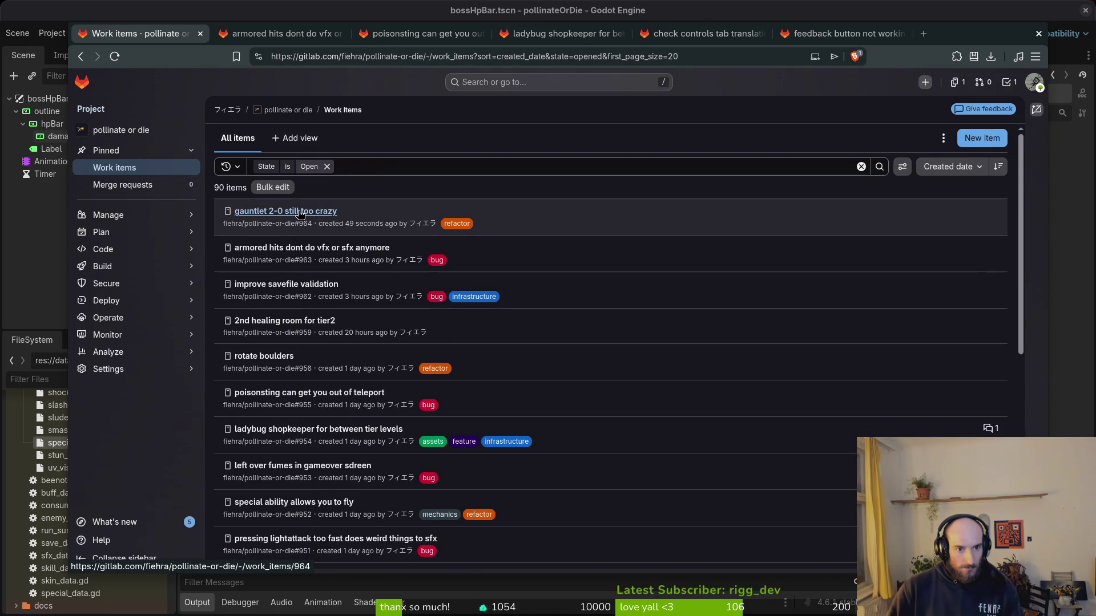
key(ctrl+shift+Tab)
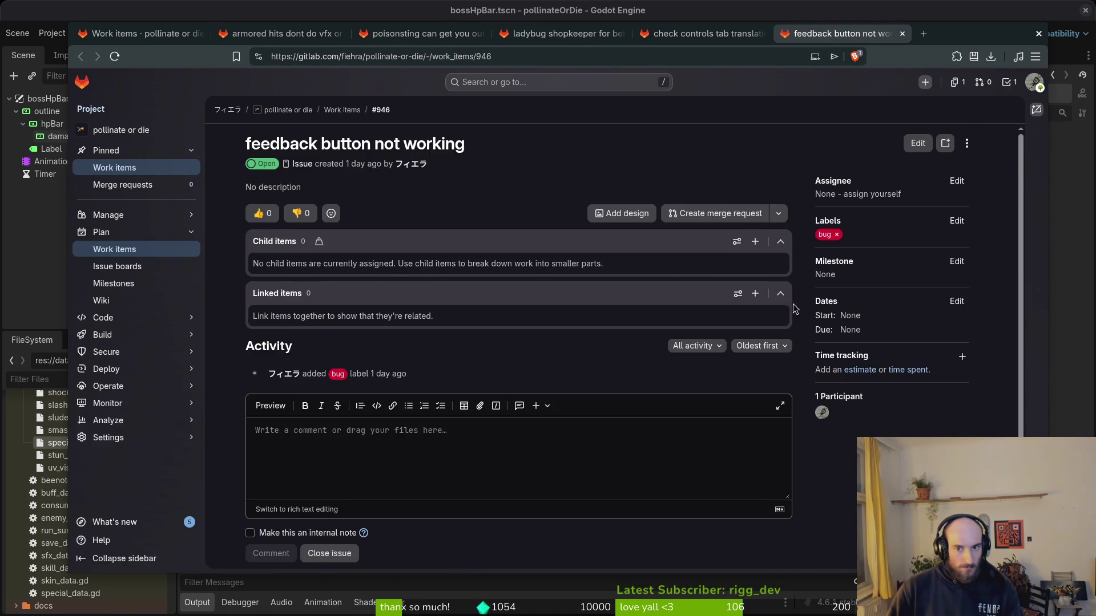
scroll(347, 558, down, 1)
key(ctrl+1)
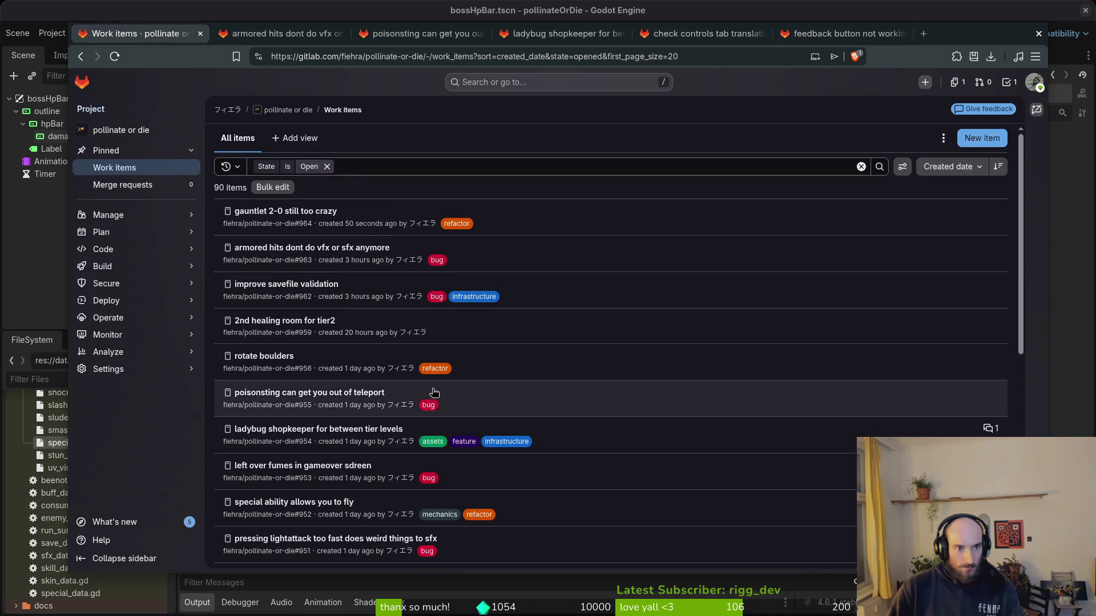
View the balance 2_0 issue's details, then go back to the Godot editor.
click(258, 454)
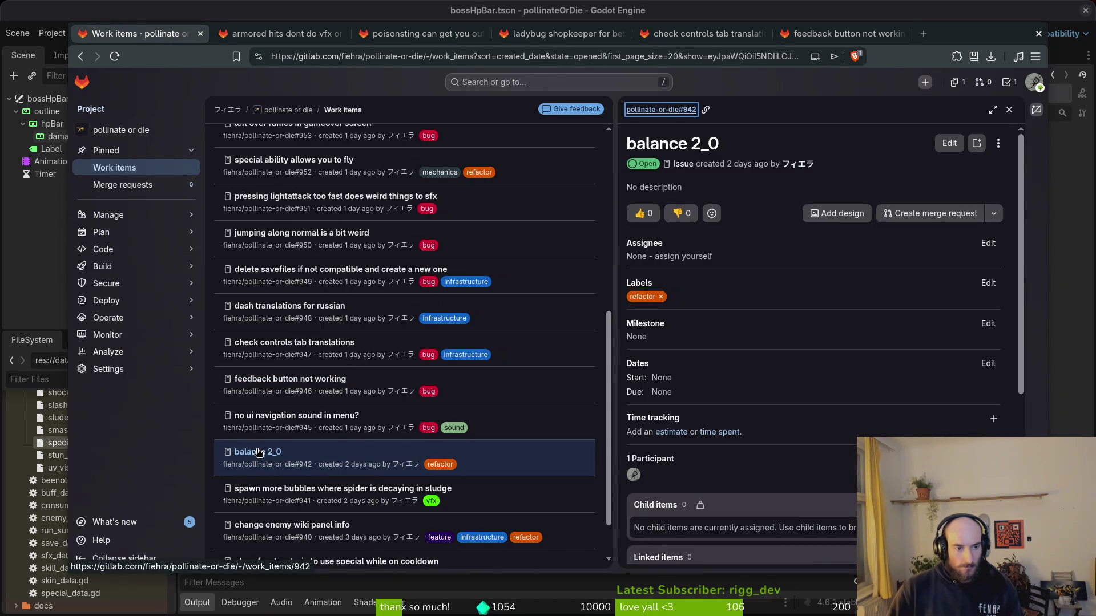
click(41, 239)
key(shift+alt+o)
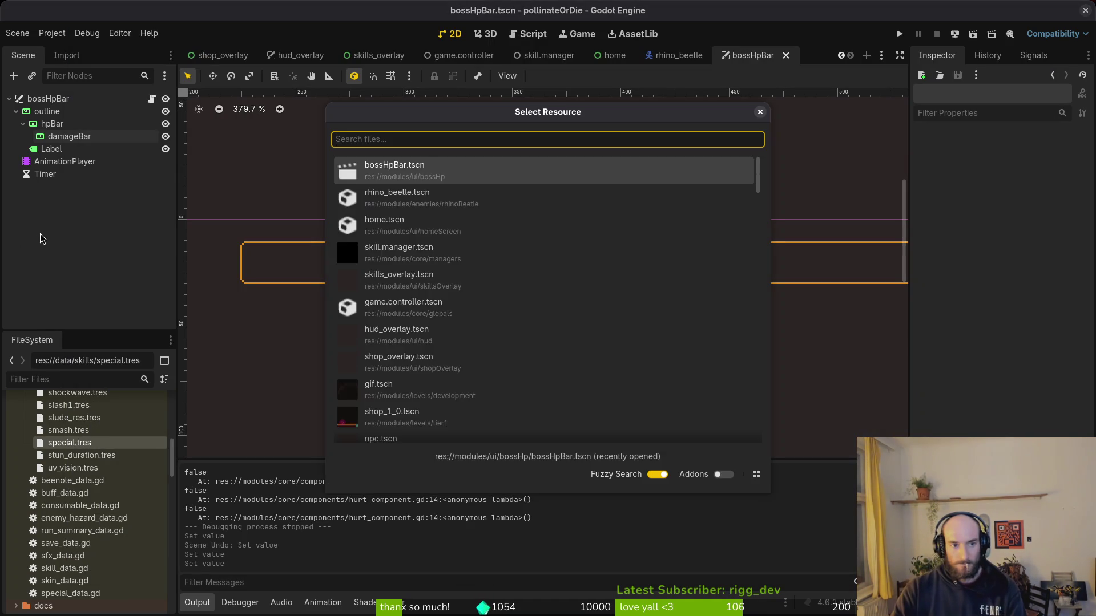
Open level_2_0.tscn and hide wave1's spawn markers under spawning_locations.
text(20 lev)
key(Return)
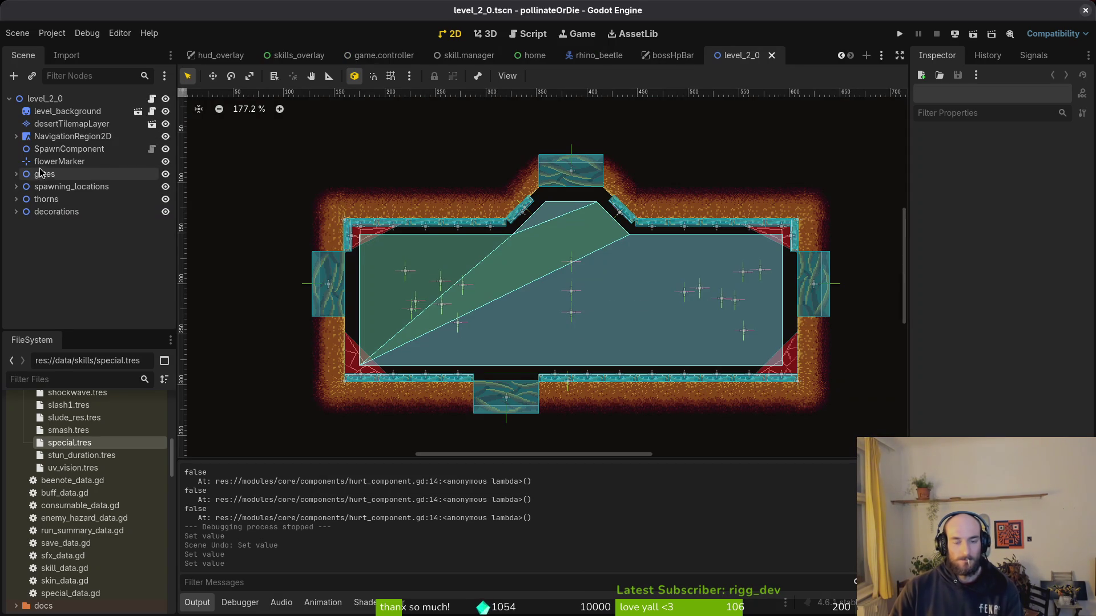
click(16, 189)
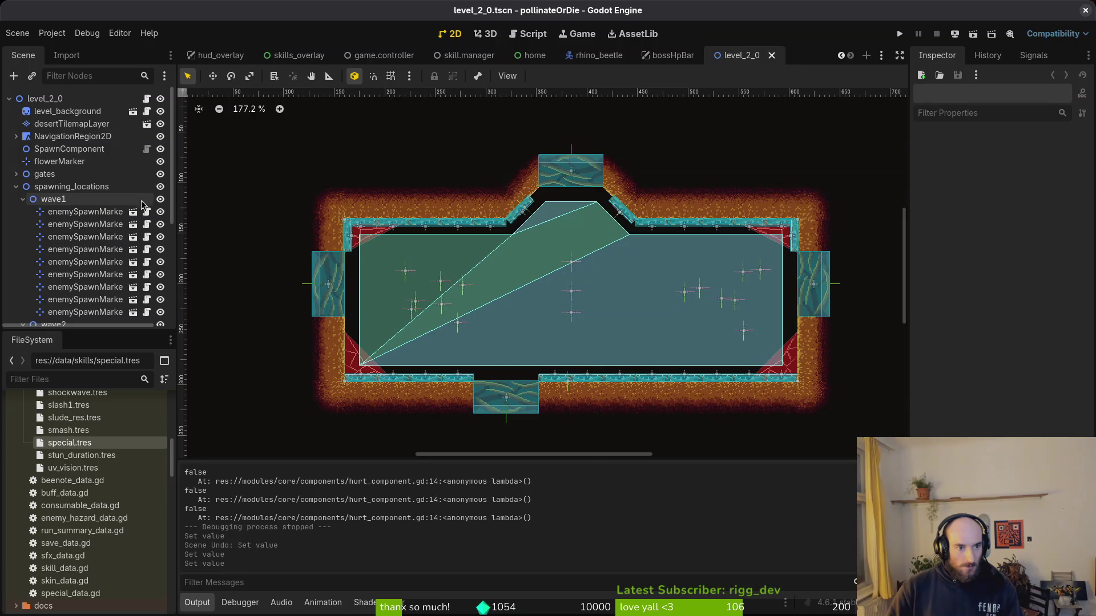
click(161, 200)
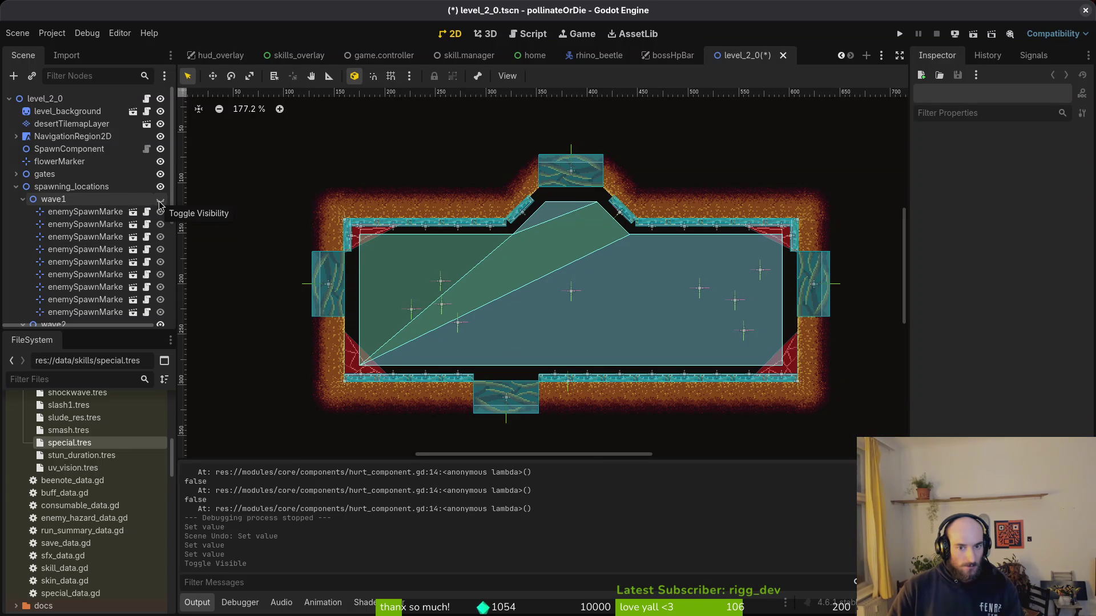
Compare wave1 and wave2 spawn markers by toggling visibility, then close Godot choosing Don't Save.
scroll(37, 240, down, 3)
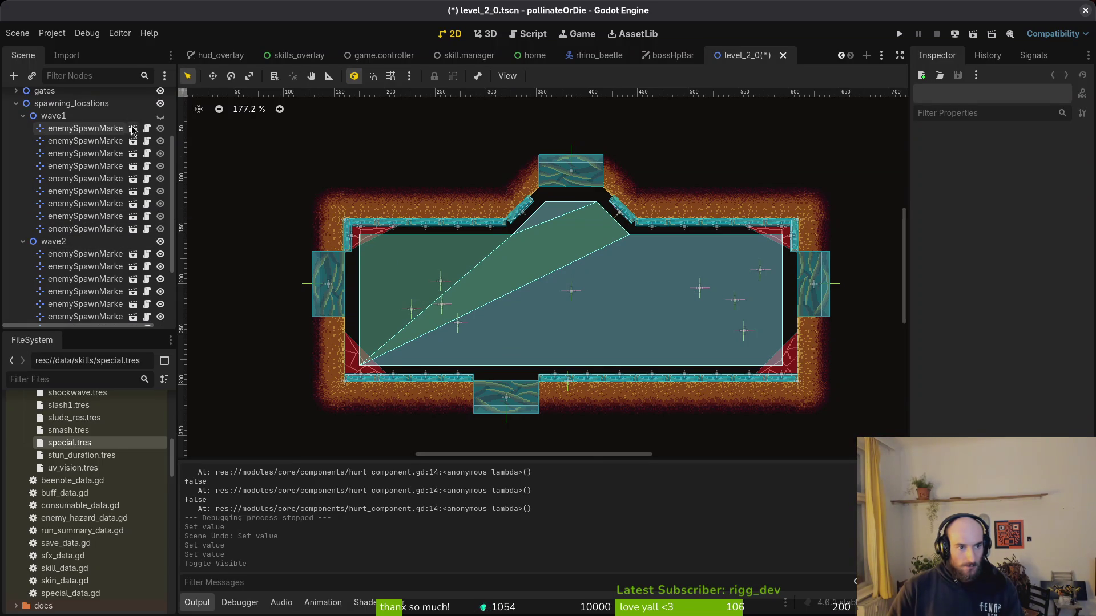
click(161, 117)
click(23, 116)
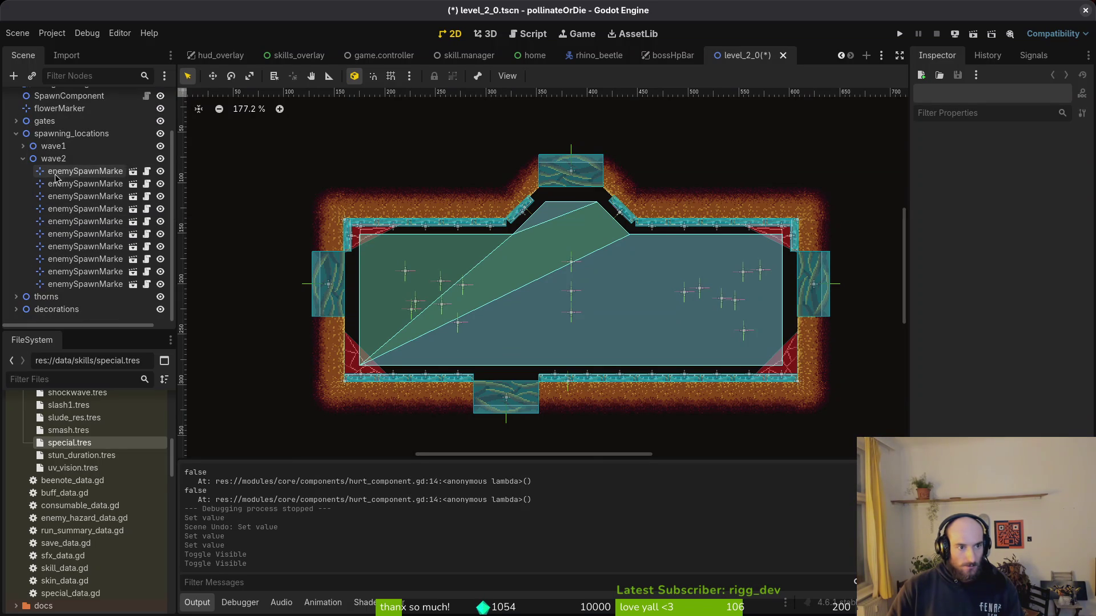
click(23, 158)
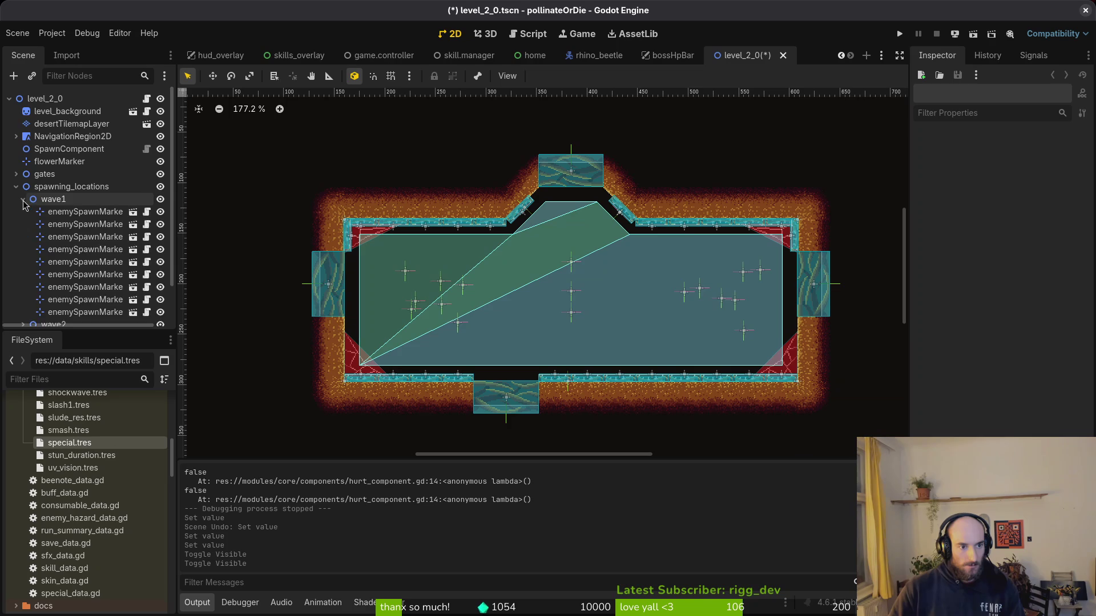
click(165, 212)
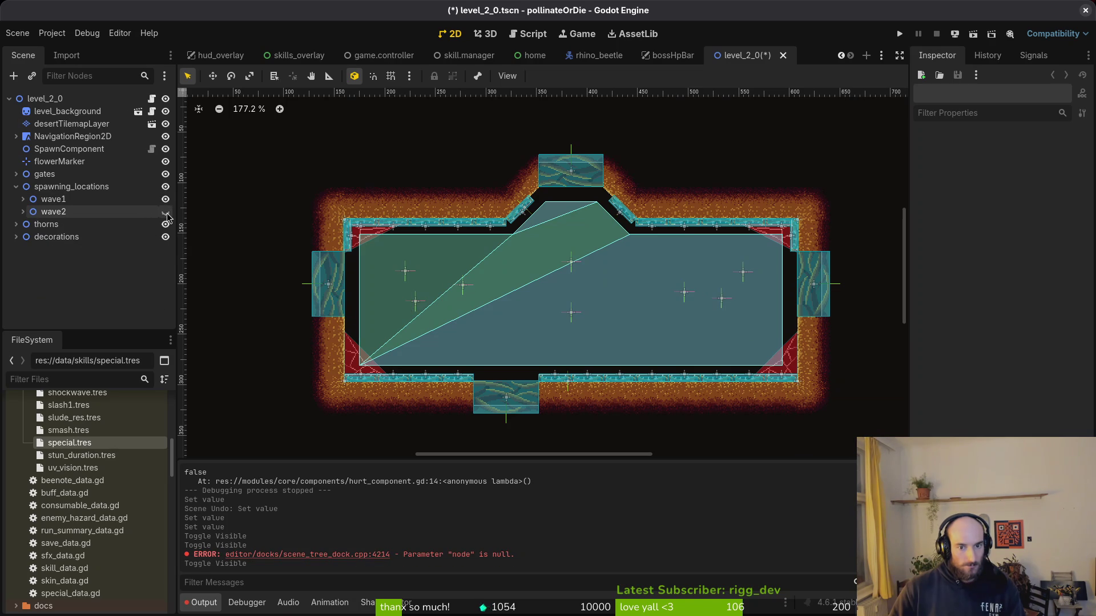
click(165, 212)
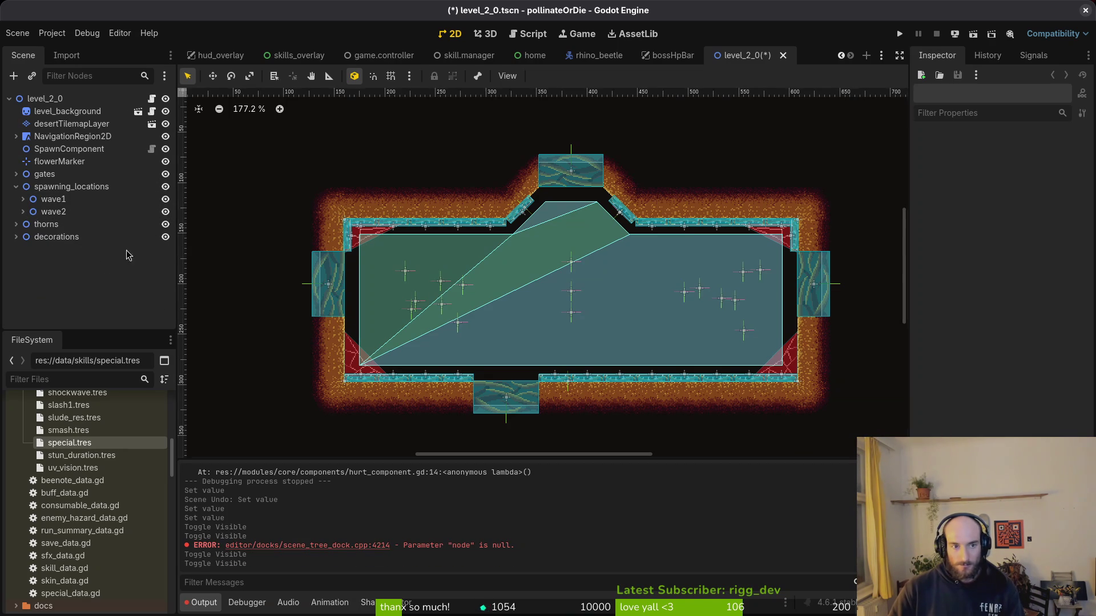
click(1085, 11)
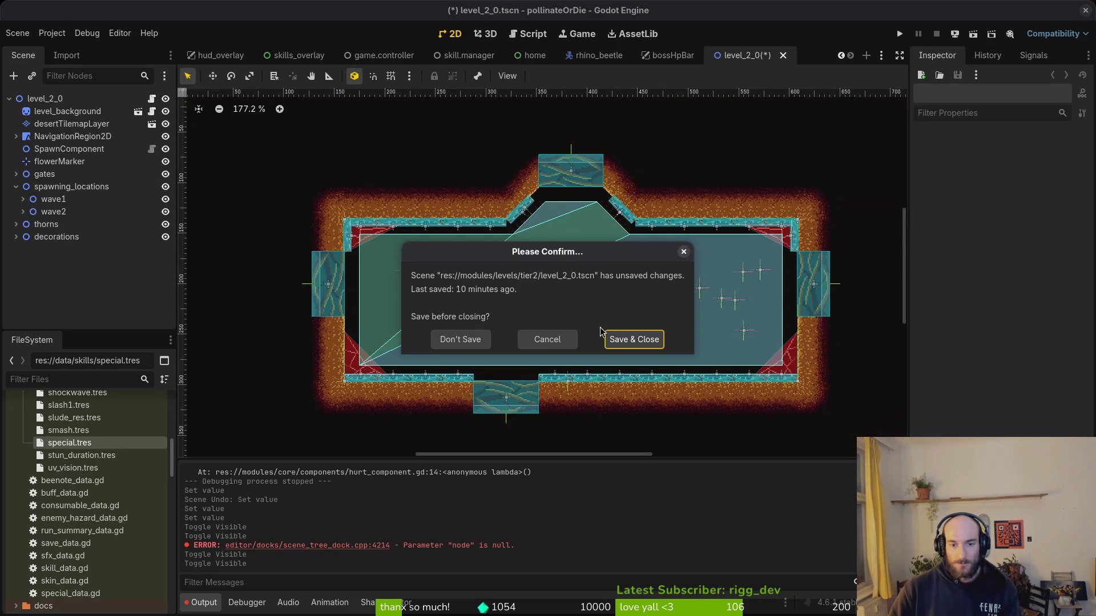
click(460, 339)
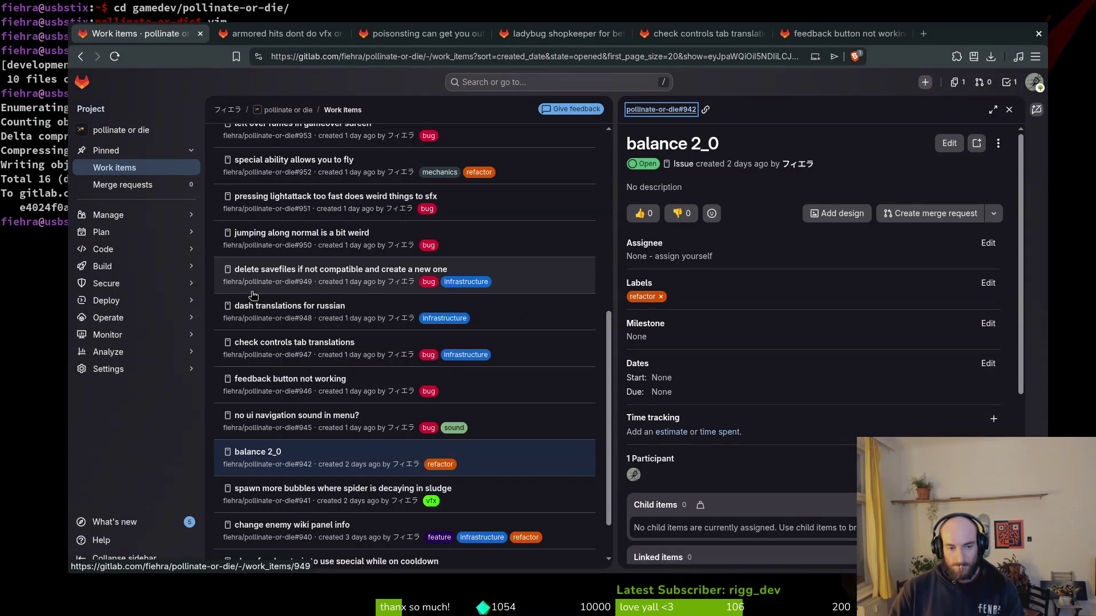
Browse the next page of open work items, then close all tabs and the browser.
scroll(334, 438, down, 2)
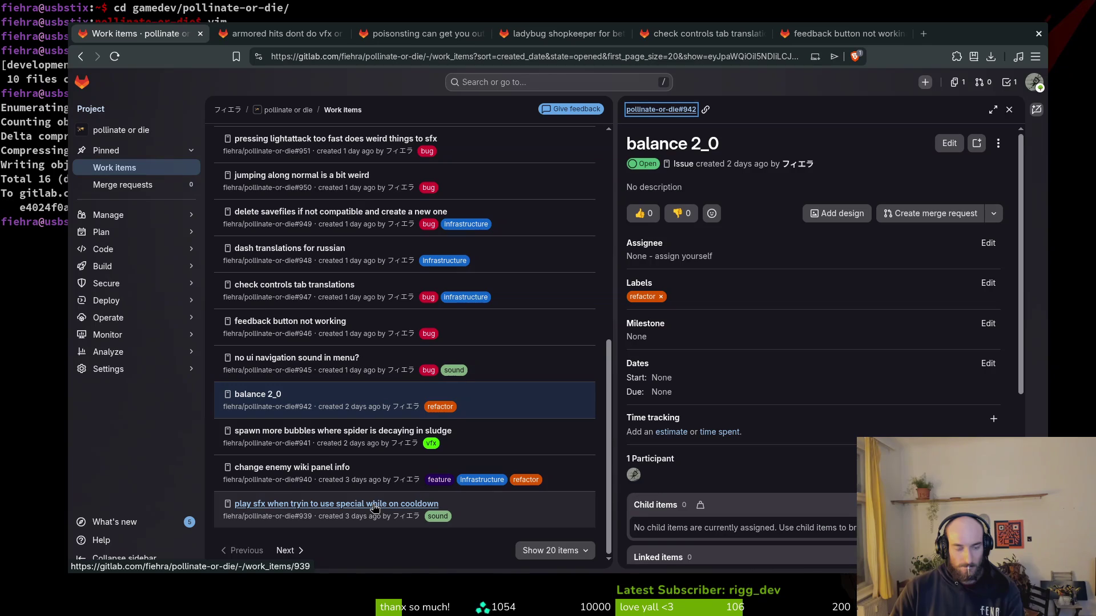
click(282, 555)
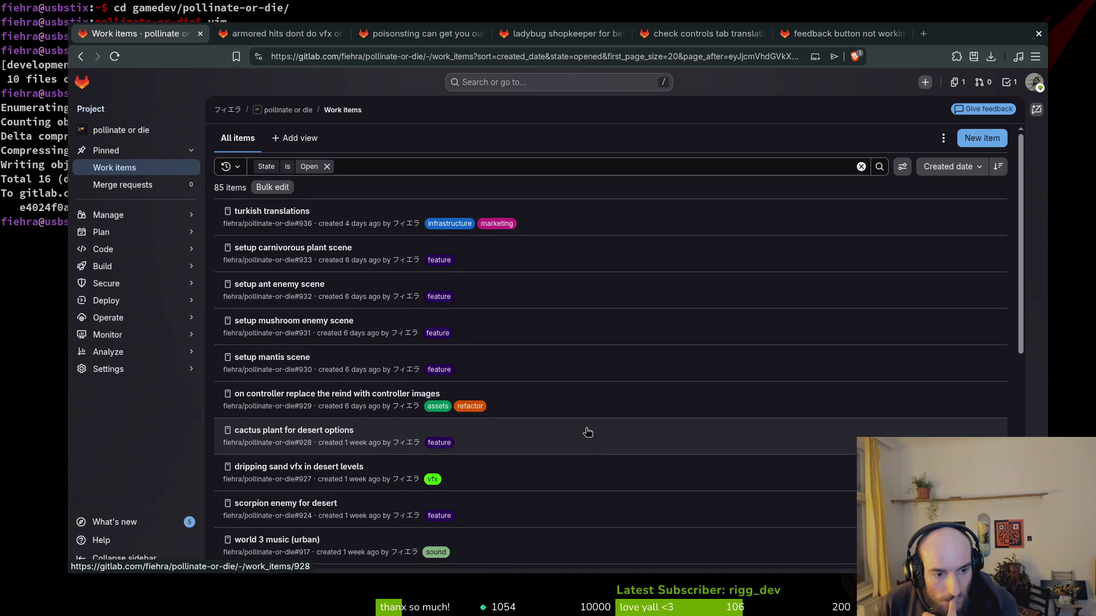
scroll(563, 396, down, 2)
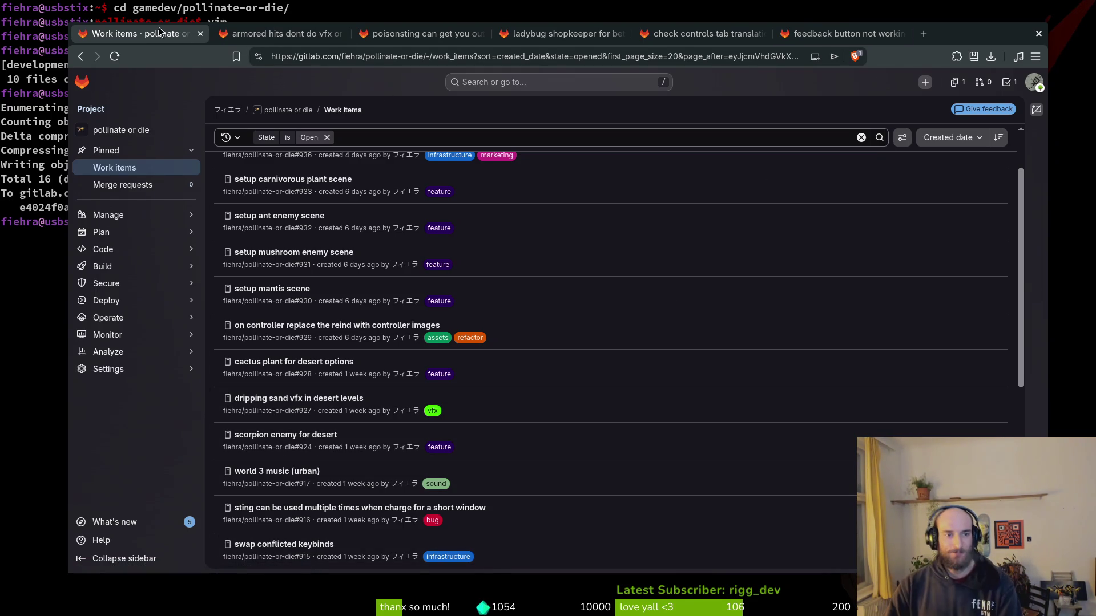
key(ctrl+w)
key(ctrl+w)
key(ctrl+w)
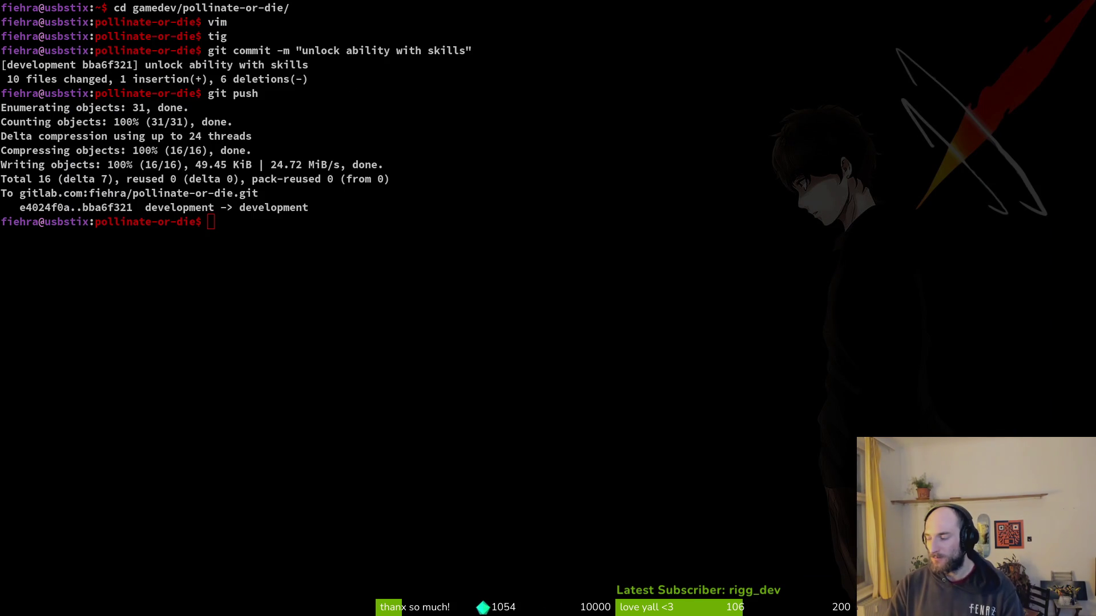
Queue the Pollinate or Die Playtest update in Steam and launch Space Scavenger 2 Playtest.
key(alt+Tab)
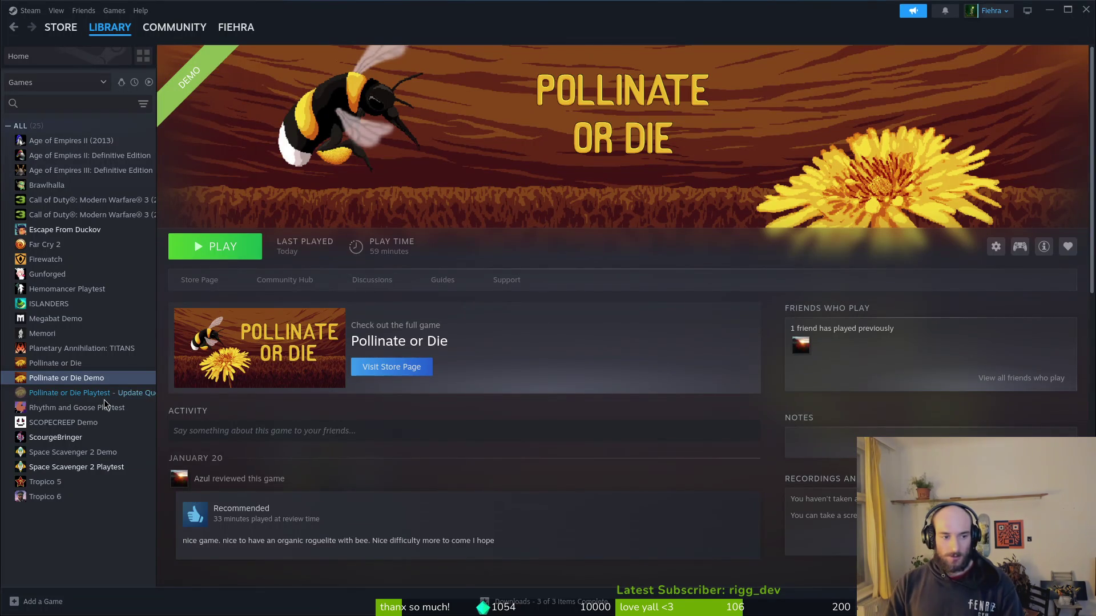
click(98, 394)
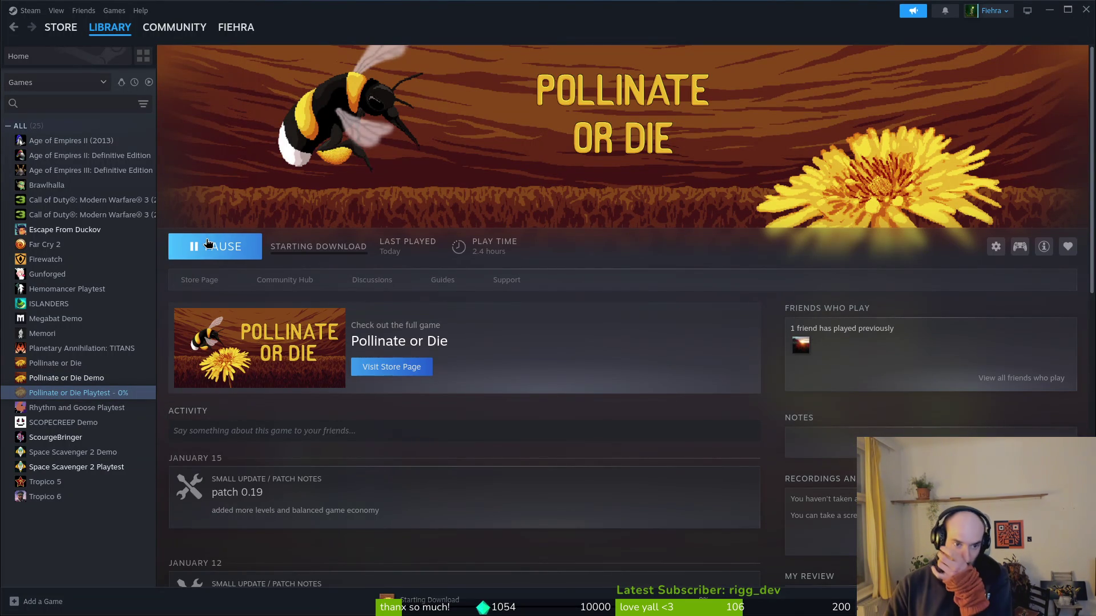
click(74, 468)
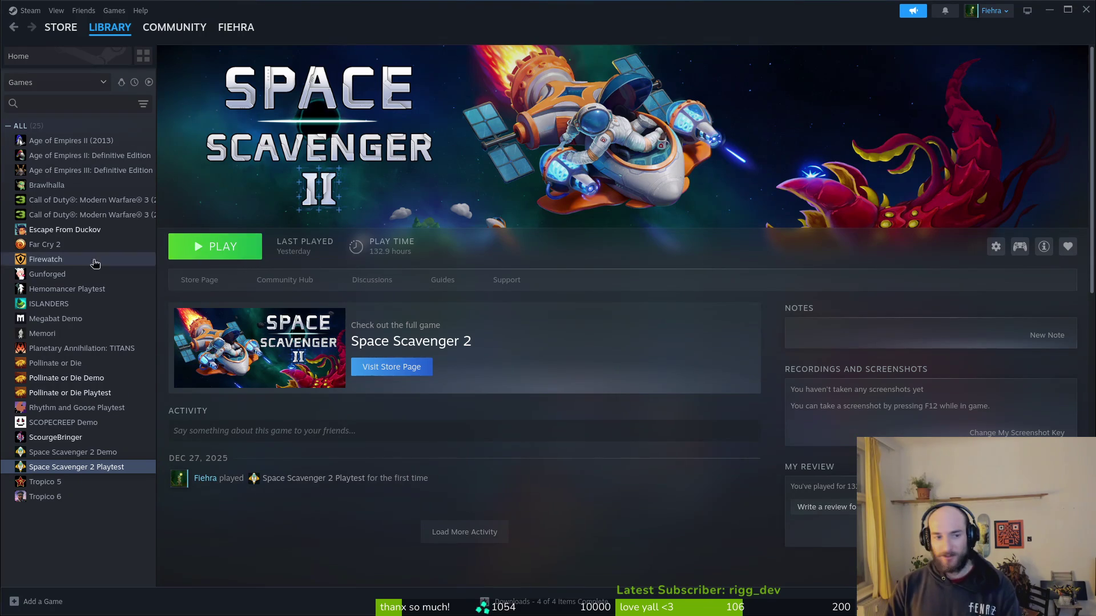
click(223, 247)
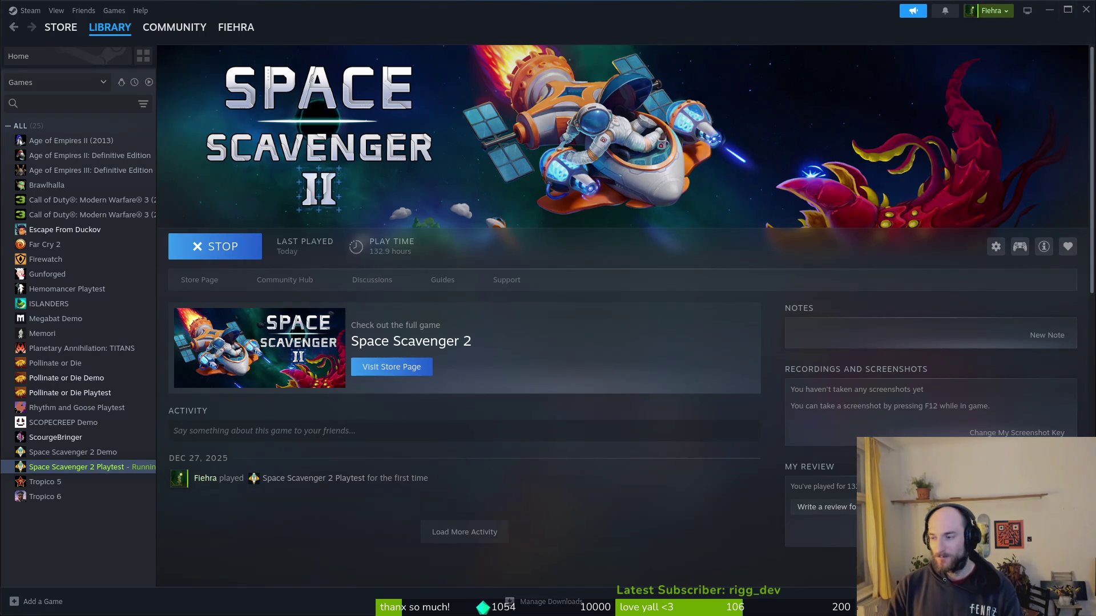
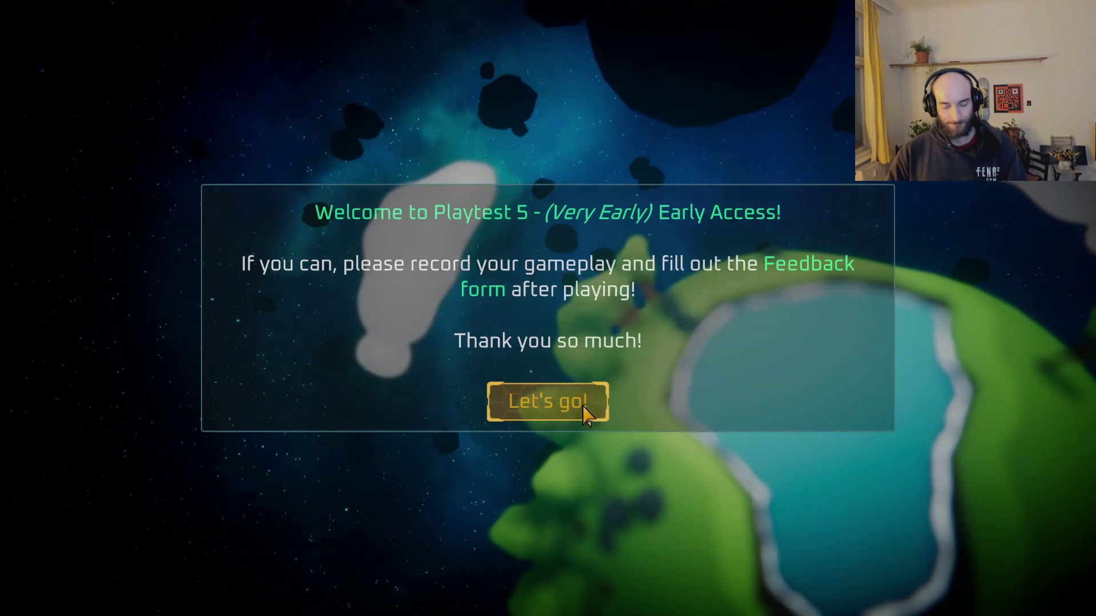
Dismiss the Playtest 5 welcome message and press Play to load the saved game.
click(587, 414)
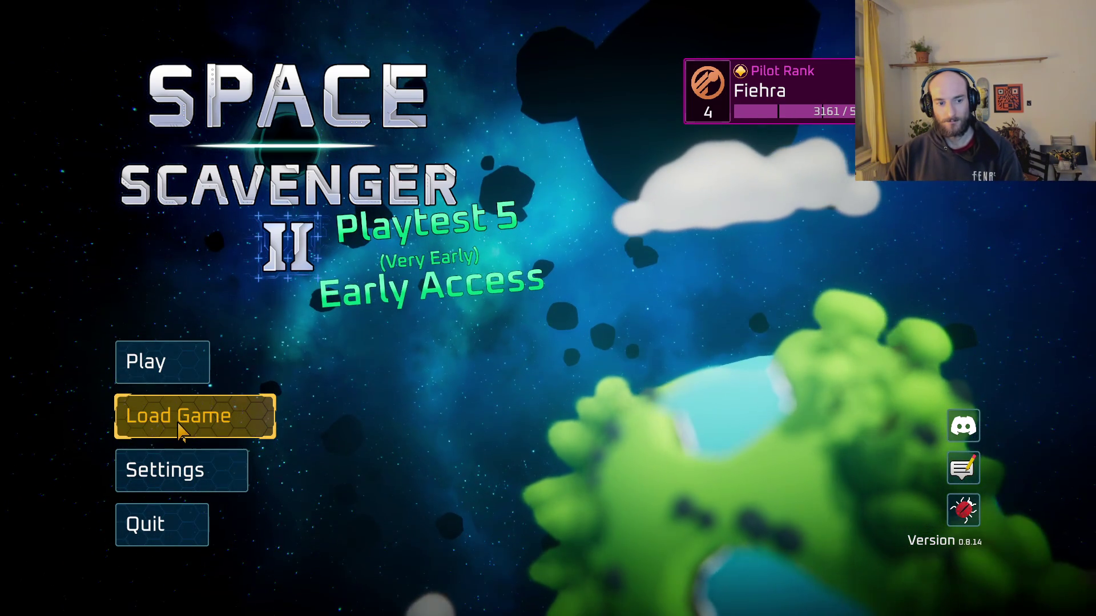
click(171, 374)
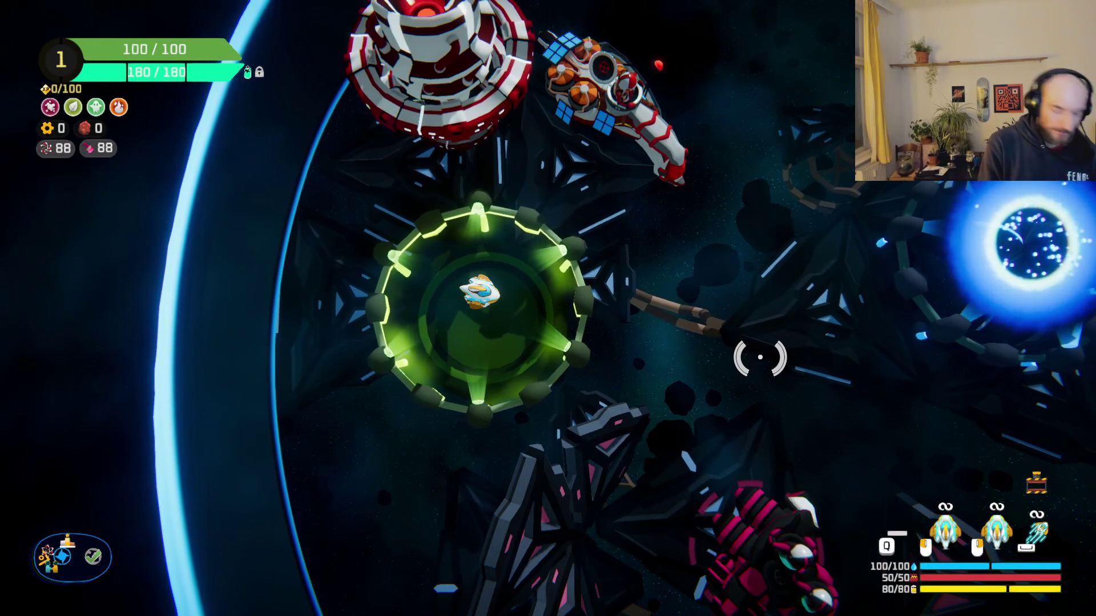
Fly into the Daily Challenge portal and check yesterday's leaderboard.
key(w)
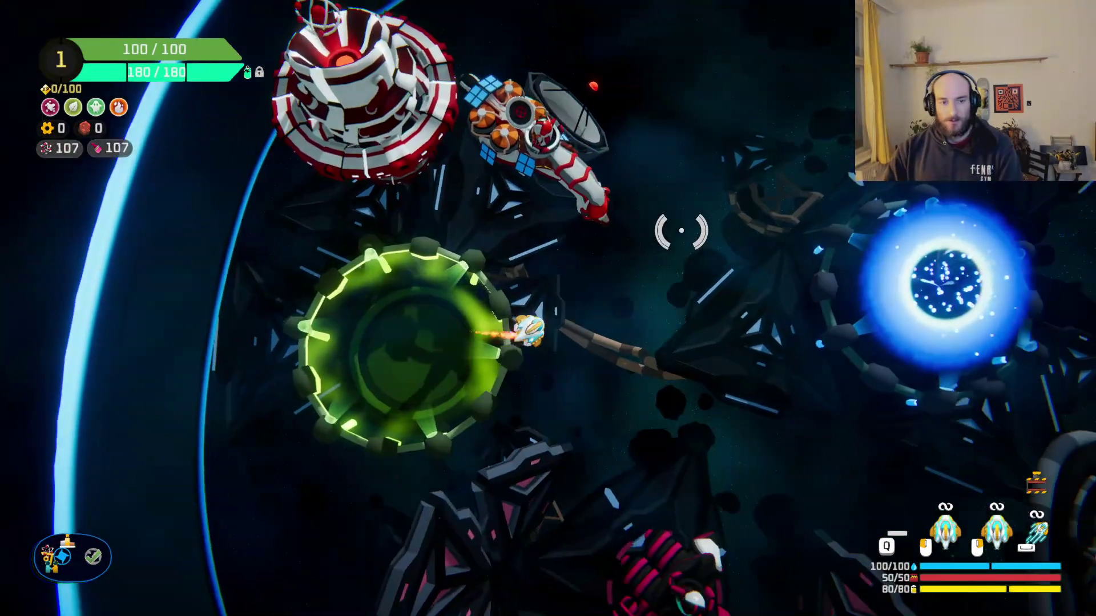
key(w)
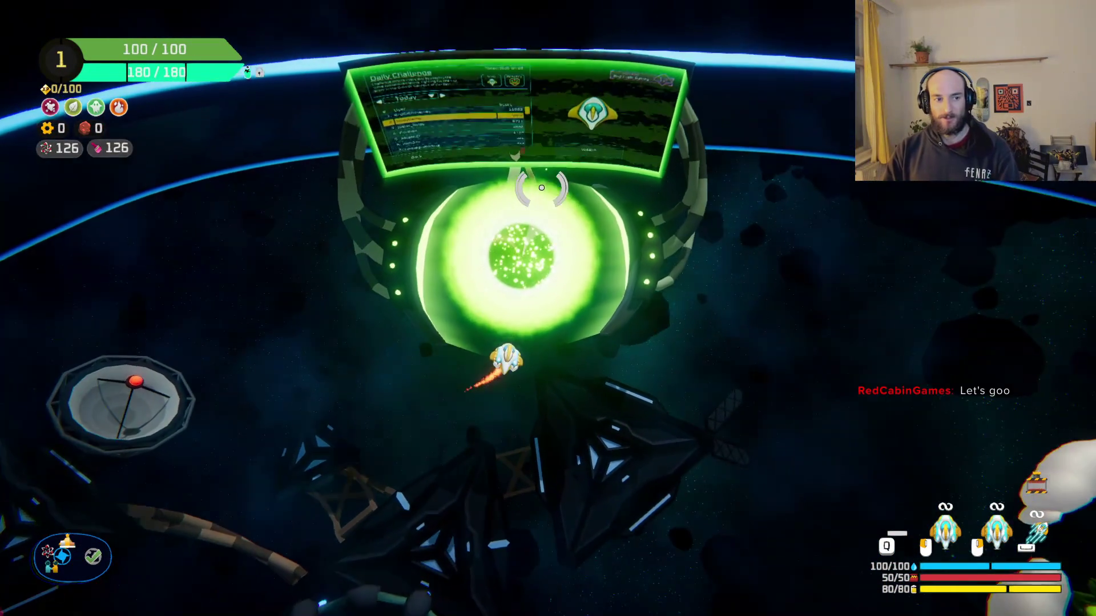
key(f)
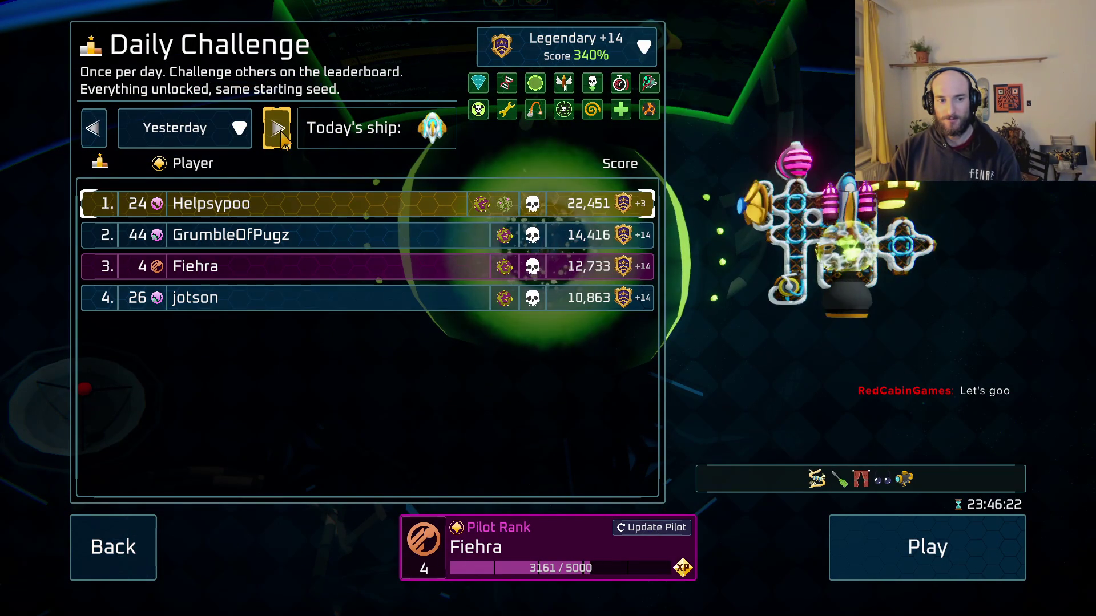
key(Escape)
Enter the Start Trial portal to open the Legendary +3 bravery setup in Slime.
key(s)
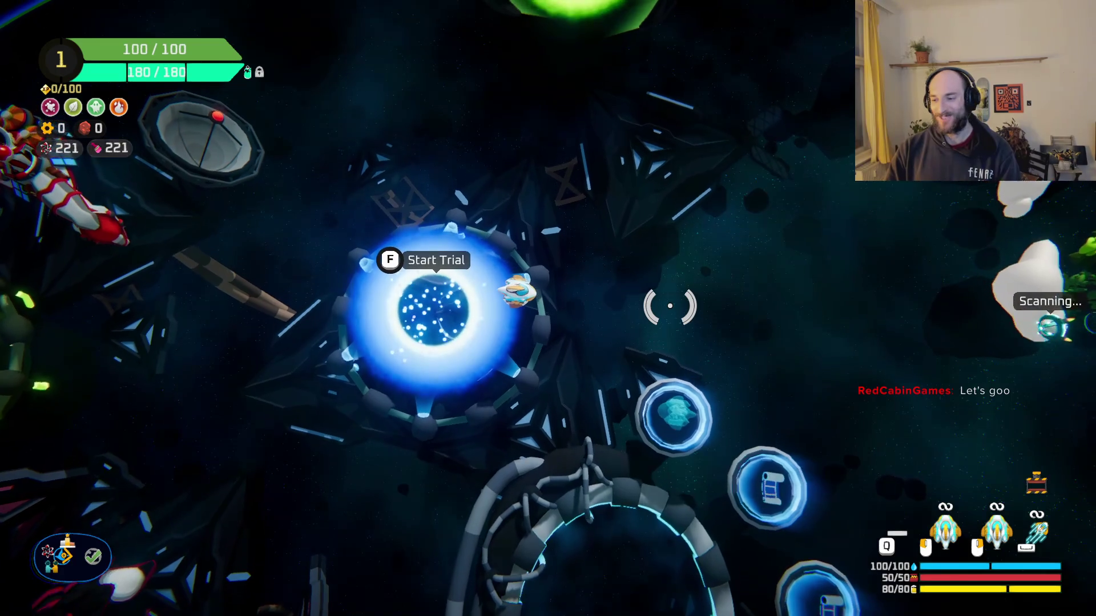
key(d)
key(a)
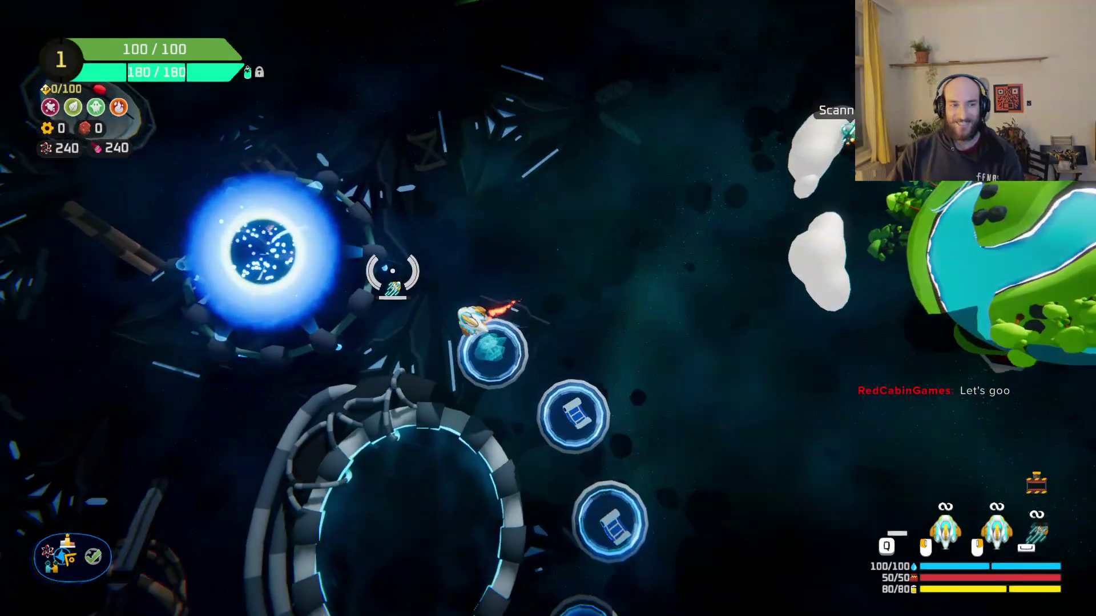
key(f)
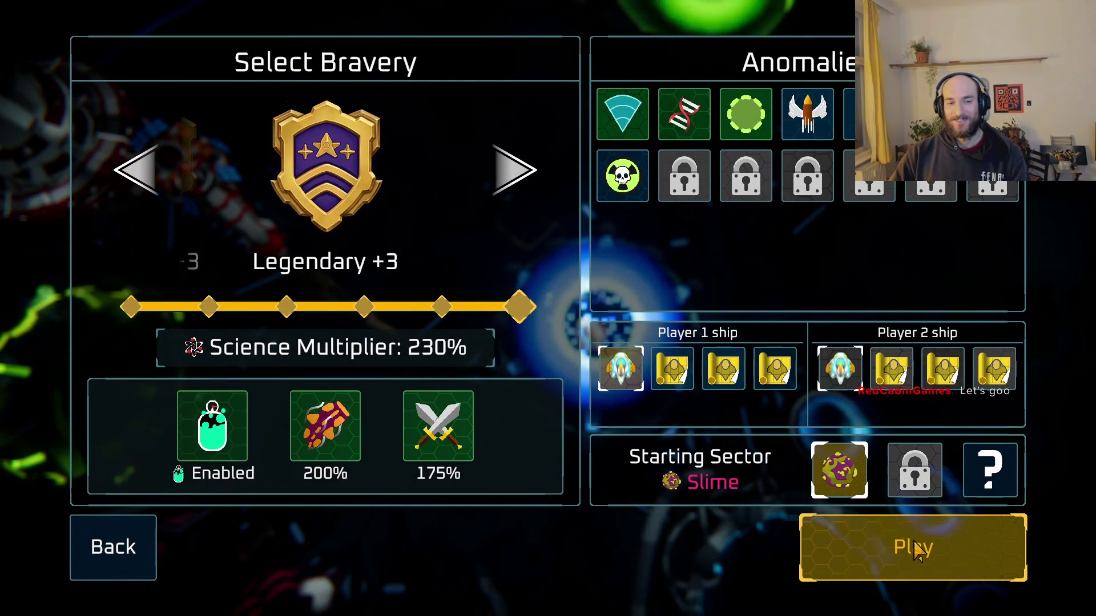
Raise bravery to Legendary +8 for 280% science and launch the Slime run.
key(d)
key(d)
key(d)
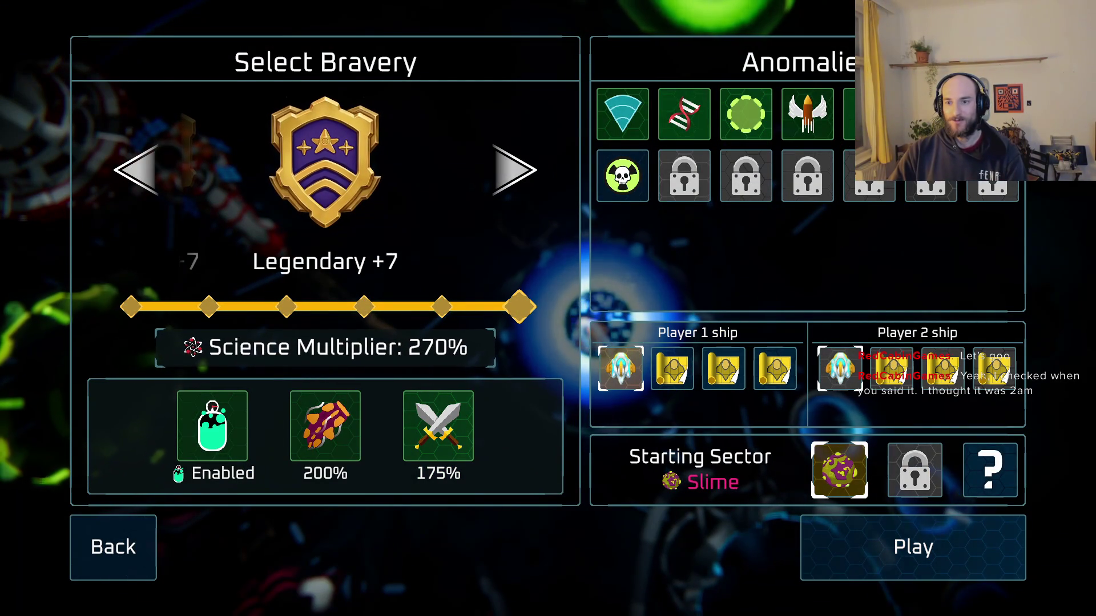
key(d)
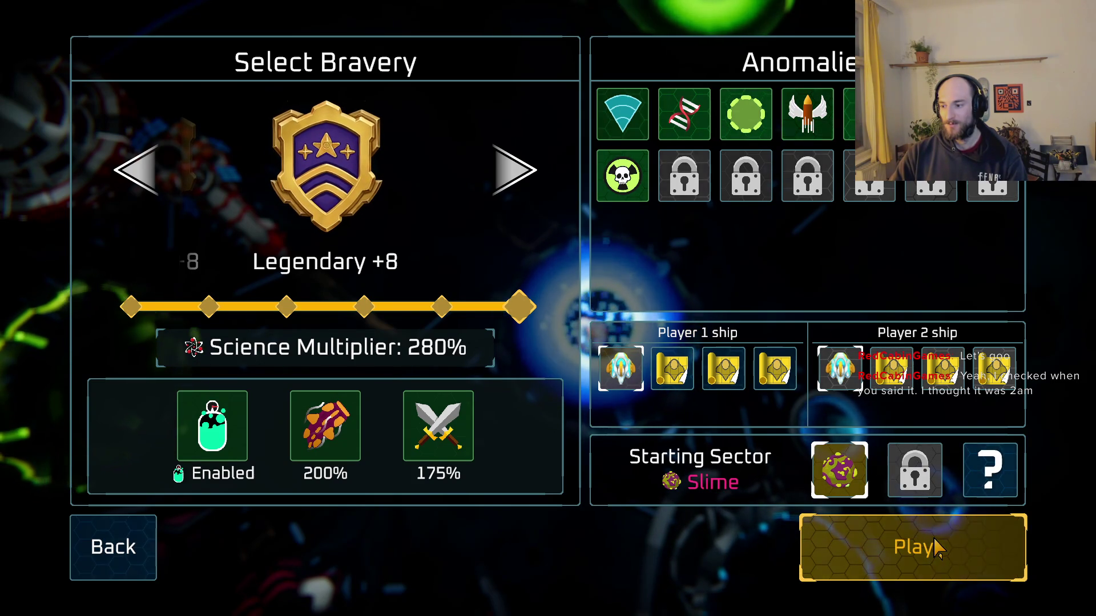
click(938, 548)
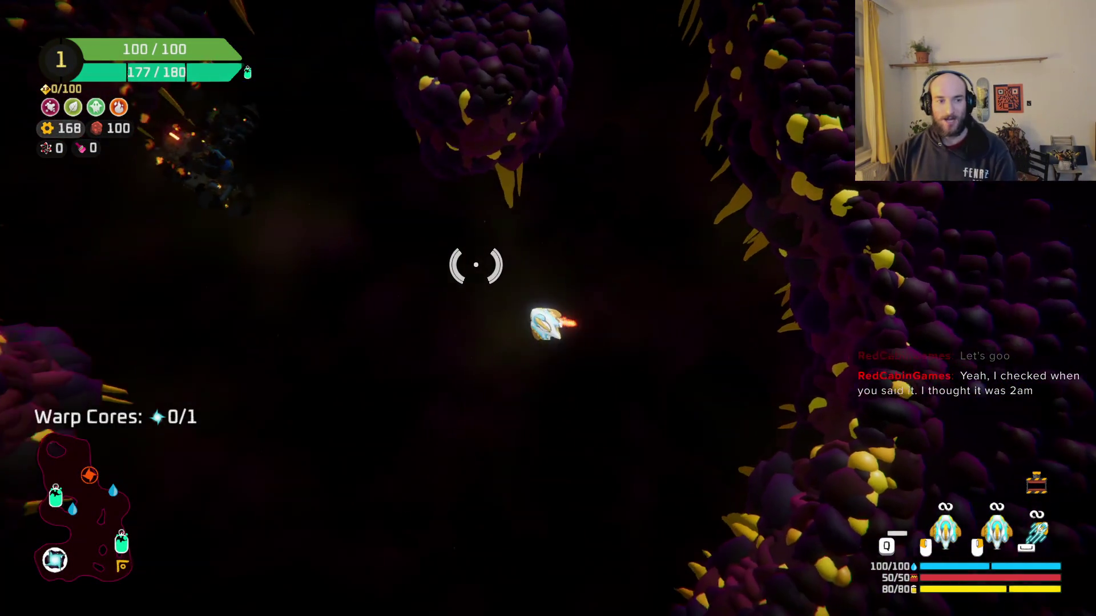
Fight up through the slime cavern, shooting down the pink enemies.
click(452, 245)
key(s)
click(549, 338)
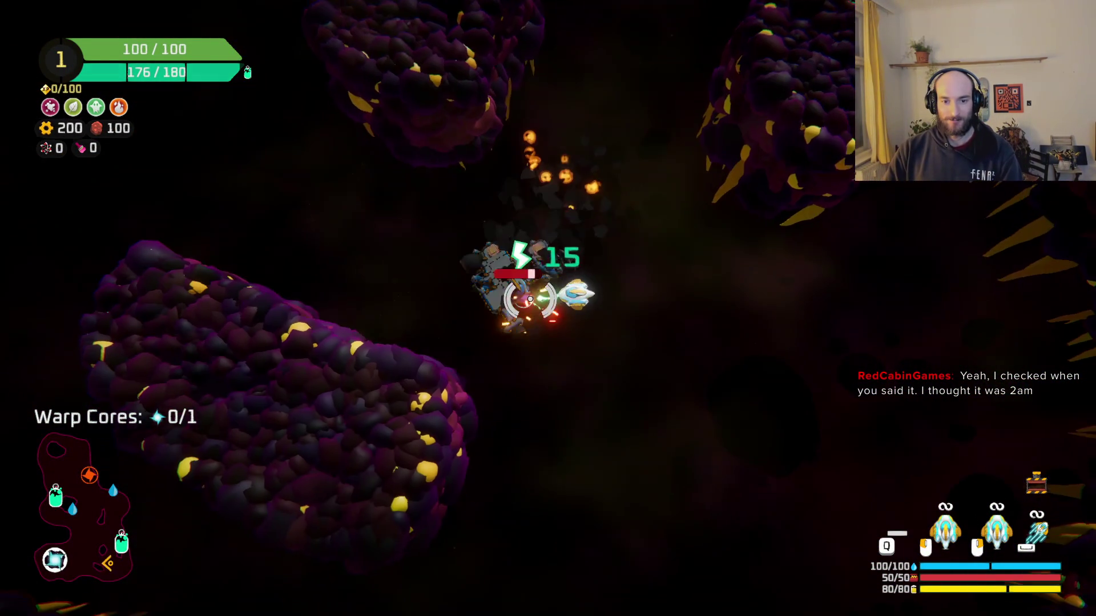
key(w)
click(533, 127)
click(640, 287)
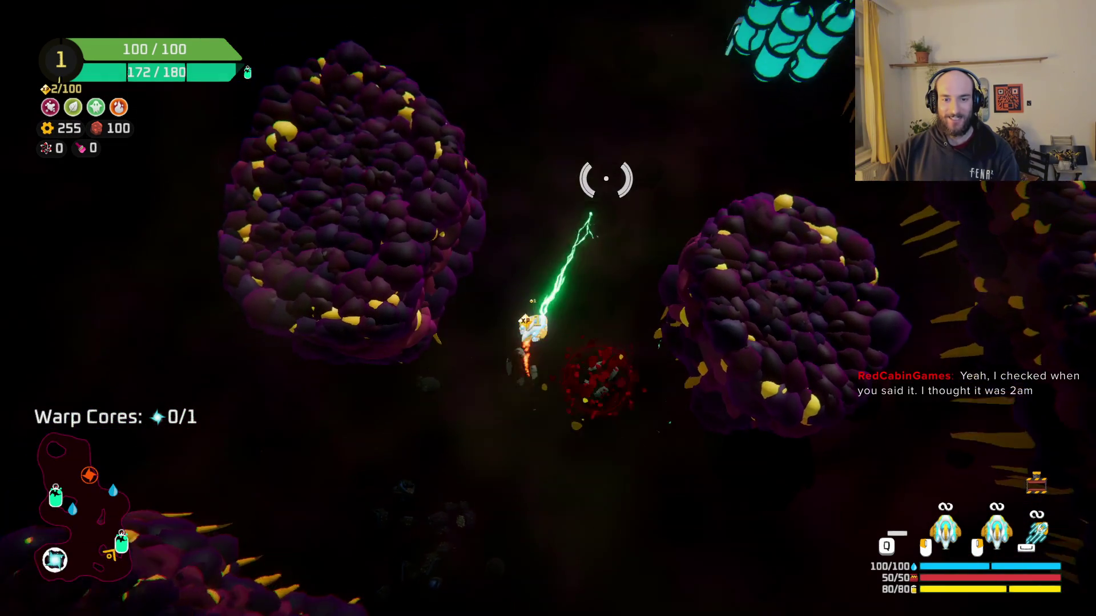
key(w)
key(a)
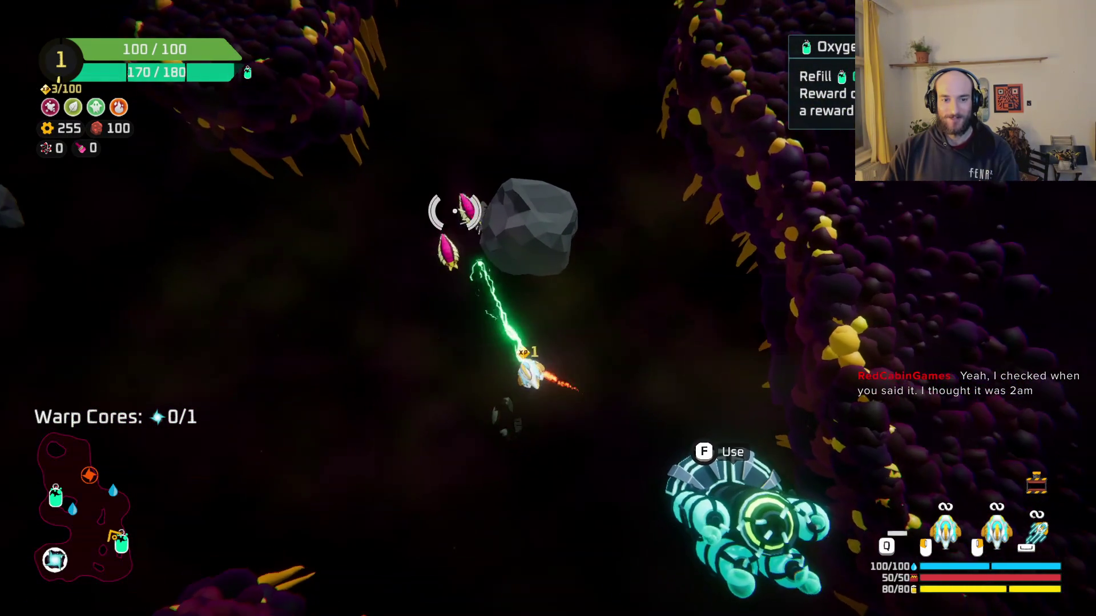
click(748, 194)
key(w)
click(747, 194)
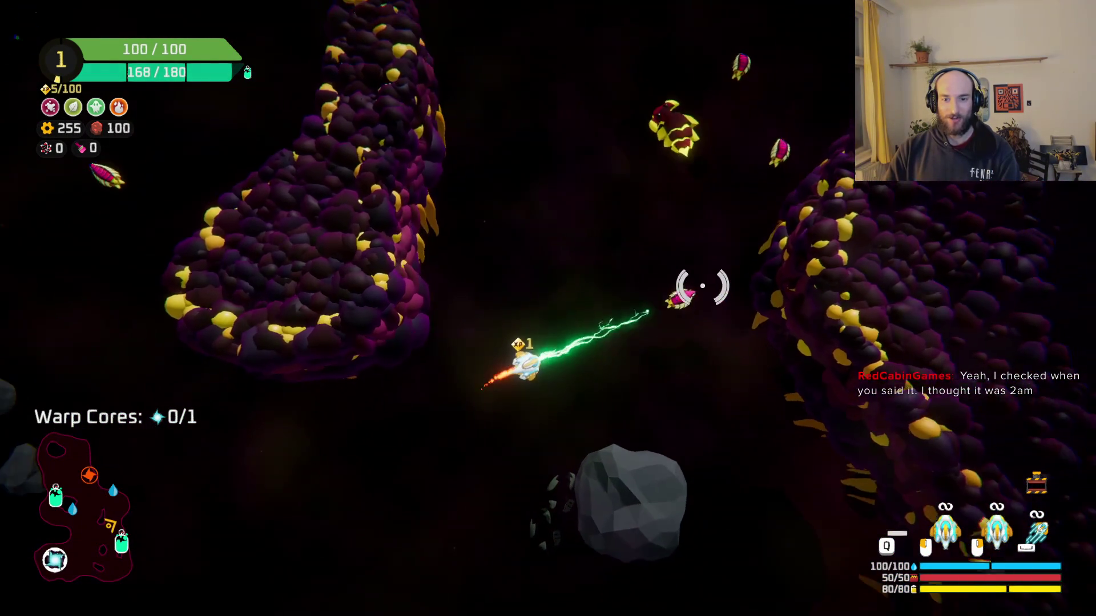
key(w)
click(681, 298)
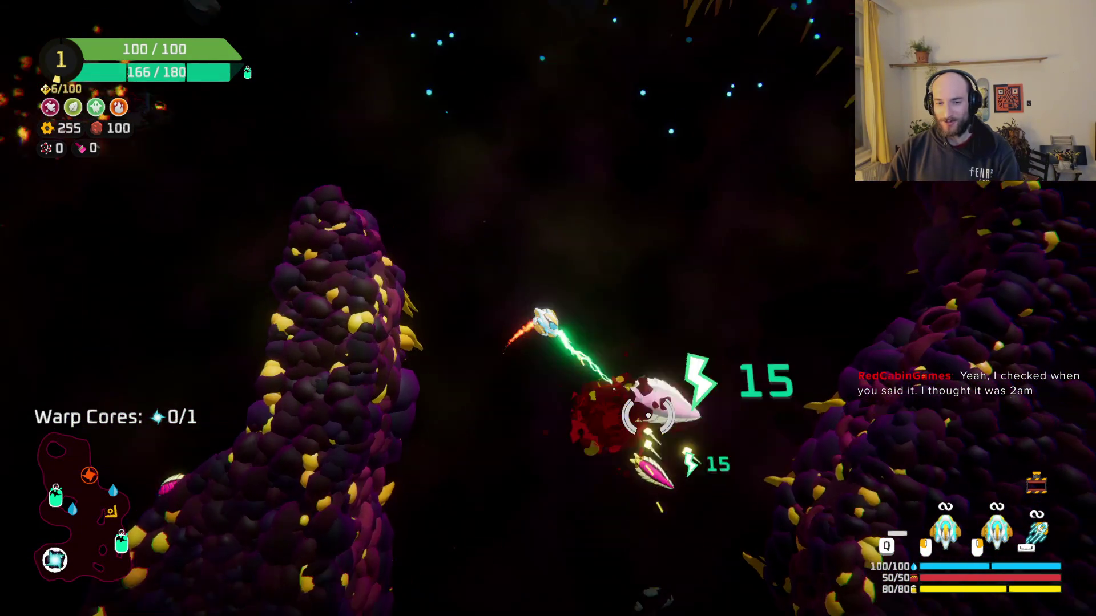
Reach the oxygen station and claim its 65 copper reward.
key(s)
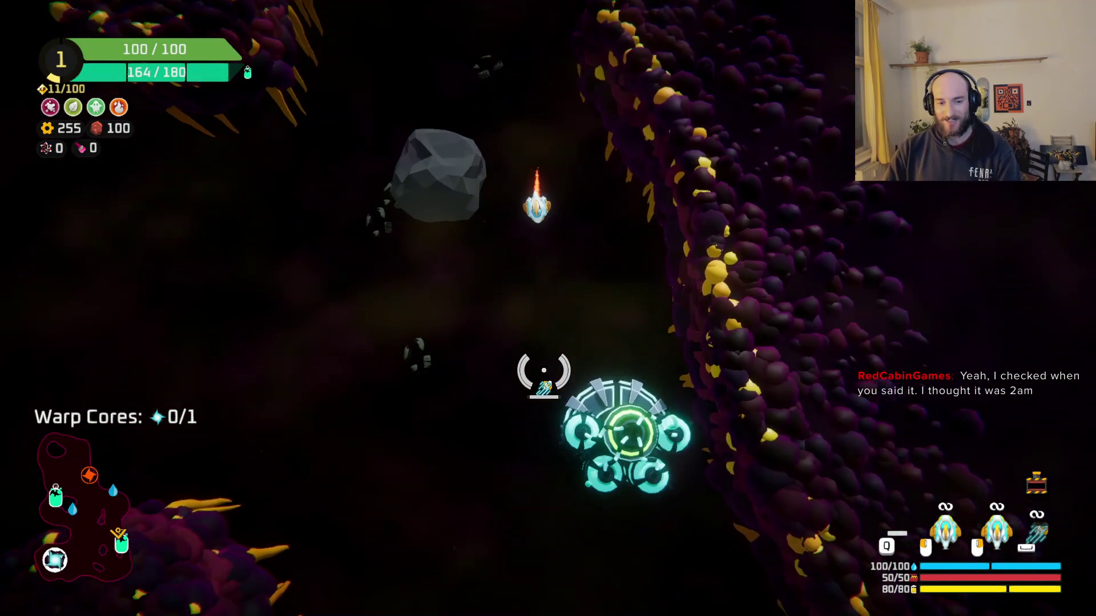
key(f)
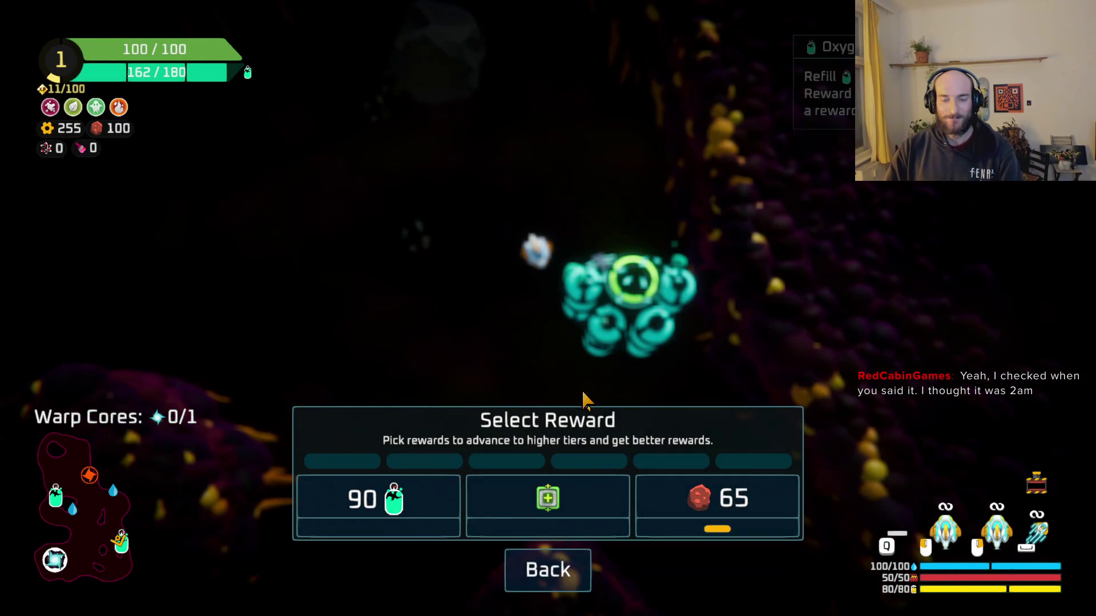
click(714, 513)
Beam the enemies on the left and collect the spare parts into the ship build.
key(w)
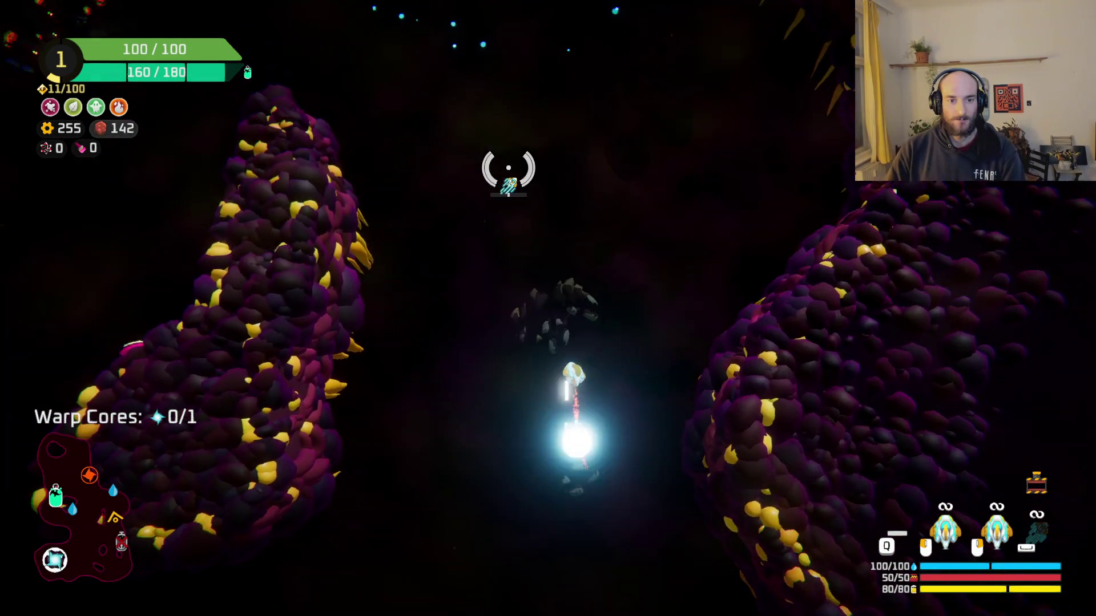
click(313, 335)
mouse_move(482, 286)
mouse_down()
mouse_move(542, 237)
mouse_move(653, 245)
mouse_move(720, 489)
mouse_move(702, 355)
mouse_move(644, 248)
mouse_up()
key(e)
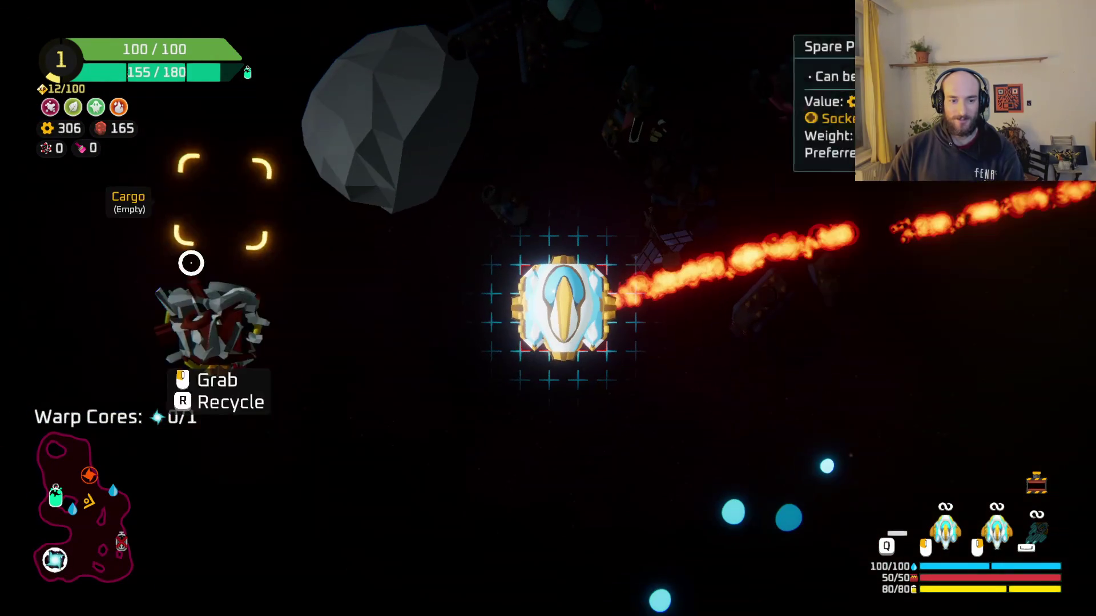
key(e)
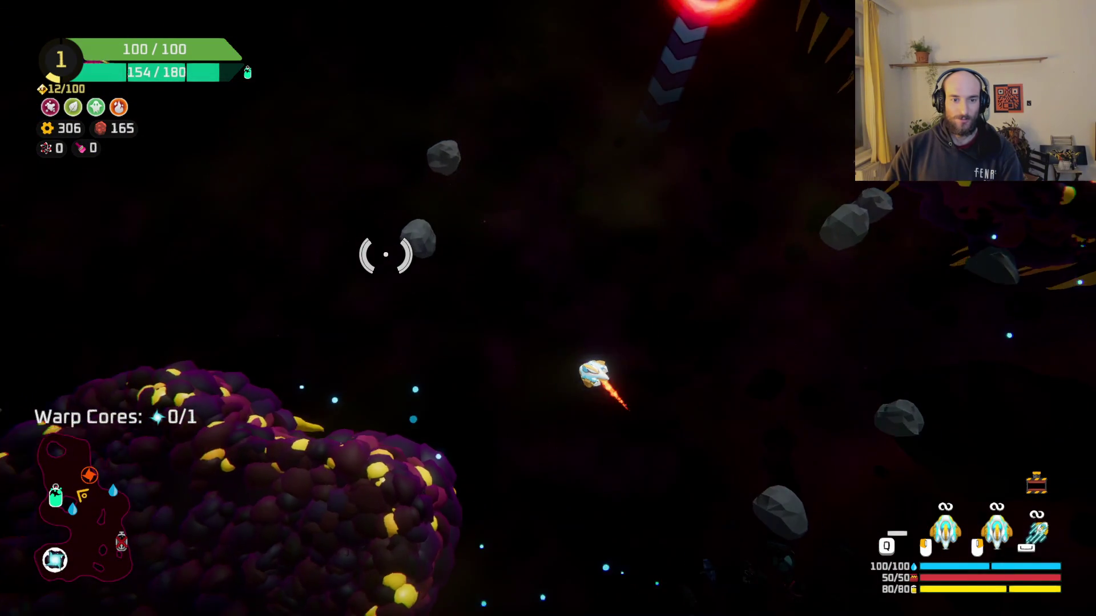
Clear the remaining pink enemies and bring up the teal station's 90 oxygen / 110 scrap choice.
mouse_move(512, 215)
mouse_down()
mouse_move(467, 326)
mouse_move(506, 285)
mouse_move(671, 230)
mouse_move(447, 291)
mouse_move(428, 367)
mouse_move(452, 382)
mouse_move(502, 384)
mouse_move(452, 421)
mouse_move(650, 379)
mouse_move(629, 301)
mouse_move(502, 114)
mouse_move(484, 284)
mouse_move(560, 387)
mouse_move(510, 412)
mouse_up()
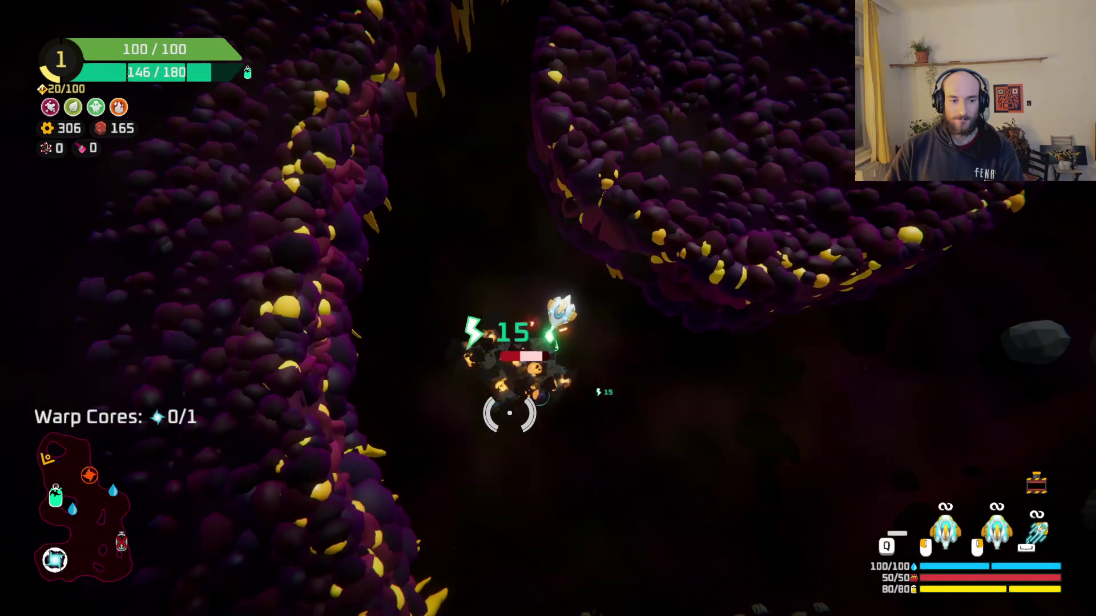
mouse_move(481, 374)
mouse_down()
mouse_move(802, 403)
mouse_move(754, 286)
mouse_move(707, 286)
mouse_move(666, 248)
mouse_move(556, 245)
mouse_move(711, 313)
mouse_move(624, 291)
mouse_move(567, 326)
mouse_move(548, 297)
mouse_move(562, 394)
mouse_move(577, 406)
mouse_move(196, 290)
mouse_up()
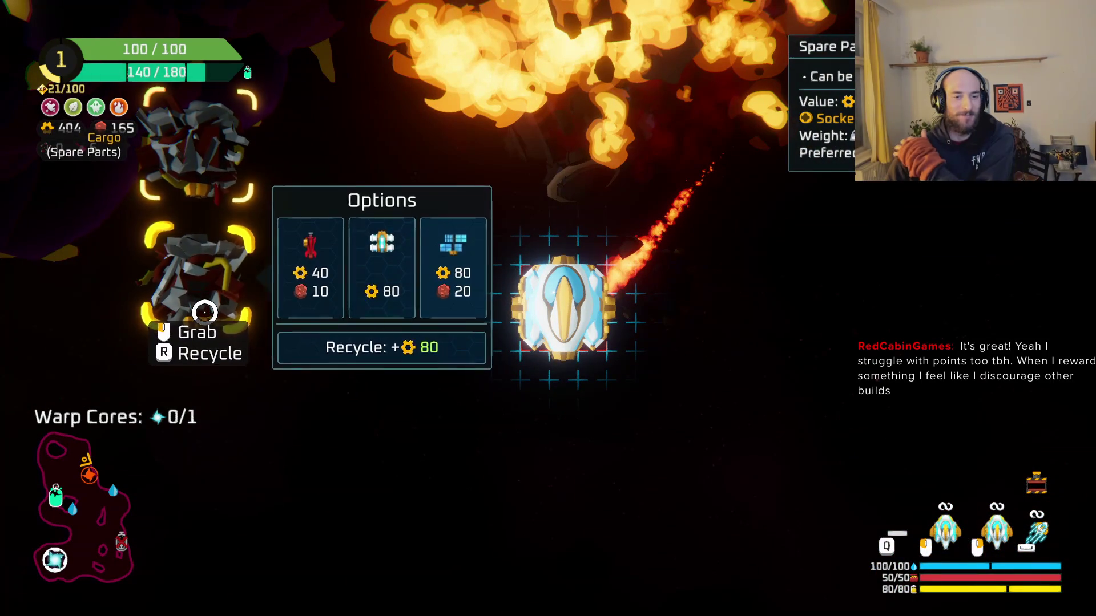
key(Tab)
mouse_move(443, 367)
mouse_down()
mouse_move(528, 438)
mouse_move(601, 379)
mouse_move(529, 333)
mouse_up()
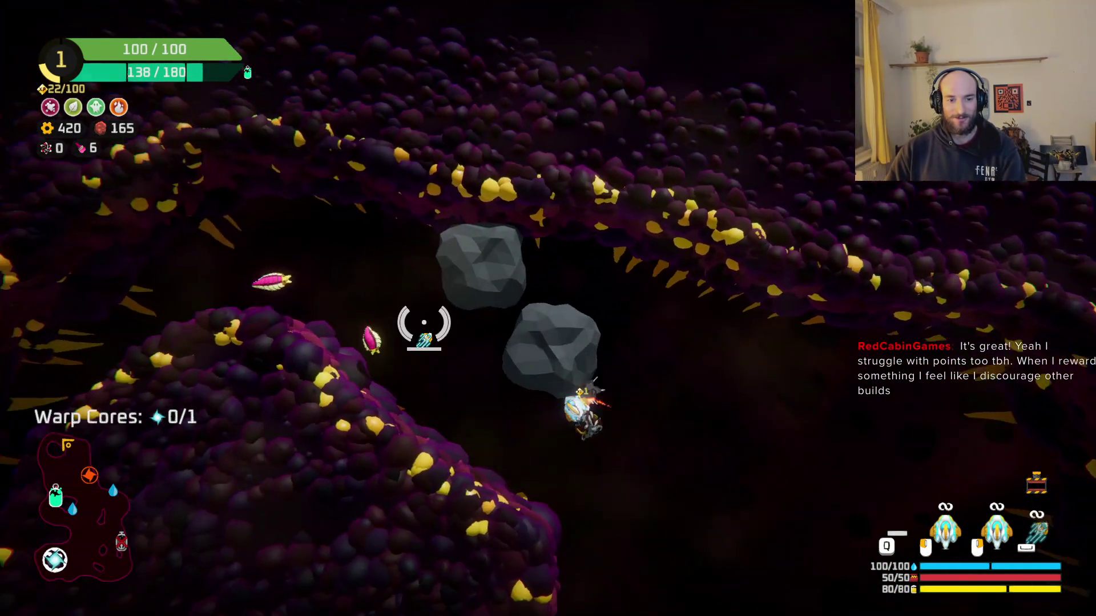
mouse_move(424, 323)
mouse_down()
mouse_move(477, 286)
mouse_move(477, 256)
mouse_move(472, 298)
mouse_move(582, 441)
mouse_move(582, 504)
mouse_move(575, 496)
mouse_move(642, 417)
mouse_move(611, 436)
mouse_move(661, 411)
mouse_up()
key(s)
key(e)
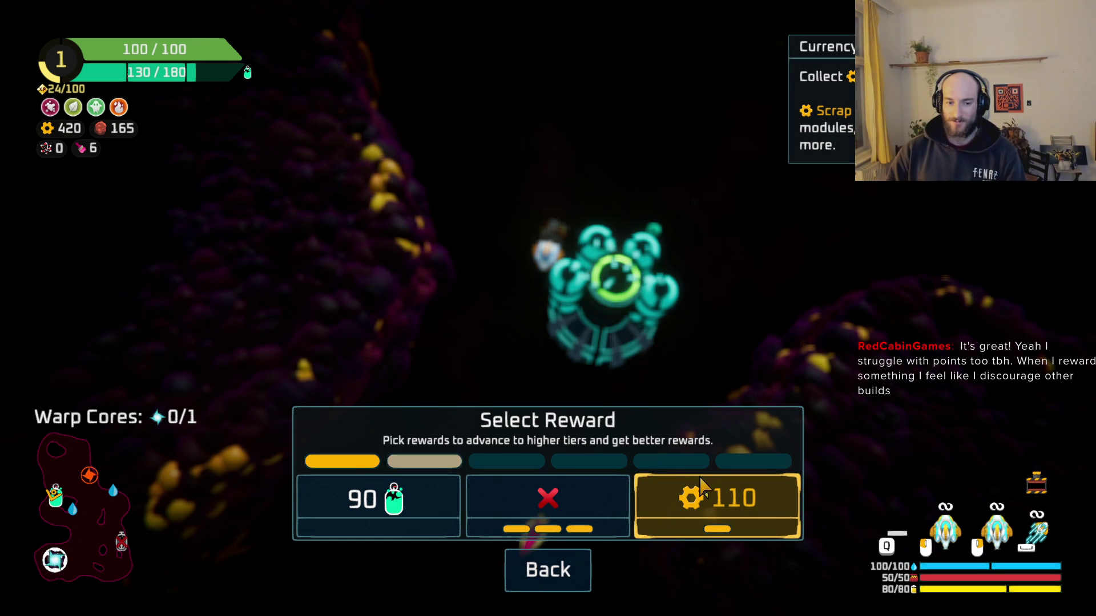
Take 110 scrap, then laser the green planet creature to collect the warp core.
click(698, 518)
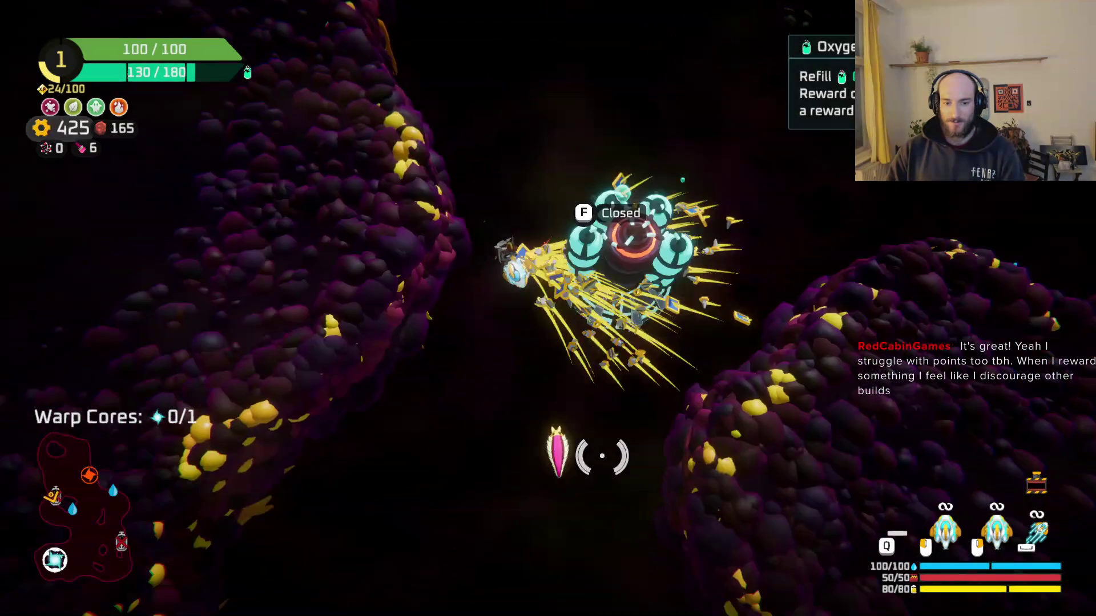
mouse_move(602, 391)
mouse_down()
mouse_move(629, 372)
mouse_move(514, 221)
mouse_move(702, 107)
mouse_move(729, 250)
mouse_move(651, 308)
mouse_move(668, 460)
mouse_move(695, 460)
mouse_move(706, 353)
mouse_move(780, 315)
mouse_move(754, 284)
mouse_move(761, 313)
mouse_move(744, 461)
mouse_move(639, 426)
mouse_move(632, 447)
mouse_move(596, 429)
mouse_up()
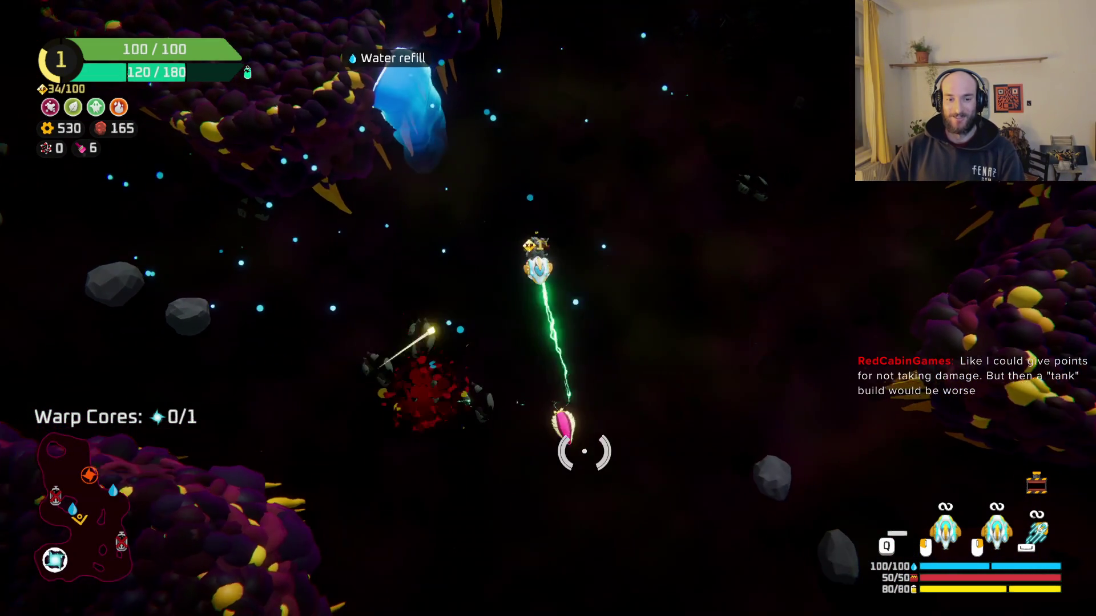
key(space)
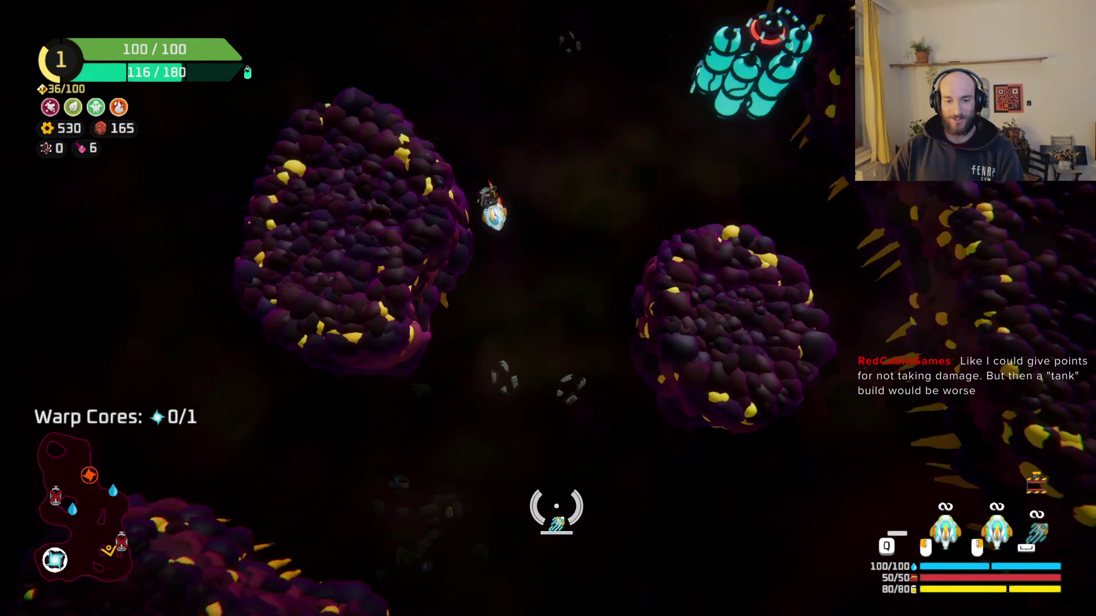
key(space)
mouse_move(396, 416)
mouse_down()
mouse_move(561, 524)
mouse_move(521, 384)
mouse_move(447, 311)
mouse_move(460, 318)
mouse_move(404, 392)
mouse_move(376, 350)
mouse_move(490, 293)
mouse_move(440, 238)
mouse_move(489, 342)
mouse_move(480, 385)
mouse_move(508, 225)
mouse_move(707, 335)
mouse_move(570, 445)
mouse_up()
mouse_move(436, 349)
mouse_down()
mouse_move(428, 440)
mouse_move(682, 386)
mouse_move(489, 460)
mouse_up()
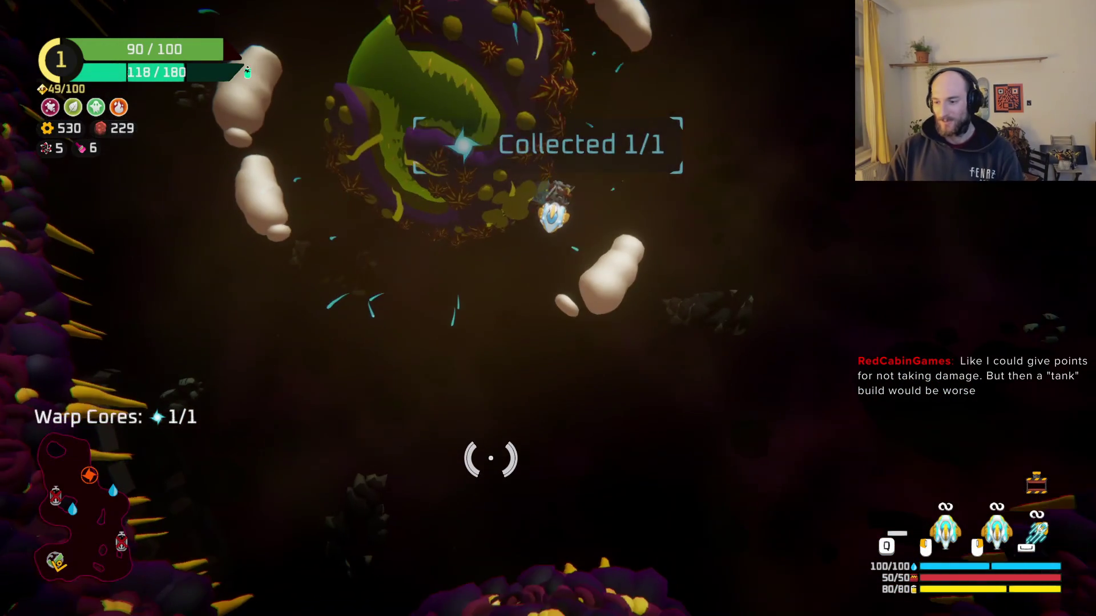
Dash past the asteroids and purple planet to the warp portal and warp out.
key(space)
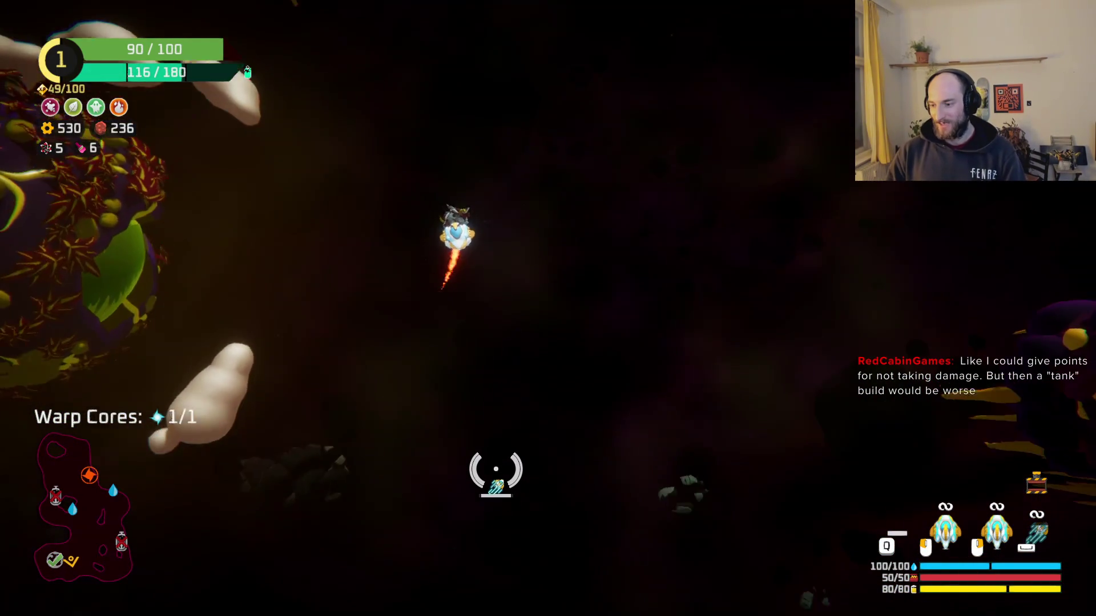
key(space)
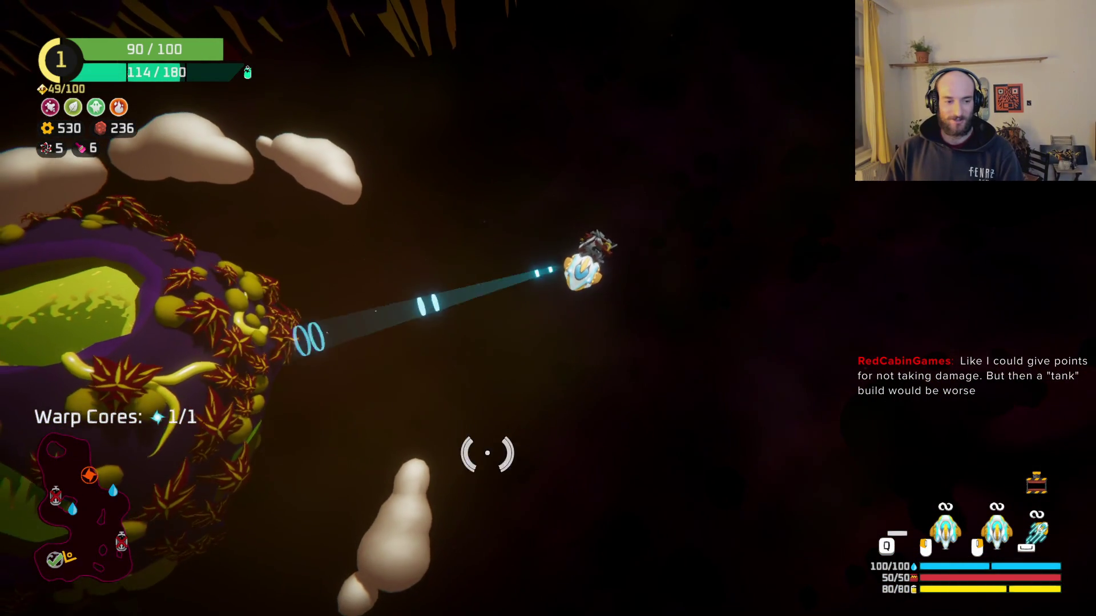
key(space)
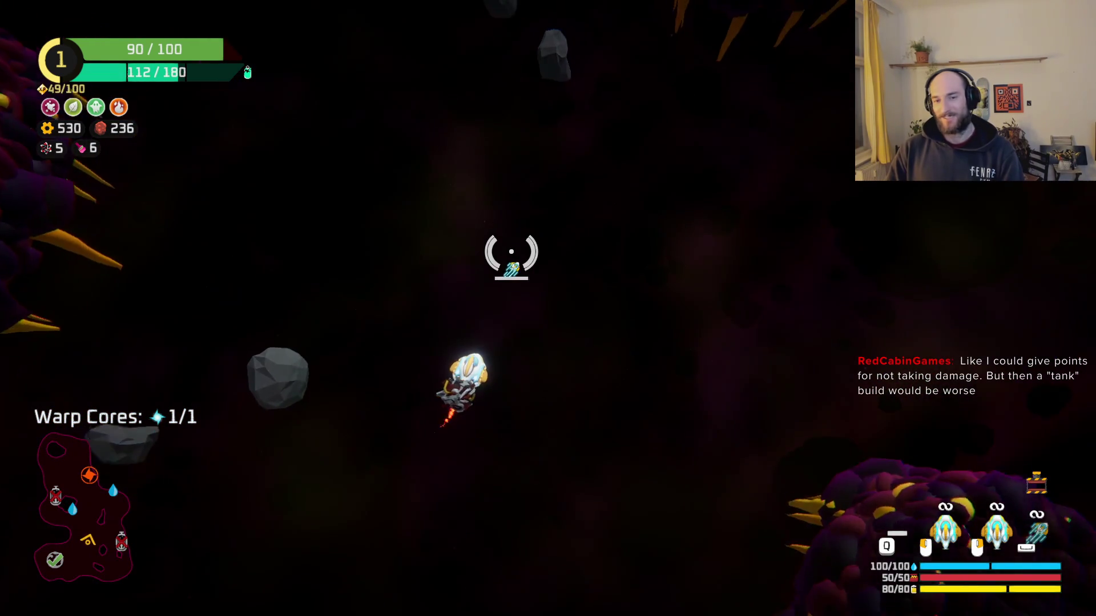
key(space)
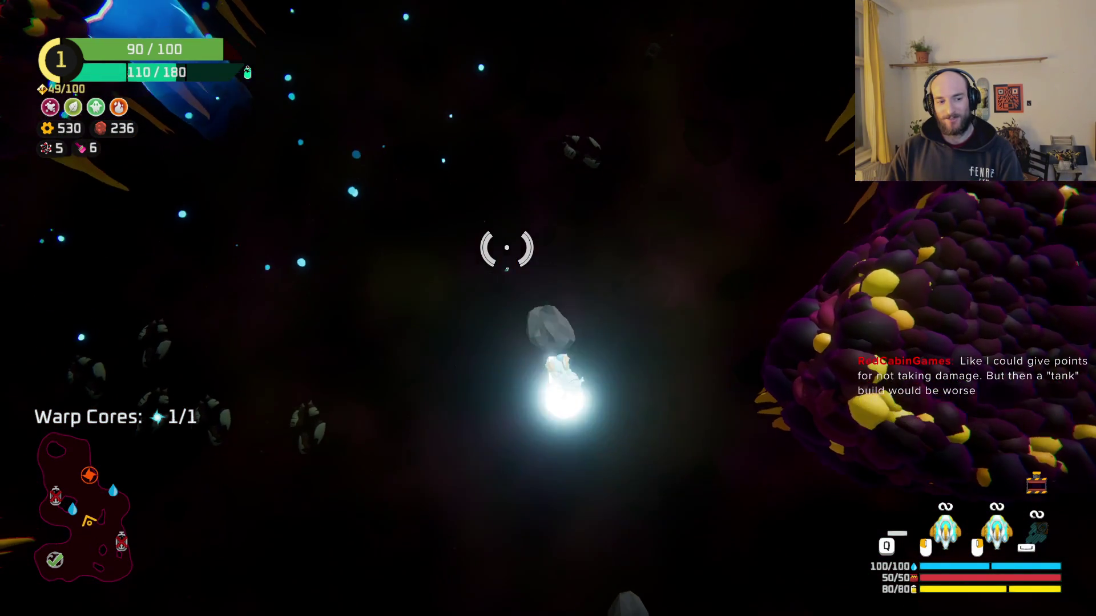
key(space)
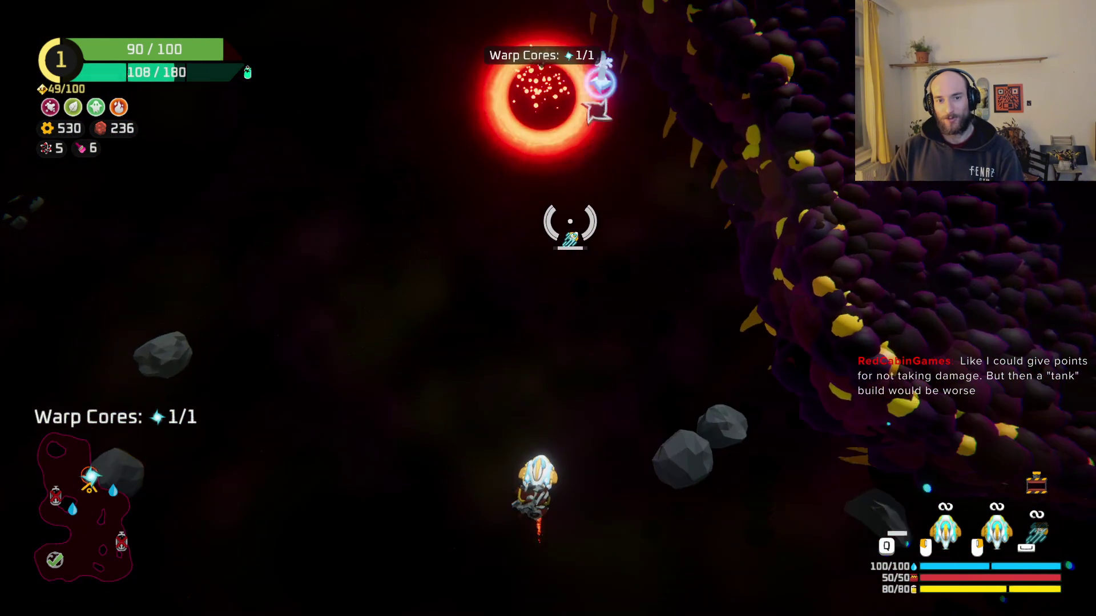
key(e)
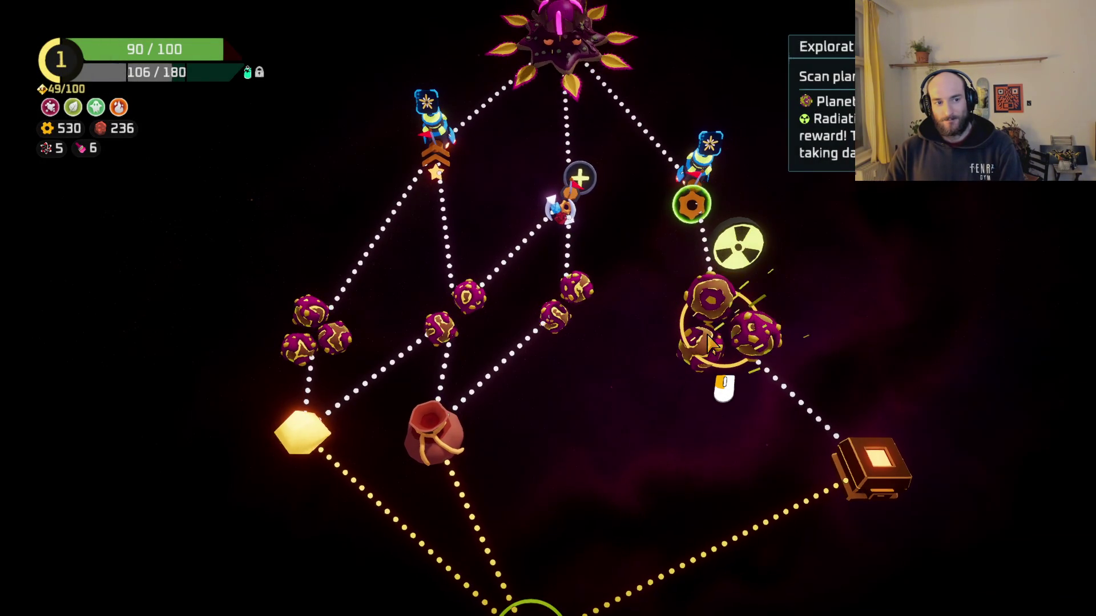
Pick the yellow diamond node on the sector route map.
click(312, 437)
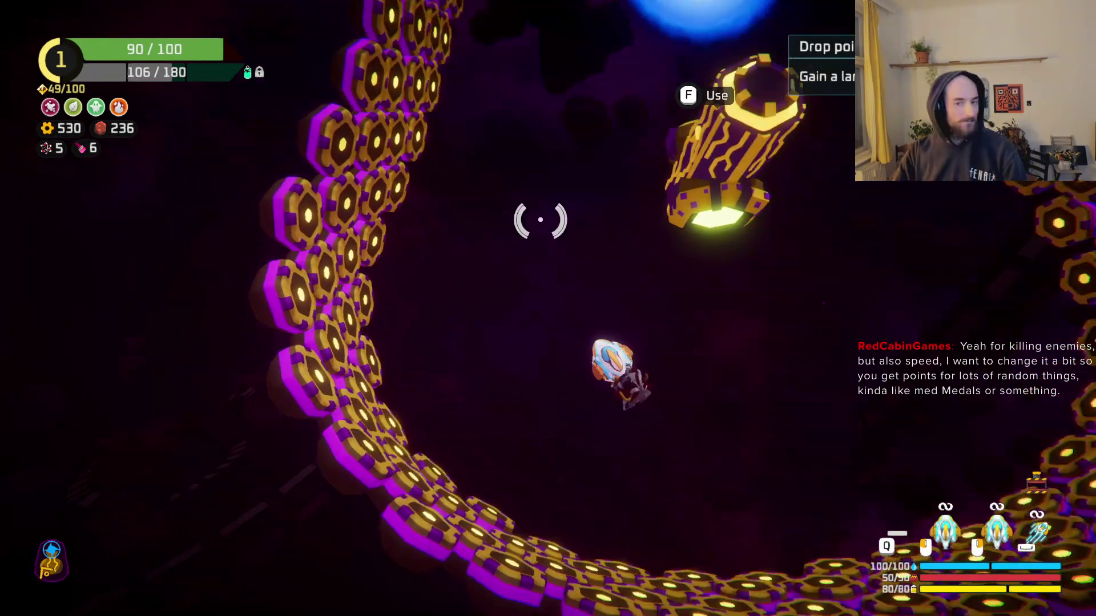
Buy the rifle for 40 gears and 10 parts and mount it on the ship's left side.
key(Escape)
key(Escape)
key(Tab)
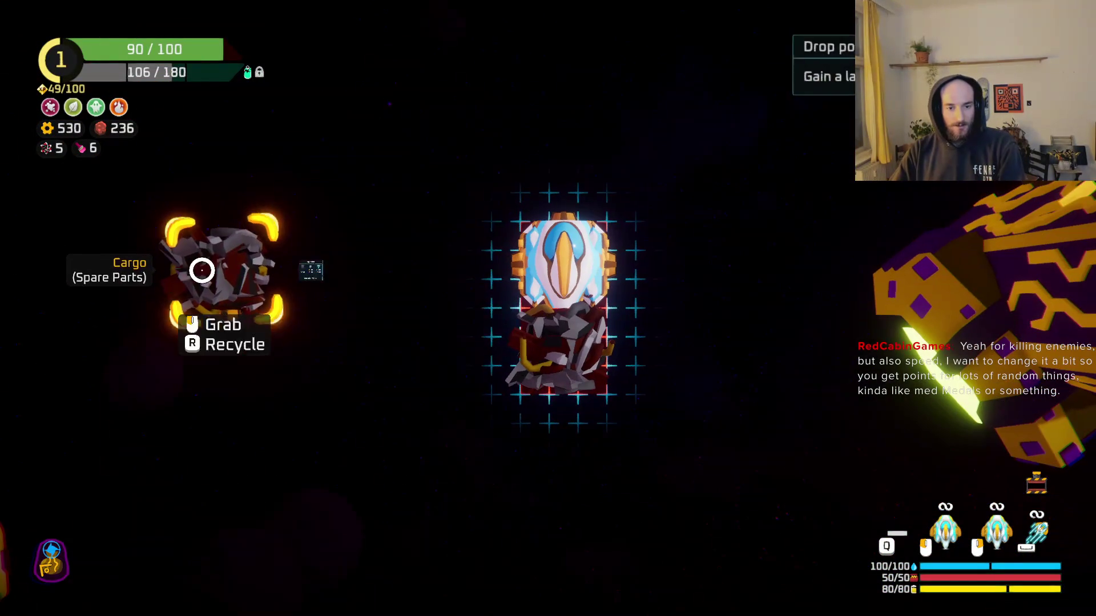
mouse_move(557, 350)
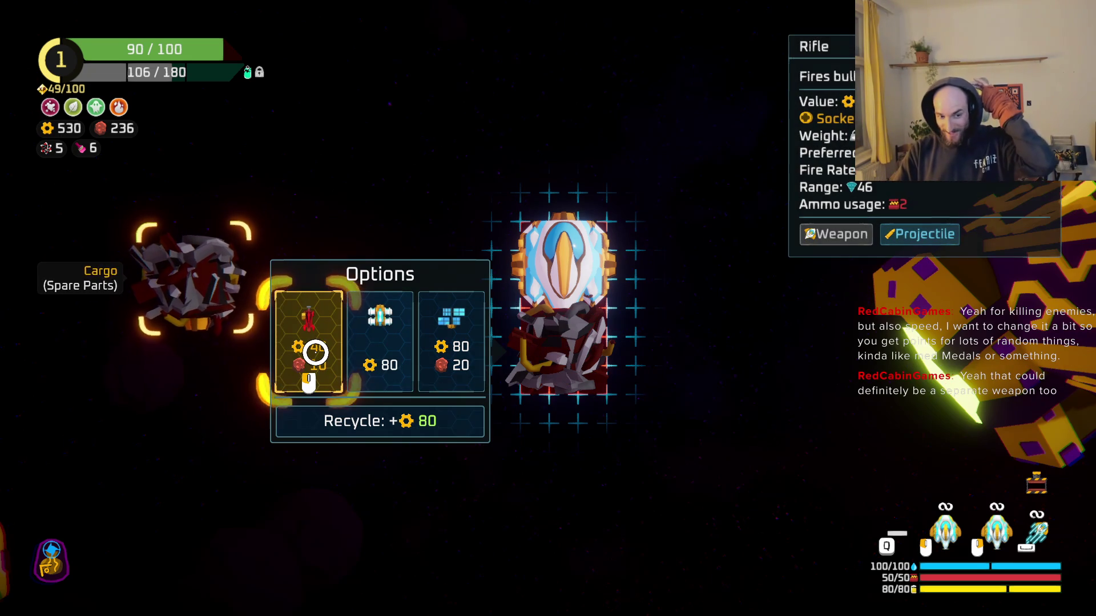
mouse_move(195, 277)
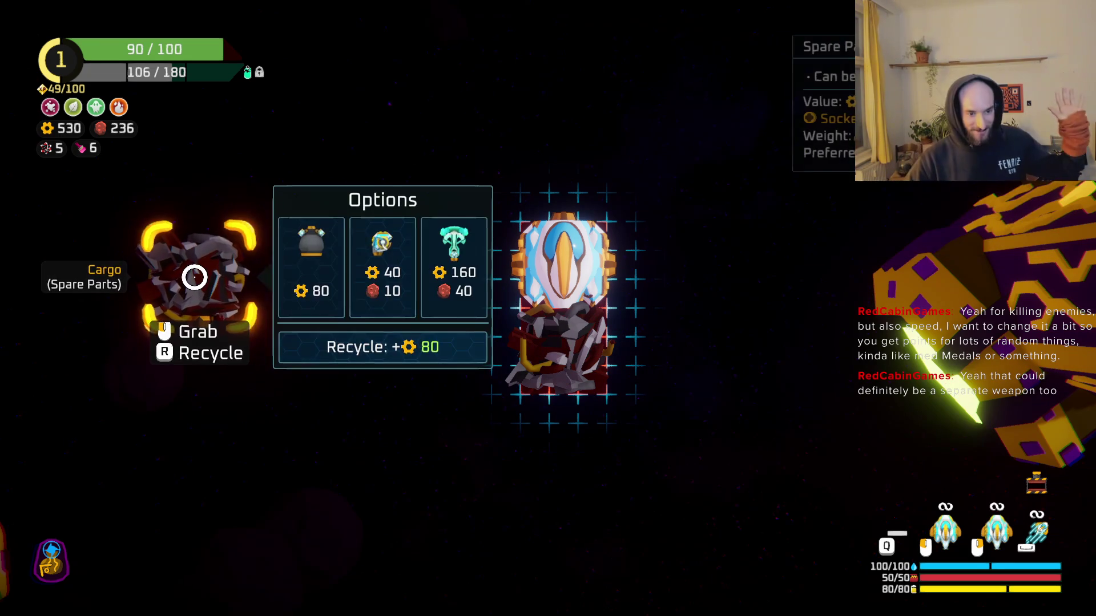
mouse_move(590, 345)
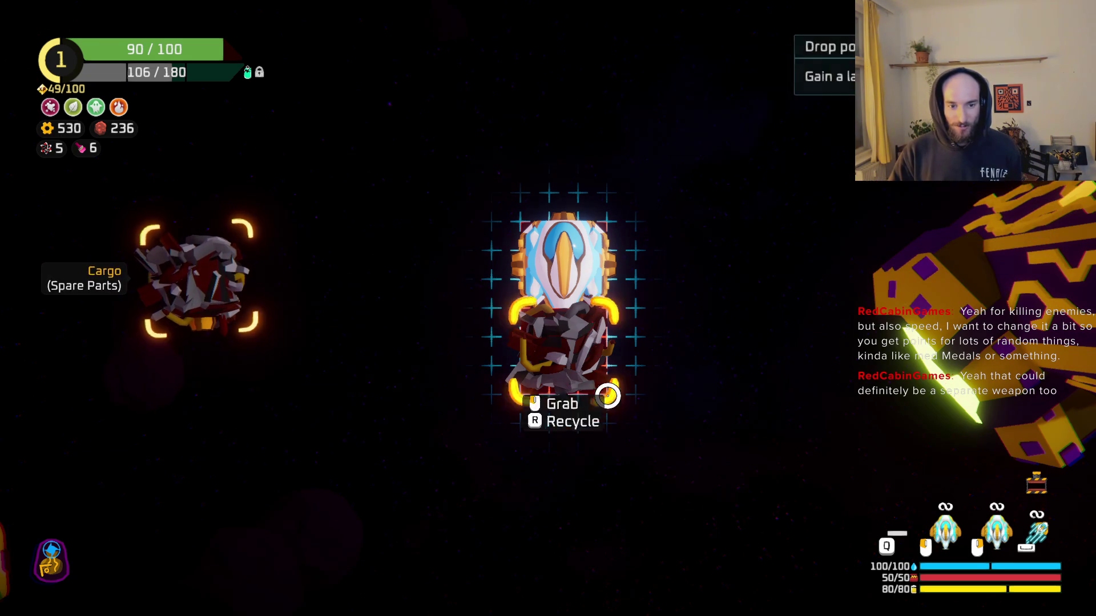
mouse_move(197, 298)
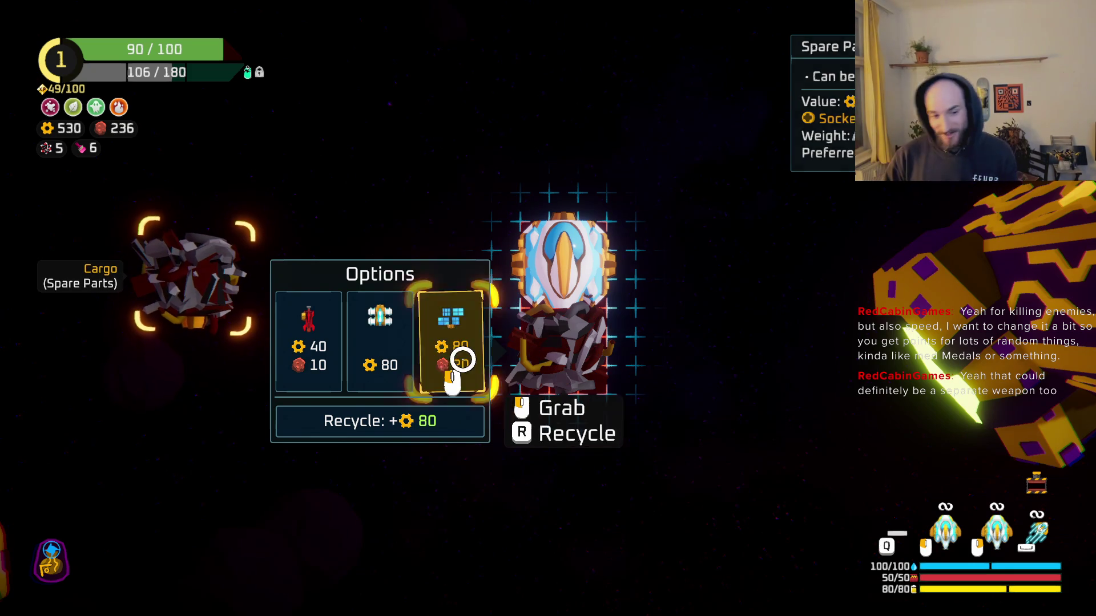
mouse_move(151, 303)
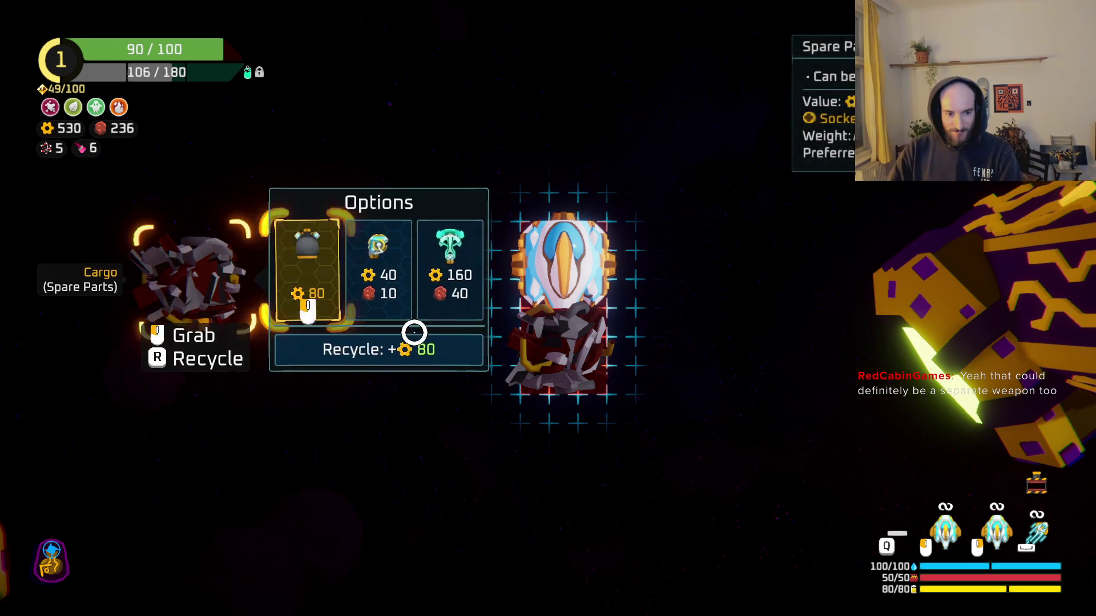
click(311, 346)
click(557, 365)
click(548, 352)
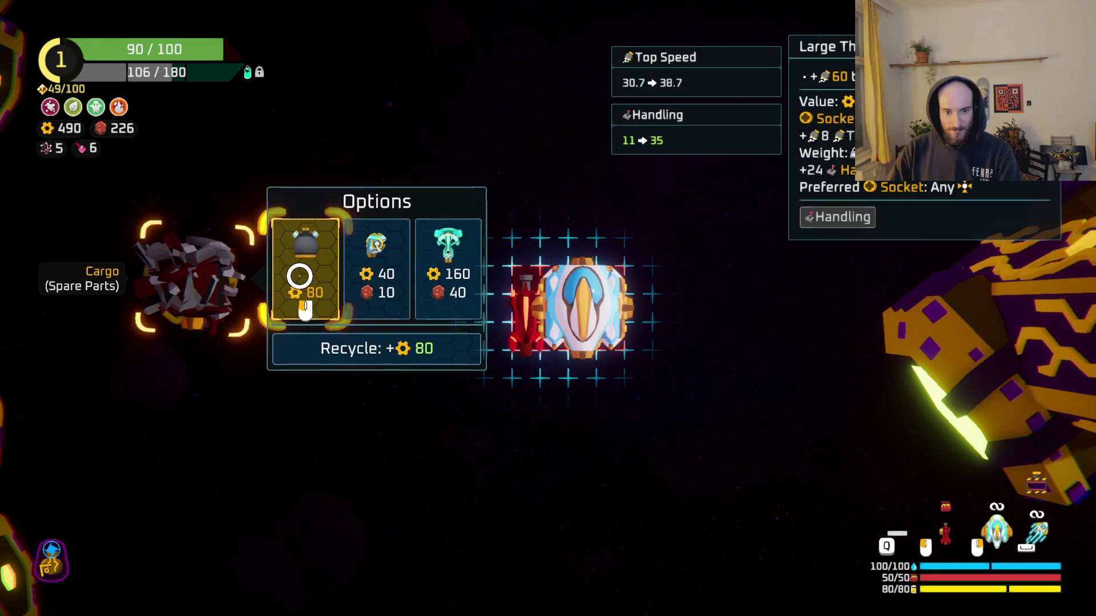
click(299, 276)
Claim the 200 XP reward and pick the Dart Board and Poisoned blade upgrades.
key(f)
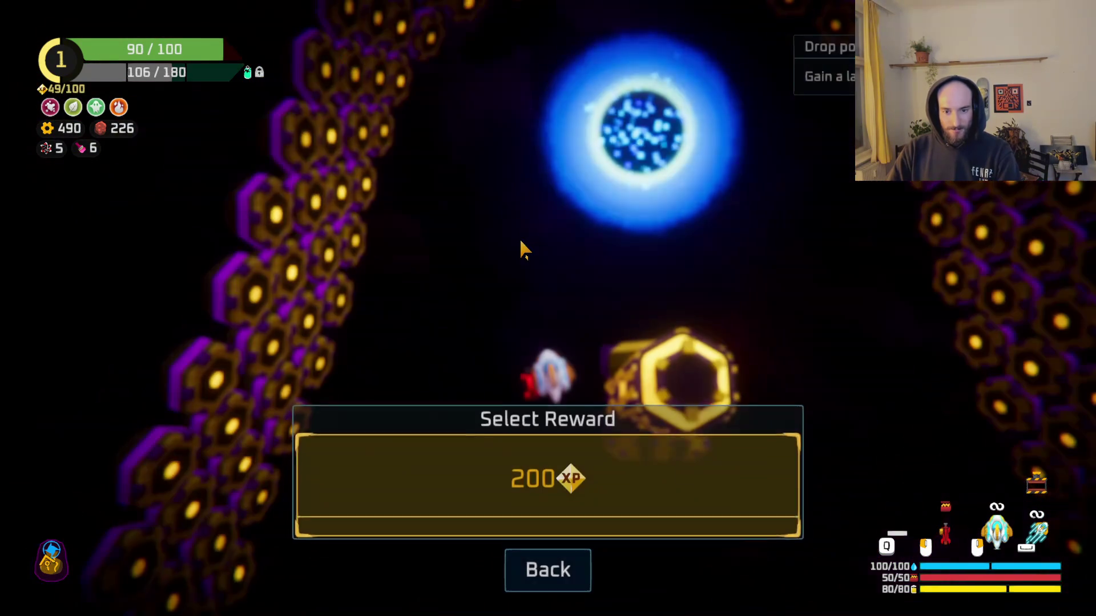
click(601, 472)
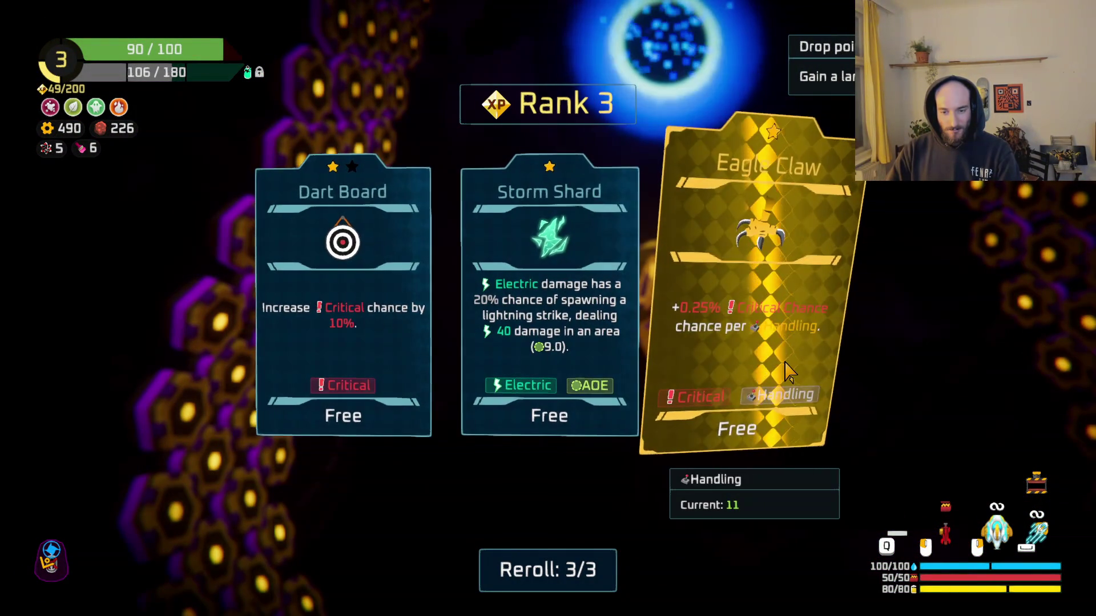
click(330, 374)
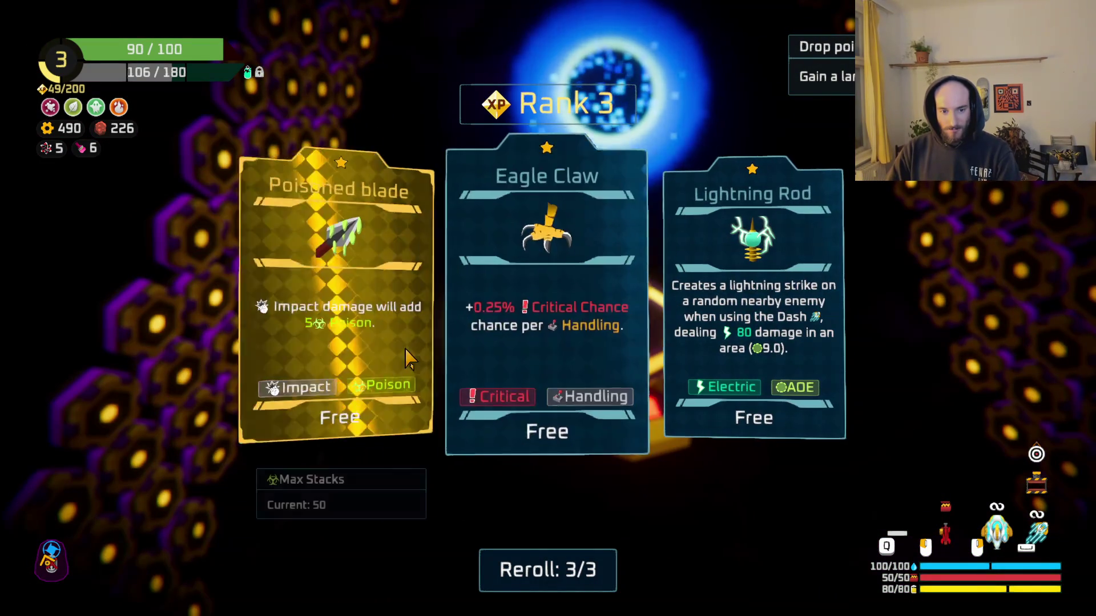
click(332, 352)
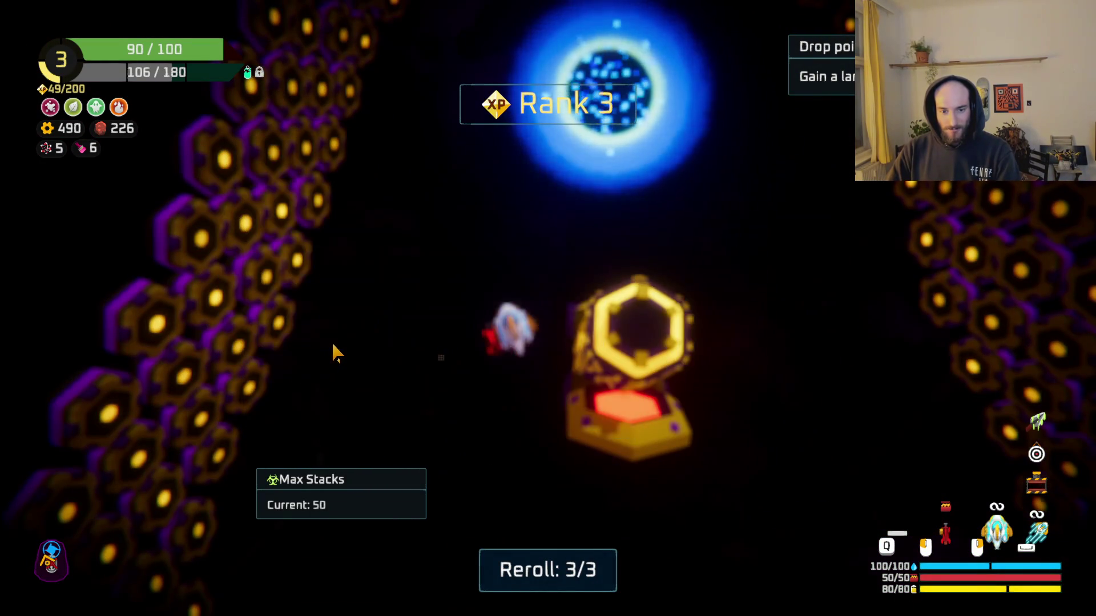
Fly into the blue portal and warp to the sector map.
key(w)
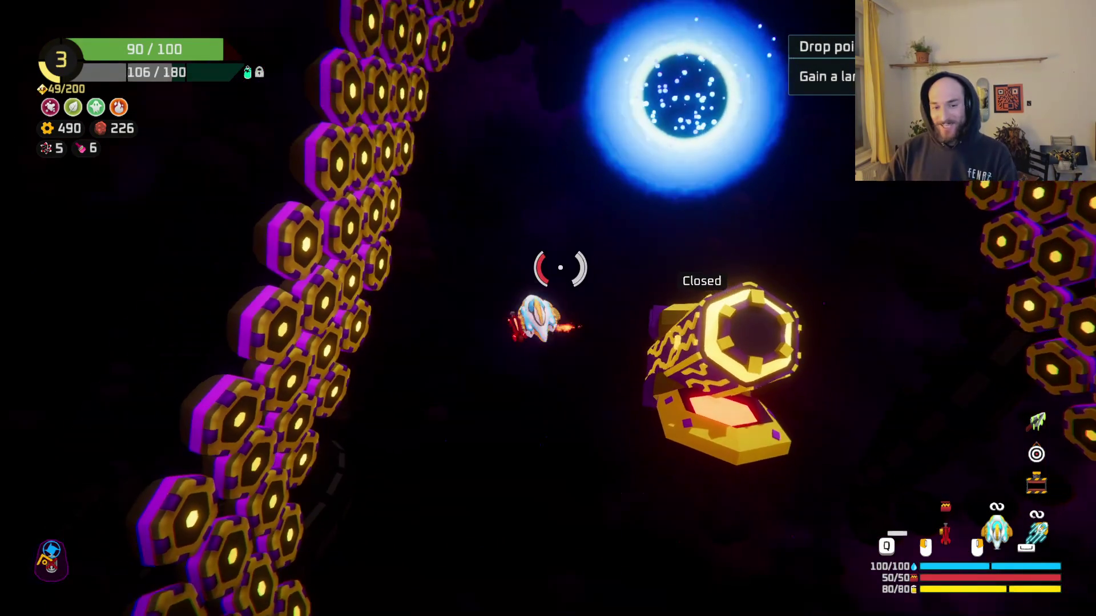
key(w)
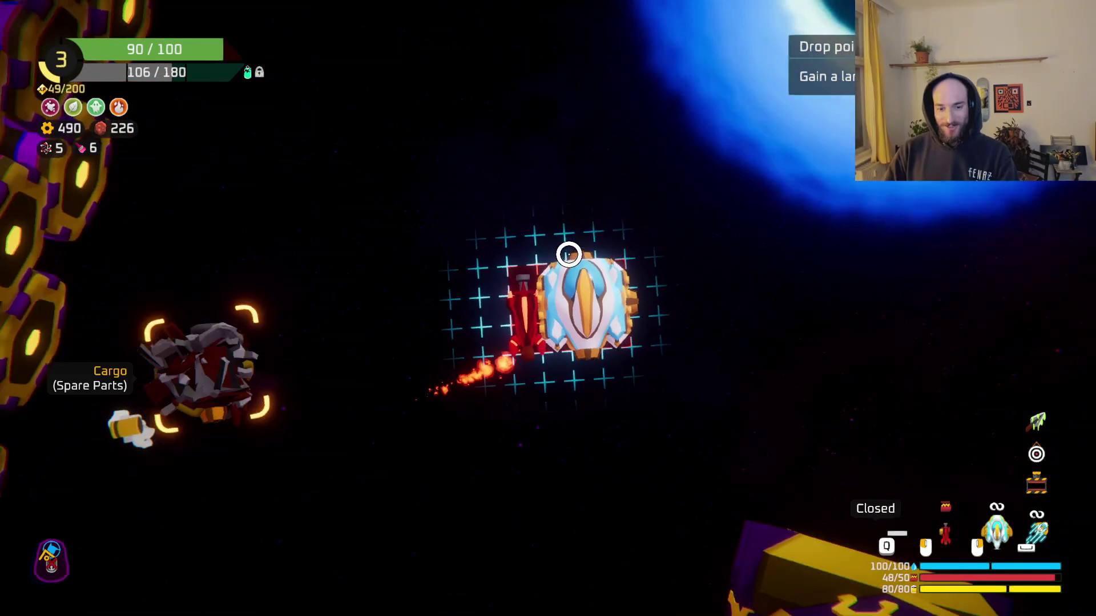
key(f)
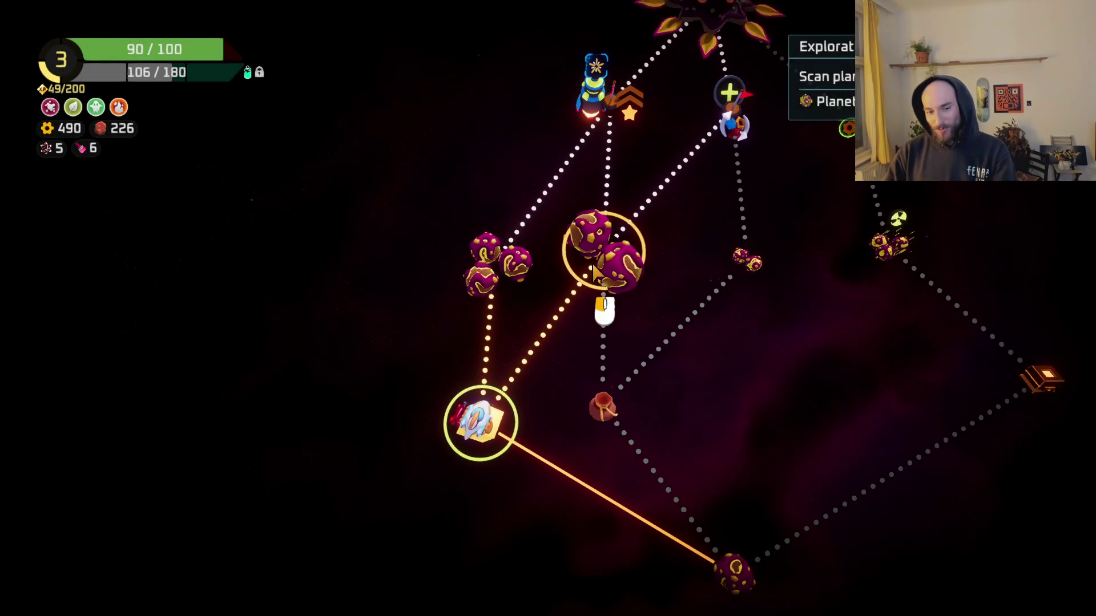
Travel to the planet cluster and laser the spiked enemy ship.
click(489, 285)
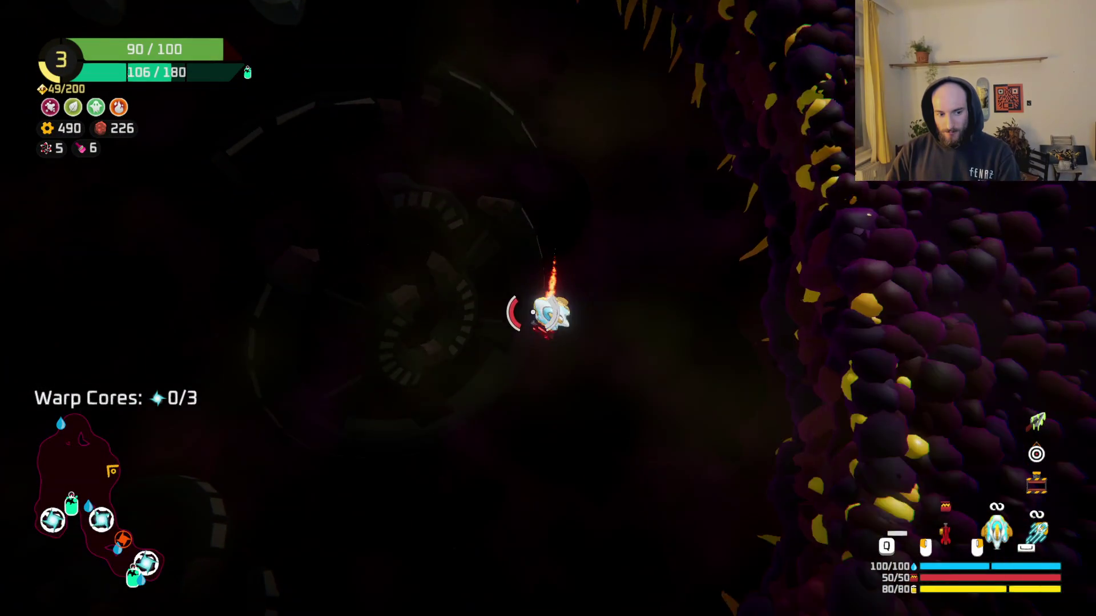
mouse_move(318, 428)
mouse_down()
mouse_move(338, 330)
mouse_move(403, 318)
mouse_move(367, 502)
mouse_move(392, 490)
mouse_move(379, 367)
mouse_move(465, 306)
mouse_move(453, 452)
mouse_move(489, 417)
mouse_move(594, 396)
mouse_move(558, 458)
mouse_move(587, 331)
mouse_move(650, 254)
mouse_move(703, 265)
mouse_move(619, 299)
mouse_up()
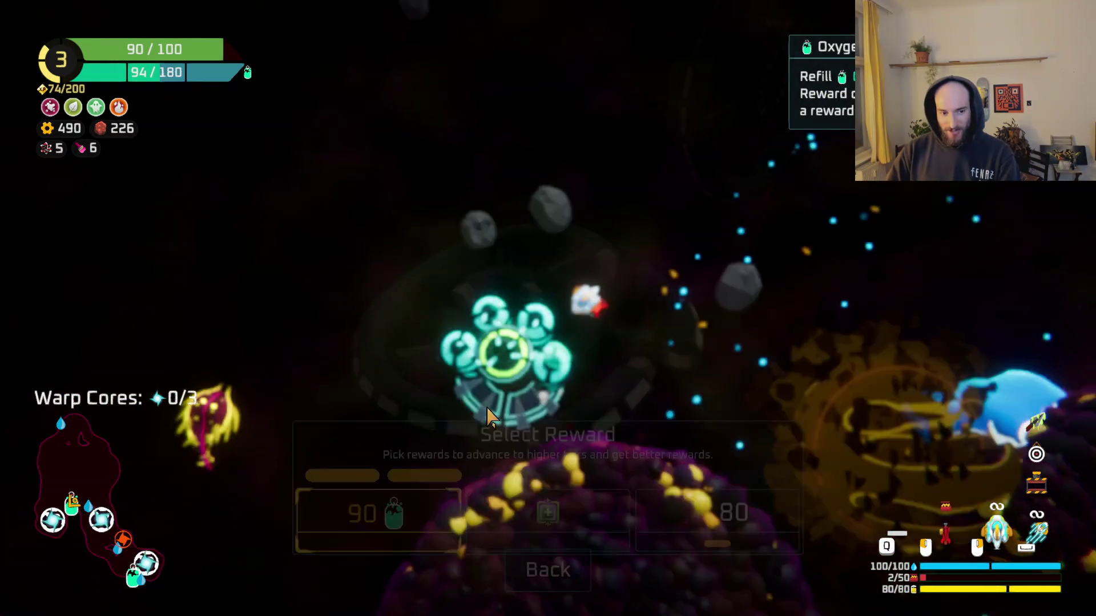
Claim the cyan station's 80 copper reward and fly off to the lower right.
key(f)
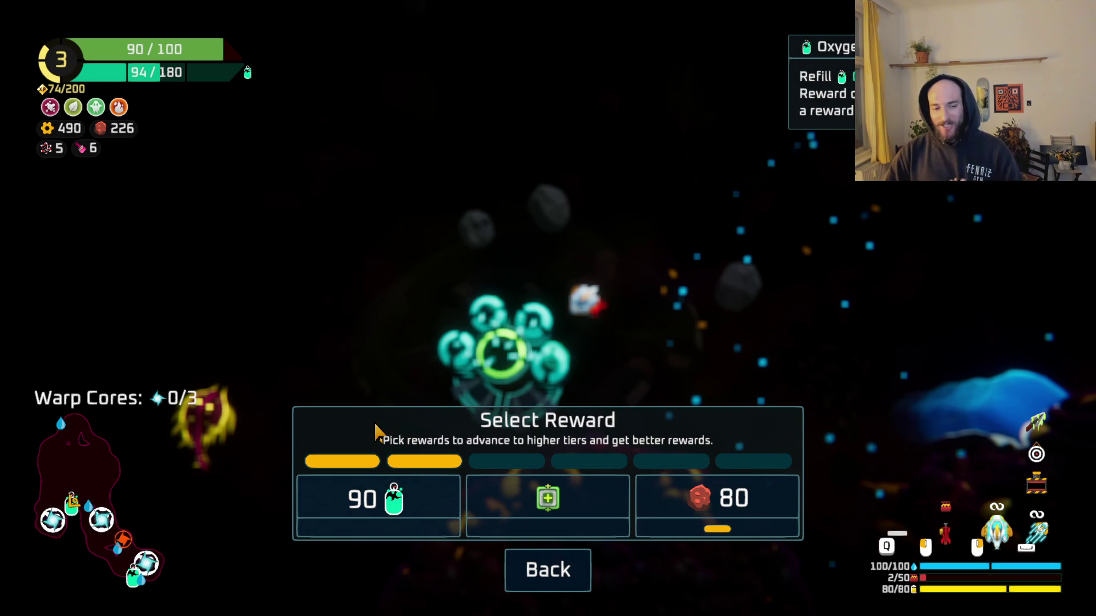
click(721, 512)
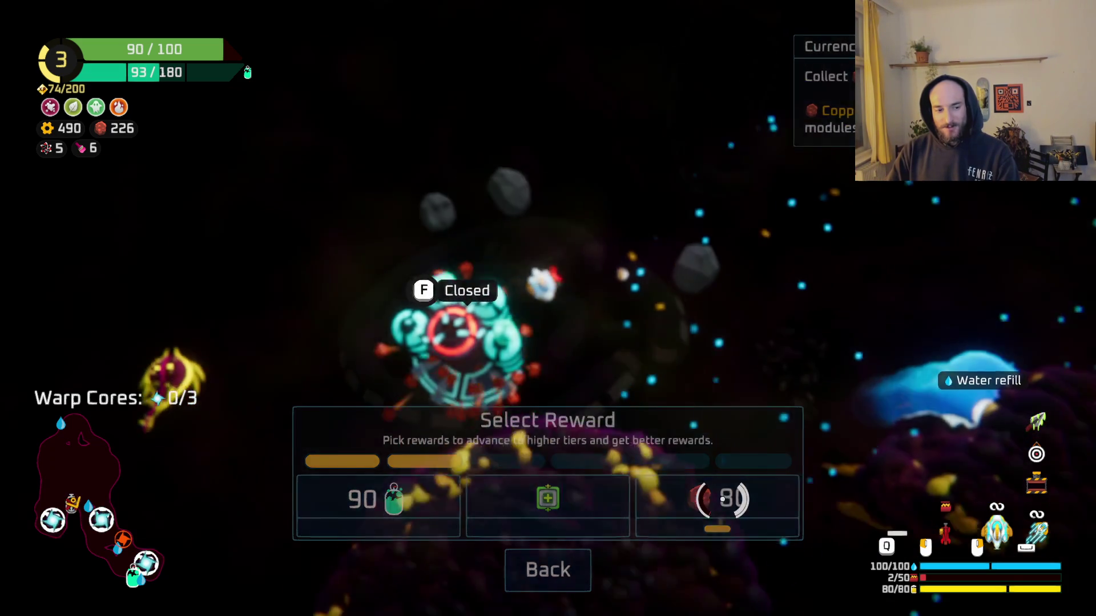
key(d)
key(s)
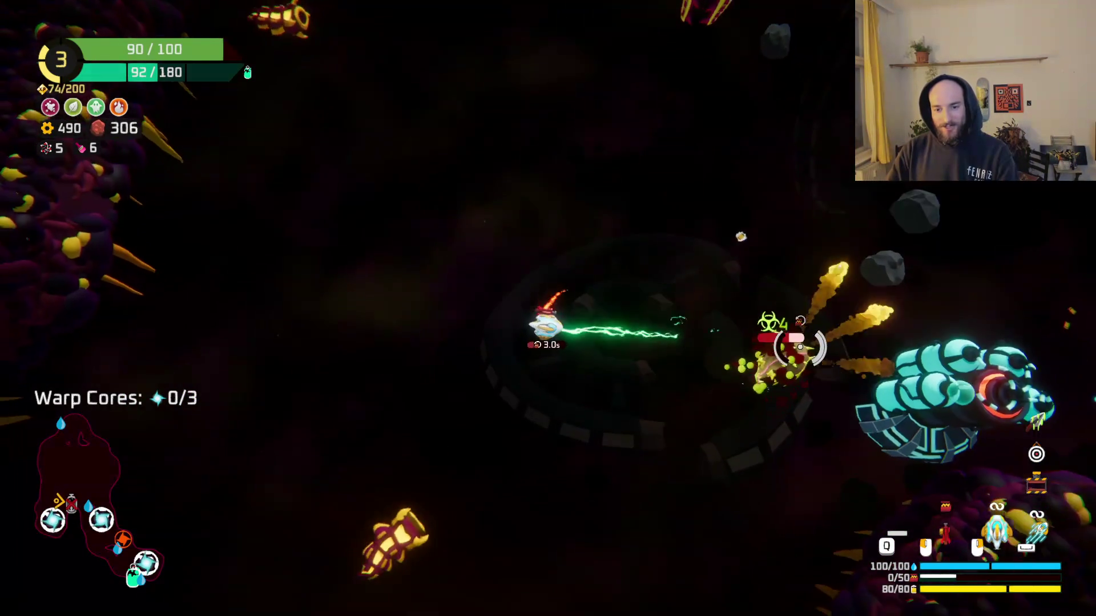
Fly up toward the purple rock wall, beaming down the enemies on the left.
key(w)
key(d)
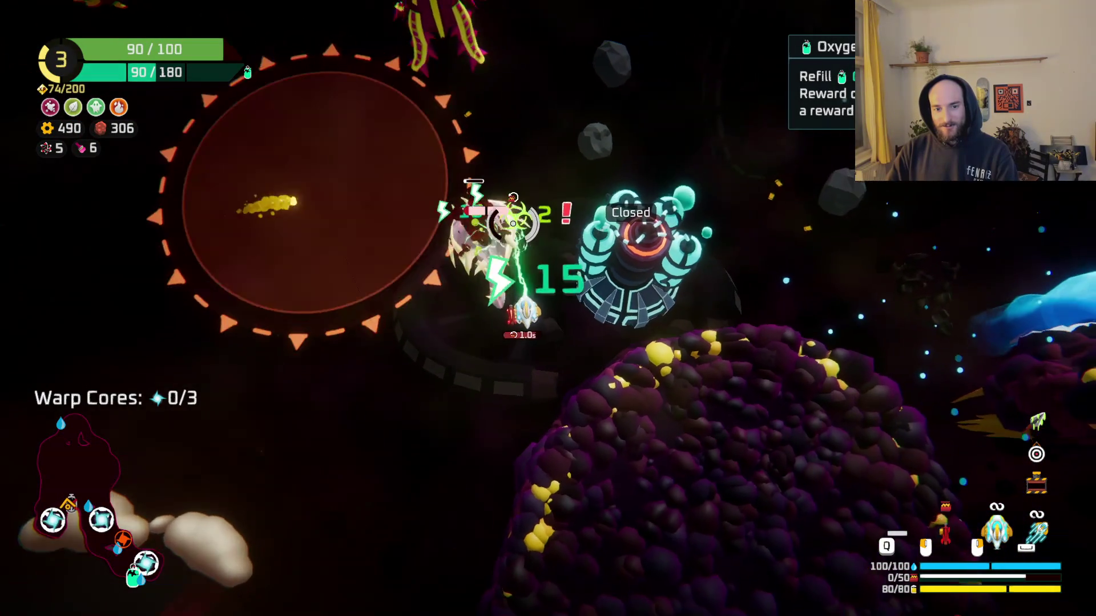
key(w)
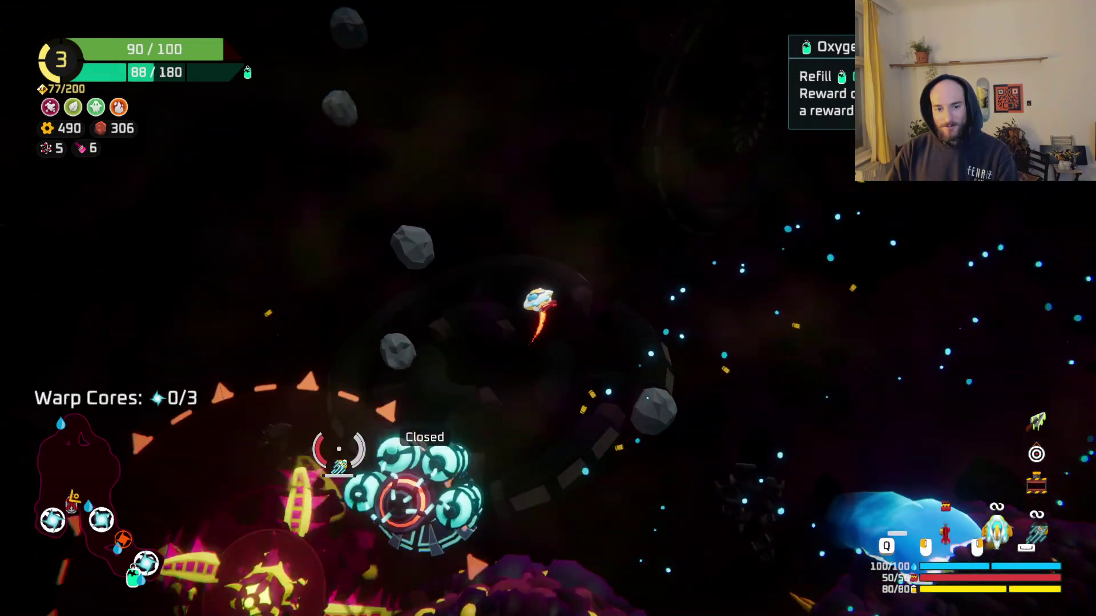
key(a)
key(w)
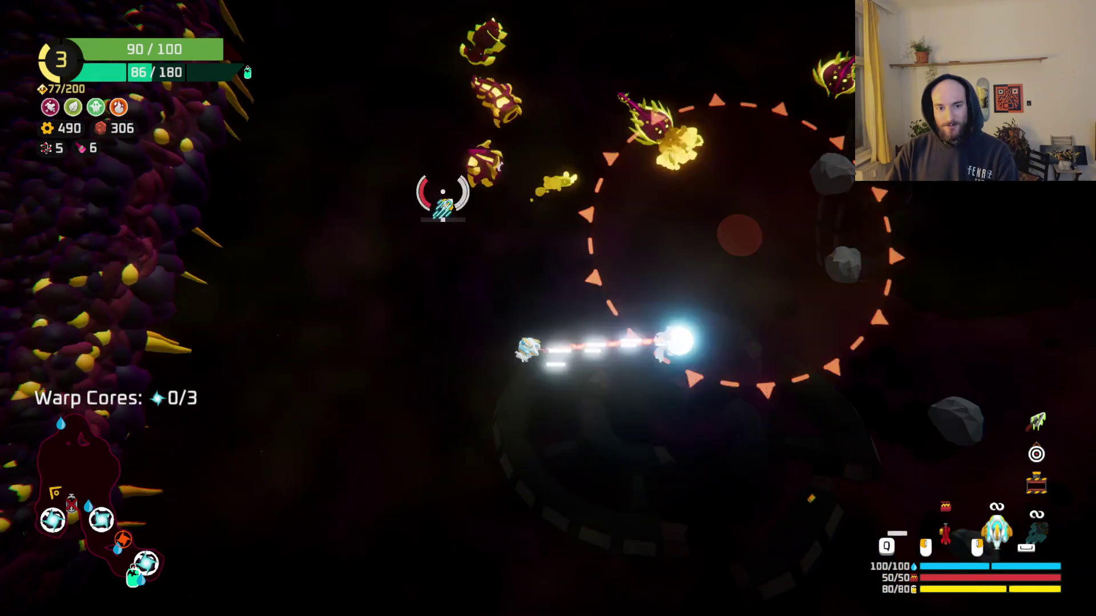
mouse_move(580, 163)
mouse_down()
mouse_move(573, 177)
mouse_move(636, 251)
mouse_move(651, 320)
mouse_move(685, 337)
mouse_move(633, 423)
mouse_move(596, 336)
mouse_up()
key(d)
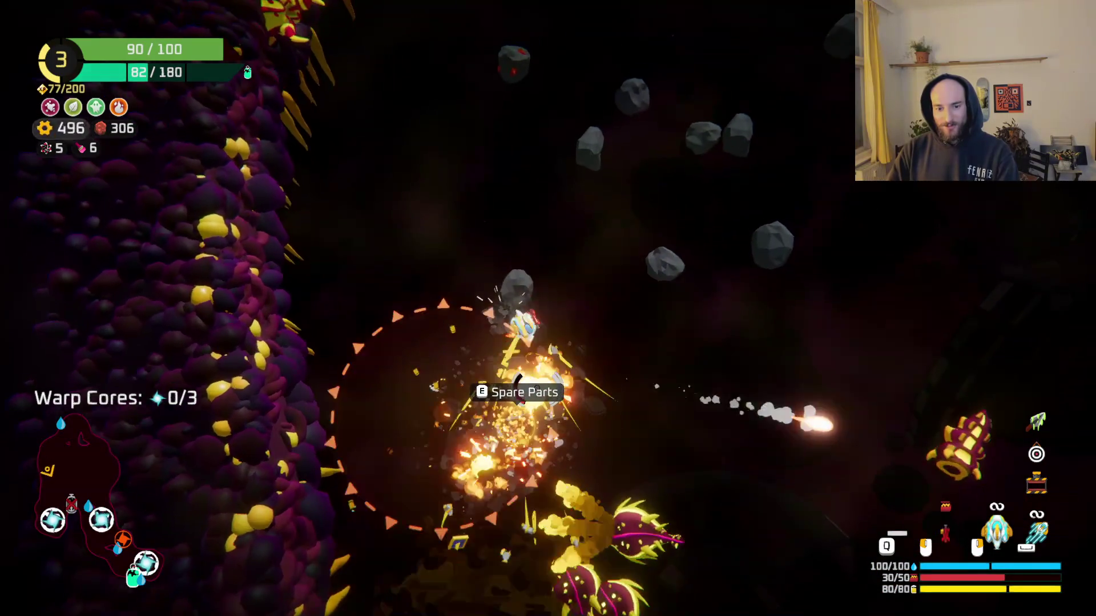
Pick up the dropped Spare Parts and close the build grid to resume flying.
key(e)
mouse_move(182, 274)
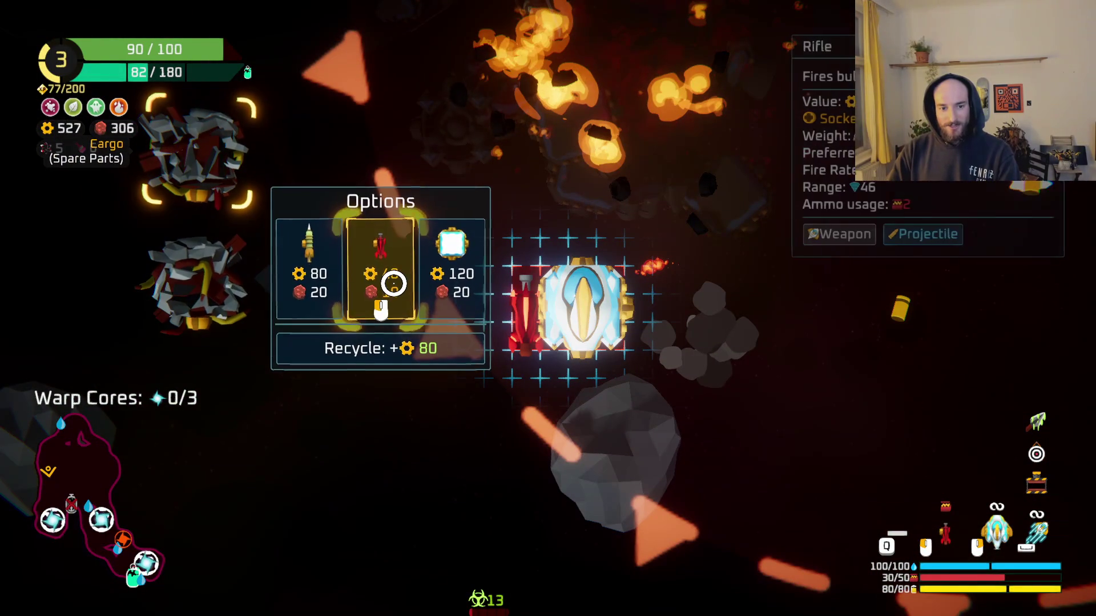
click(658, 313)
Beam the enemies by the rock wall, then the large boss, and pause the game.
mouse_move(600, 318)
mouse_down()
mouse_move(605, 360)
mouse_move(343, 252)
mouse_move(440, 282)
mouse_move(492, 270)
mouse_move(386, 300)
mouse_move(311, 268)
mouse_move(299, 249)
mouse_move(297, 264)
mouse_move(624, 245)
mouse_move(639, 166)
mouse_move(605, 103)
mouse_move(502, 184)
mouse_move(575, 184)
mouse_move(603, 202)
mouse_move(558, 220)
mouse_move(504, 409)
mouse_move(397, 342)
mouse_move(371, 271)
mouse_move(563, 340)
mouse_move(525, 335)
mouse_move(484, 413)
mouse_move(619, 460)
mouse_move(362, 325)
mouse_move(384, 179)
mouse_move(453, 155)
mouse_move(539, 96)
mouse_move(476, 121)
mouse_up()
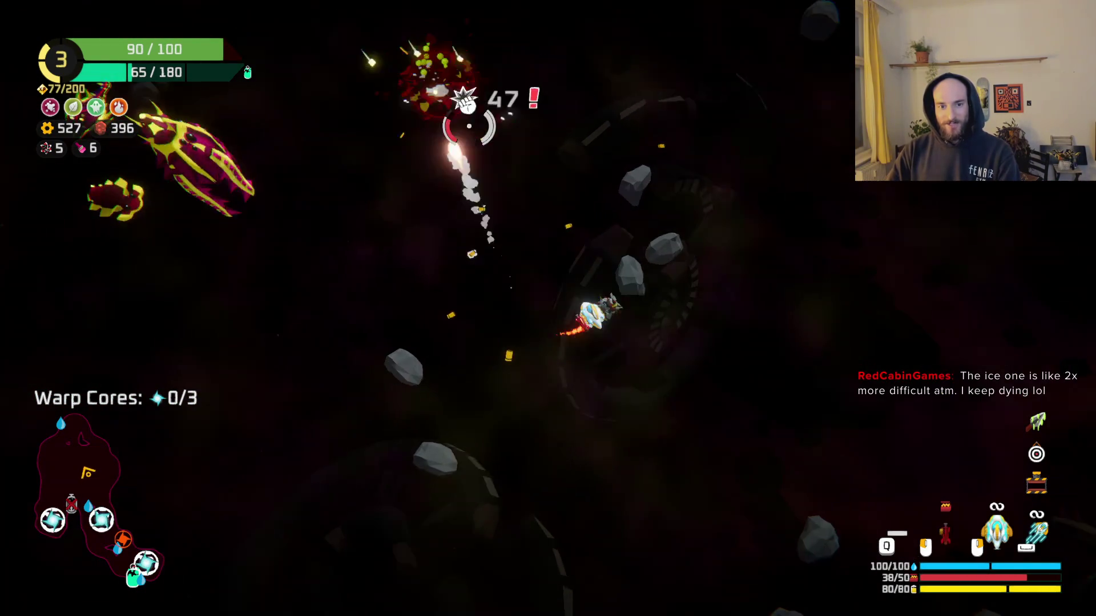
mouse_move(351, 290)
mouse_down()
mouse_move(384, 193)
mouse_move(452, 147)
mouse_move(465, 194)
mouse_move(435, 279)
mouse_move(245, 313)
mouse_move(293, 331)
mouse_move(343, 391)
mouse_move(384, 386)
mouse_move(517, 319)
mouse_move(482, 362)
mouse_move(395, 345)
mouse_move(354, 262)
mouse_move(330, 313)
mouse_move(367, 330)
mouse_move(450, 323)
mouse_move(433, 345)
mouse_move(533, 318)
mouse_move(611, 387)
mouse_move(665, 403)
mouse_move(668, 368)
mouse_move(708, 318)
mouse_move(660, 262)
mouse_move(599, 230)
mouse_move(460, 293)
mouse_move(447, 245)
mouse_move(385, 209)
mouse_move(367, 367)
mouse_move(492, 445)
mouse_move(587, 485)
mouse_move(648, 391)
mouse_move(657, 244)
mouse_up()
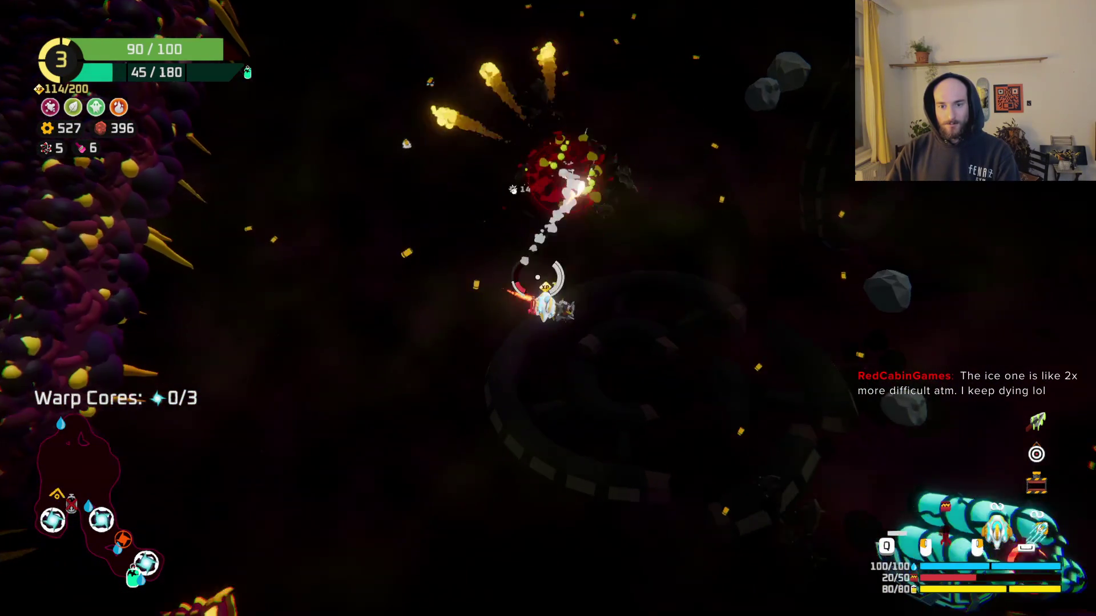
key(Escape)
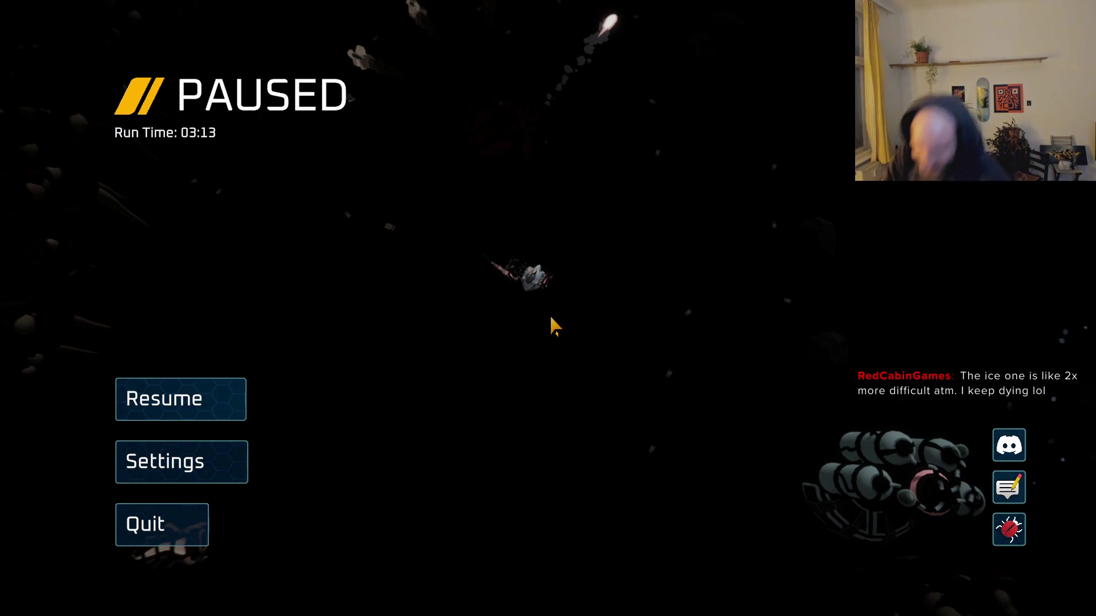
Resume the run and shoot the enemies in the new area.
click(220, 408)
mouse_move(433, 271)
mouse_down()
mouse_move(465, 234)
mouse_move(526, 264)
mouse_move(561, 245)
mouse_up()
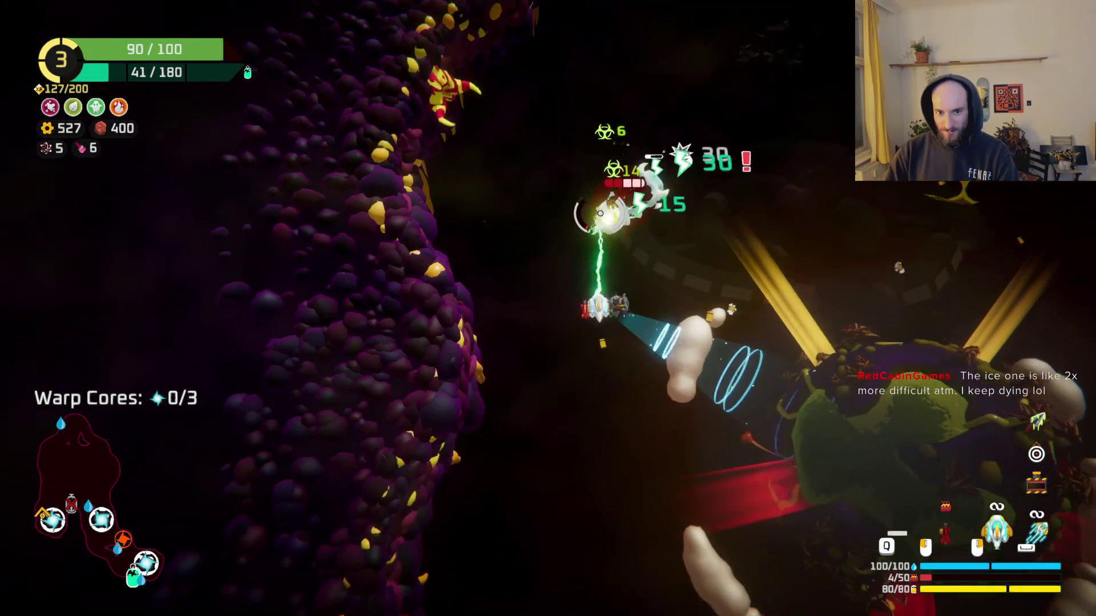
mouse_move(600, 213)
mouse_down()
mouse_move(576, 246)
mouse_move(592, 240)
mouse_move(607, 273)
mouse_up()
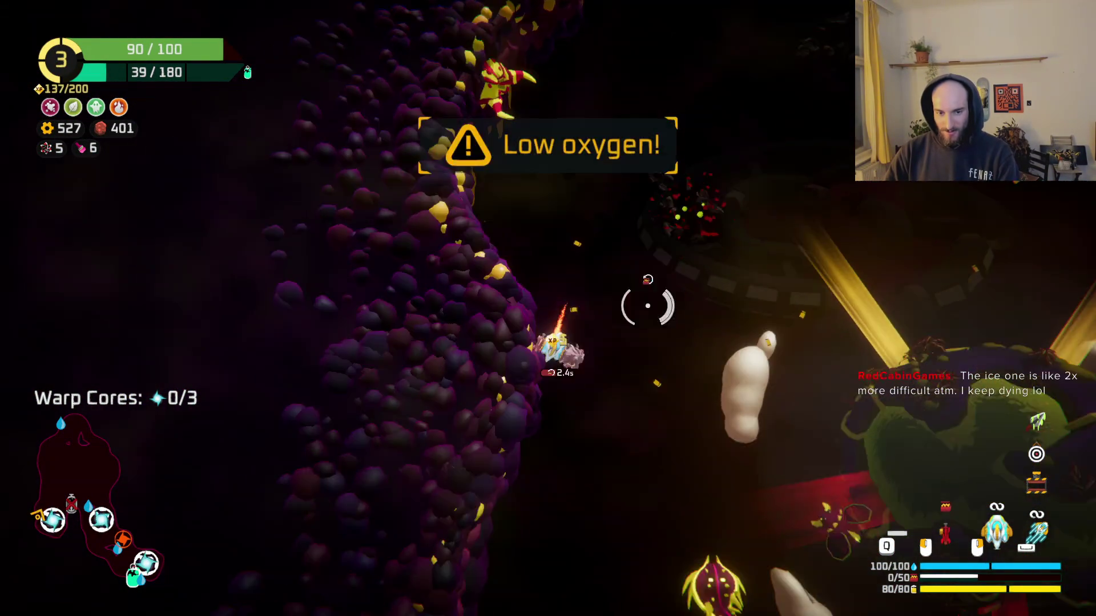
mouse_move(680, 298)
mouse_down()
mouse_move(676, 318)
mouse_move(646, 274)
mouse_move(343, 240)
mouse_move(355, 206)
mouse_move(489, 215)
mouse_move(416, 232)
mouse_move(477, 306)
mouse_move(448, 378)
mouse_move(588, 451)
mouse_move(575, 459)
mouse_up()
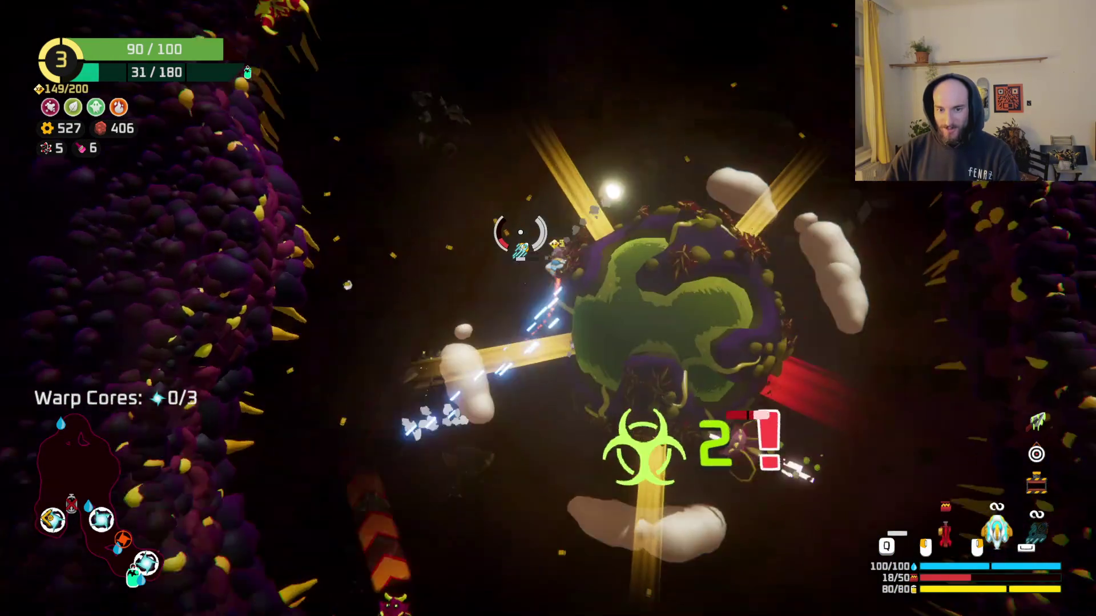
Fly to the planet boss, sweep it with the beam, and grab its warp core.
key(w)
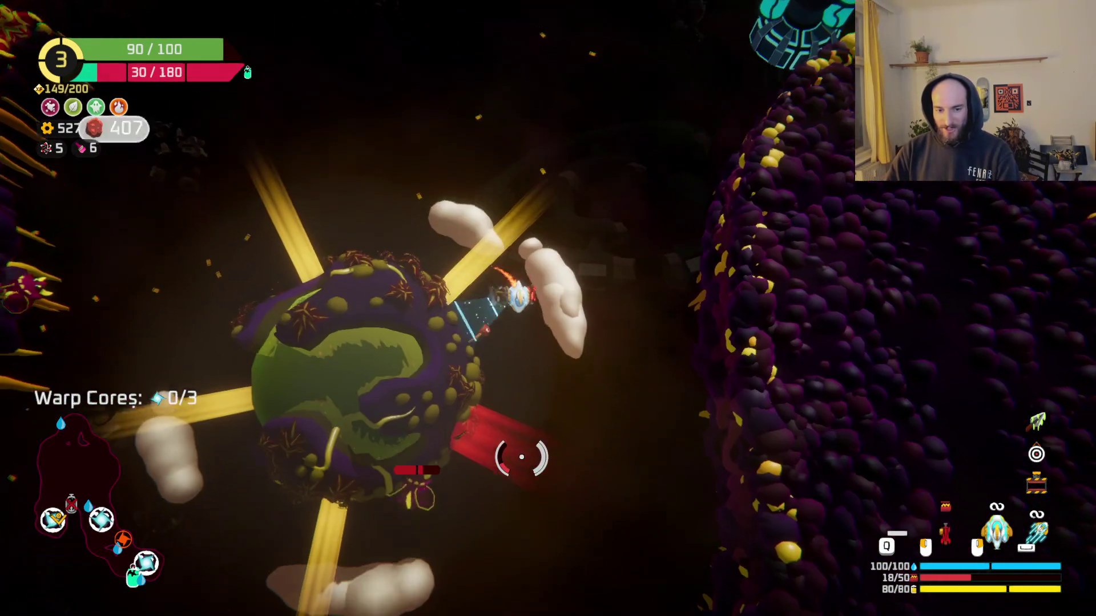
mouse_move(521, 456)
mouse_down()
mouse_move(477, 311)
mouse_move(513, 208)
mouse_move(611, 221)
mouse_move(703, 260)
mouse_move(729, 310)
mouse_up()
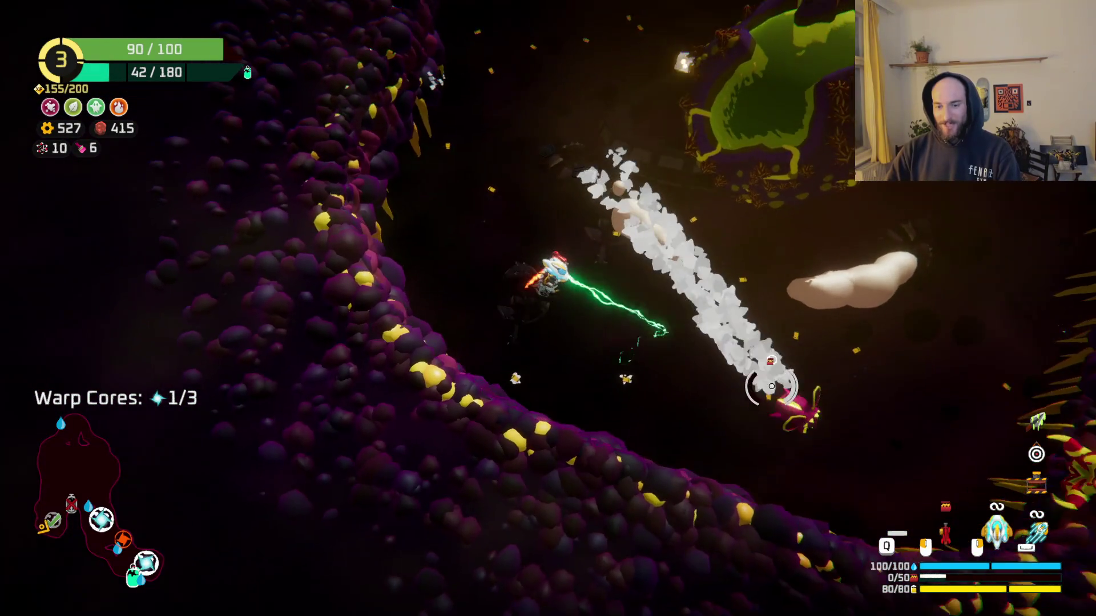
mouse_move(771, 387)
mouse_down()
mouse_move(707, 455)
mouse_move(616, 379)
mouse_move(588, 318)
mouse_move(594, 279)
mouse_up()
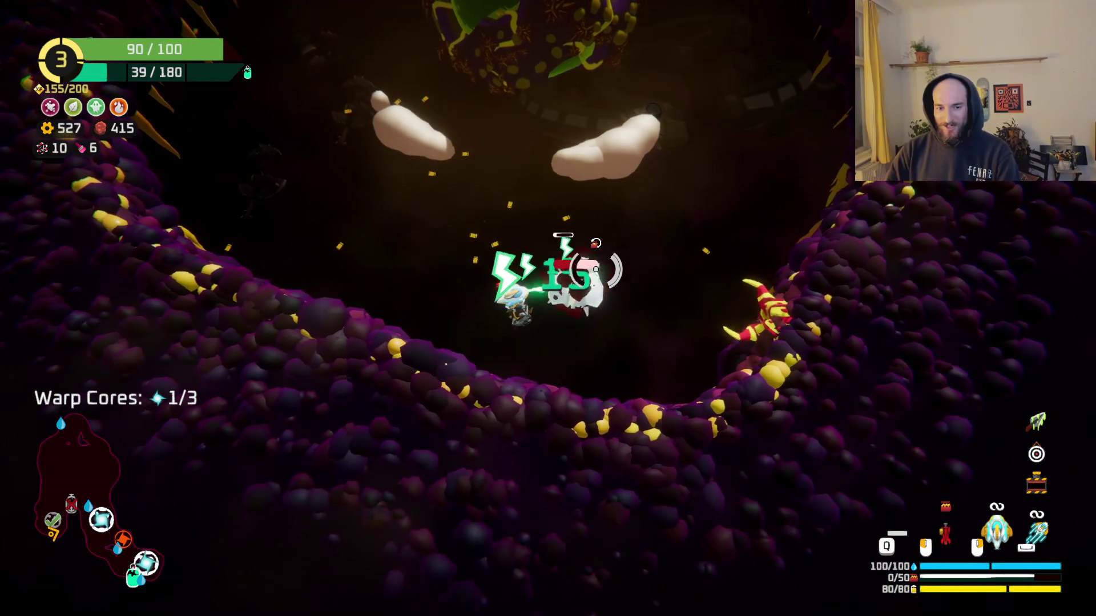
mouse_move(759, 409)
mouse_down()
mouse_move(679, 414)
mouse_move(585, 447)
mouse_up()
key(w)
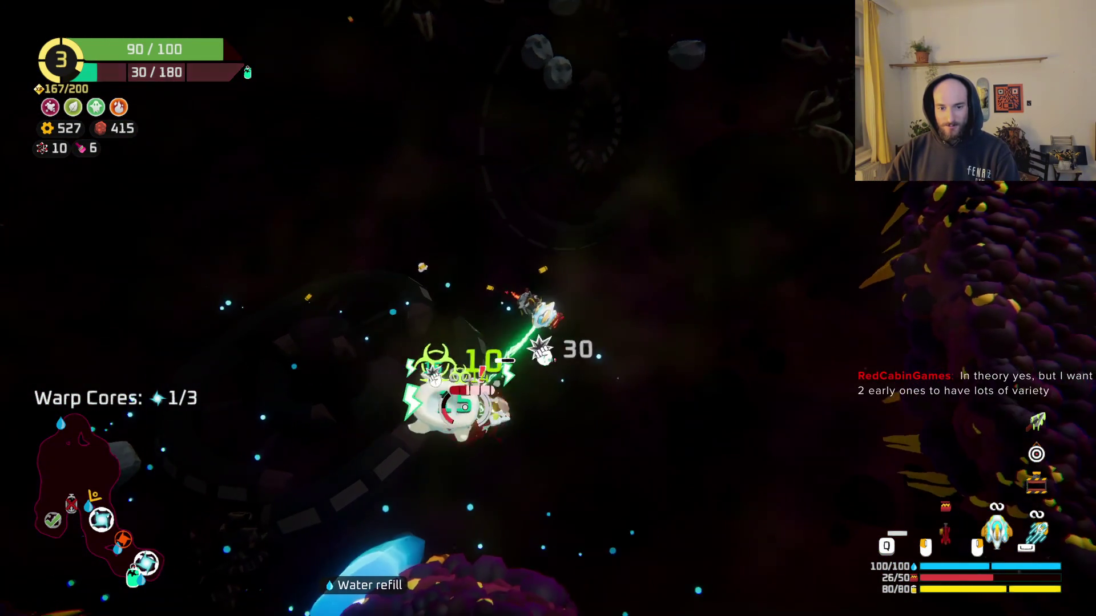
Fly around the blue planet, passing the water refill, and collect the second warp core.
key(s)
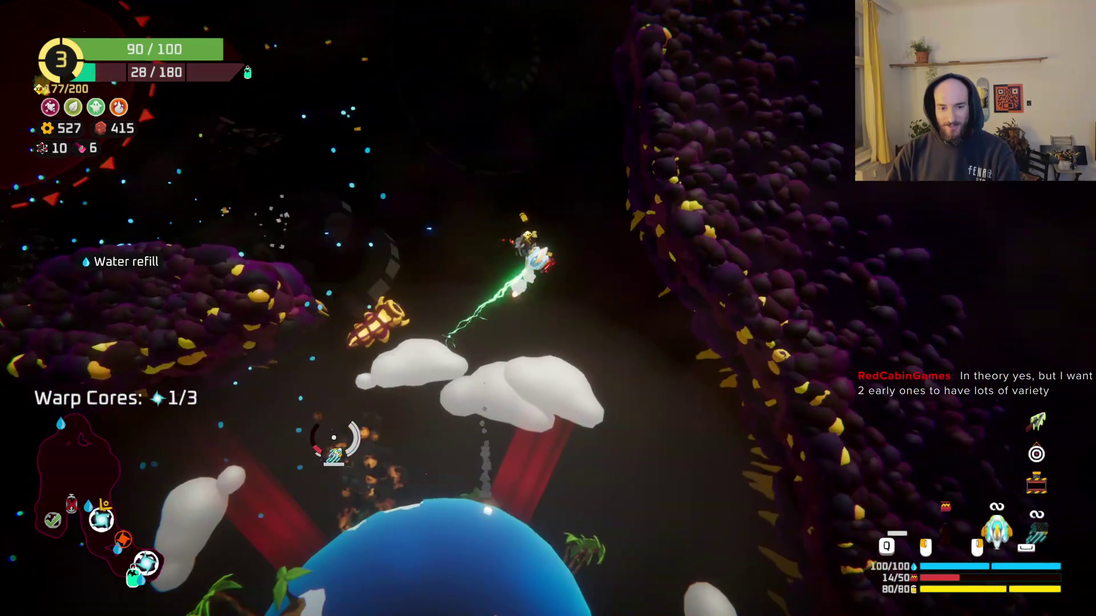
key(a)
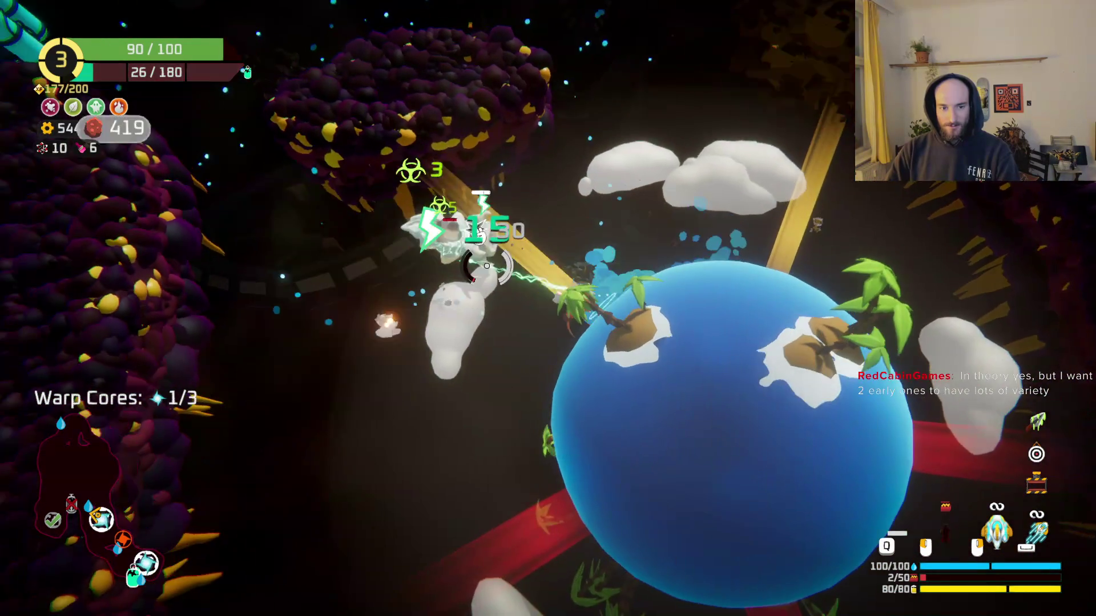
key(w)
key(a)
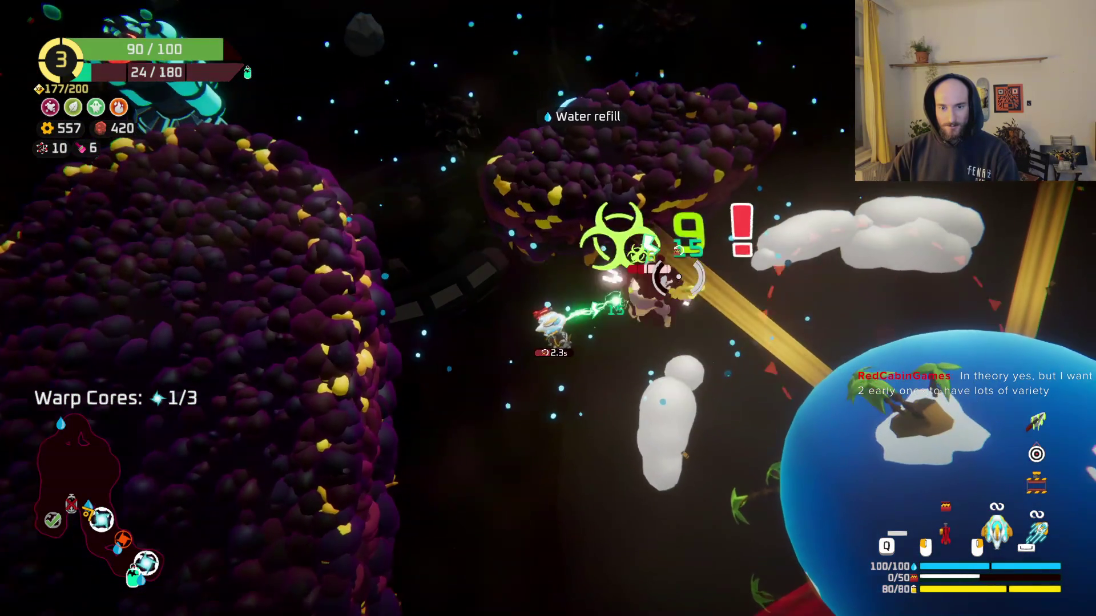
key(s)
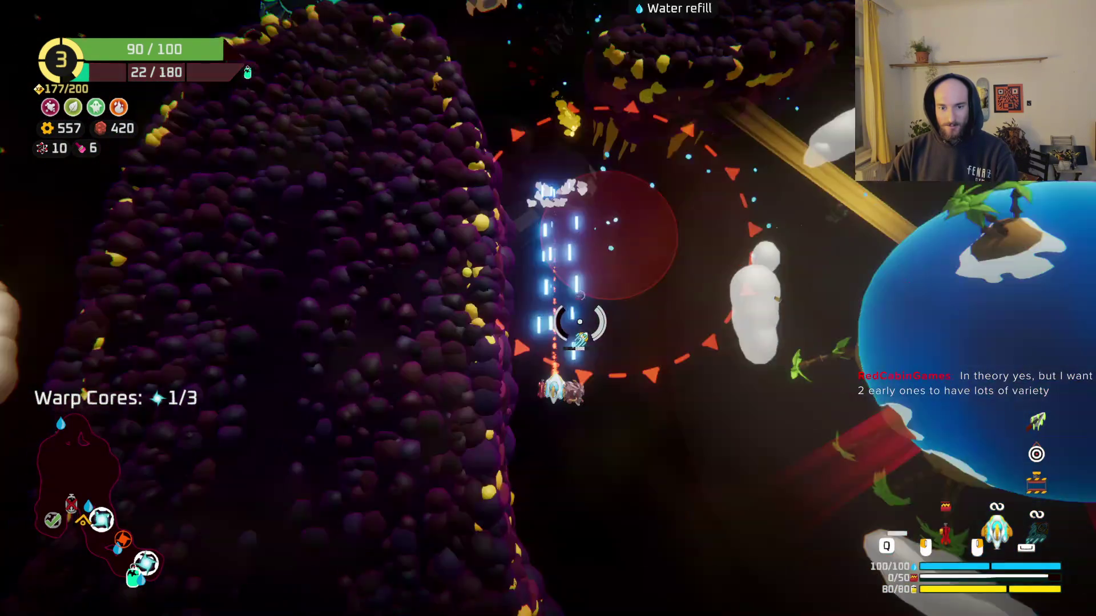
key(d)
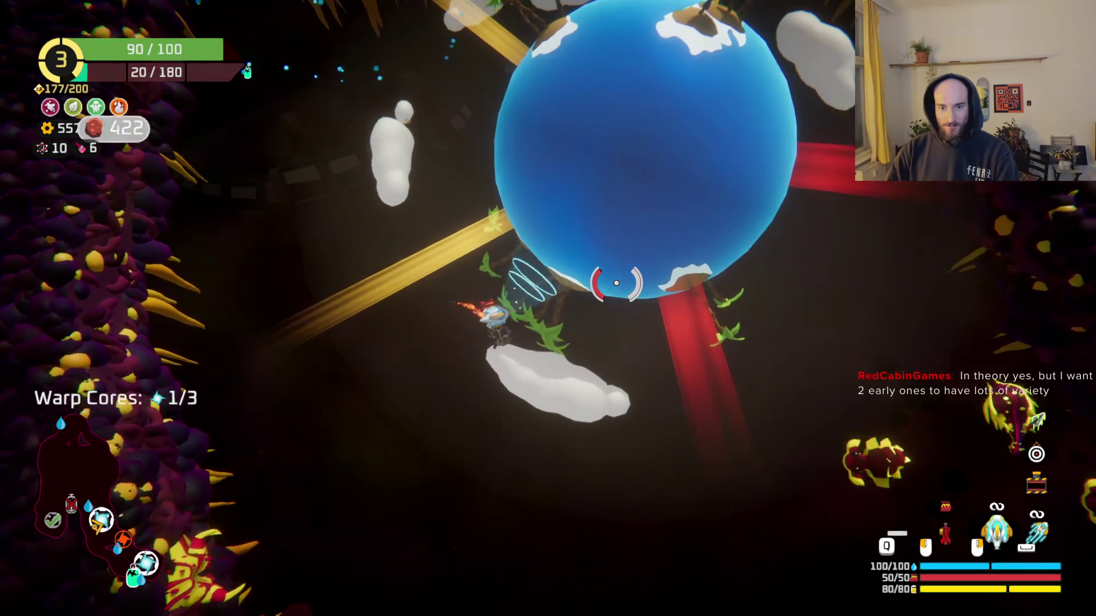
key(w)
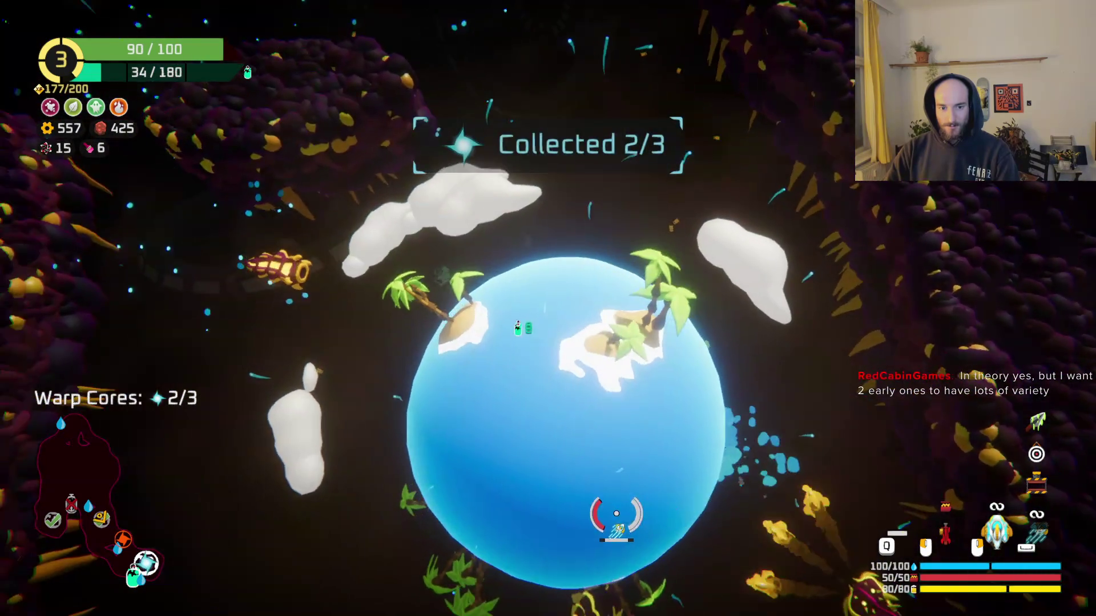
key(a)
Shoot the nearby enemy and fly up past the purple asteroid while firing.
key(w)
key(a)
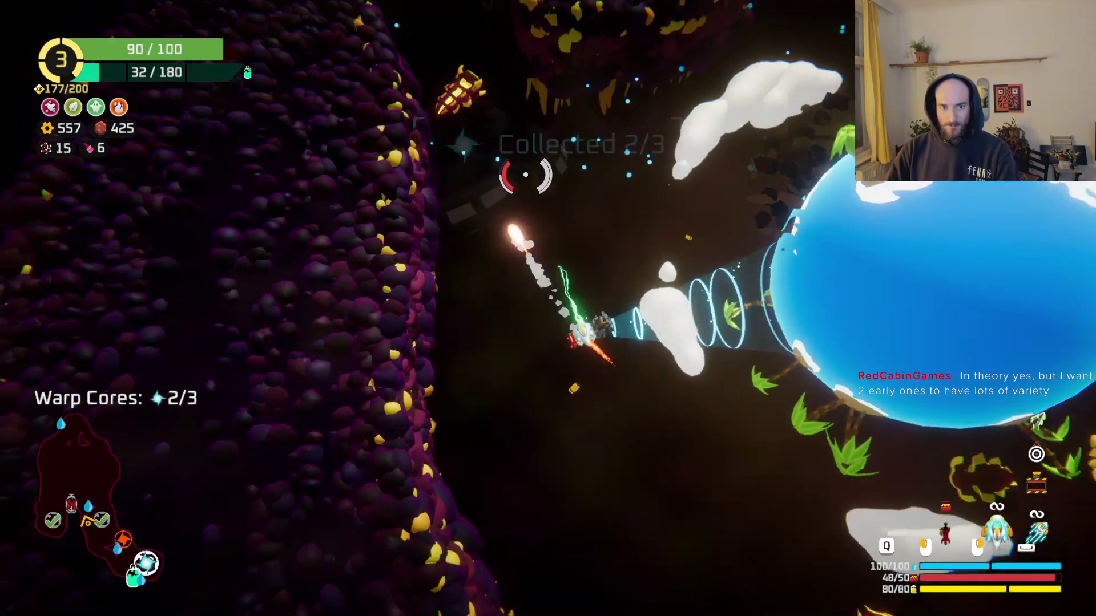
click(545, 178)
key(w)
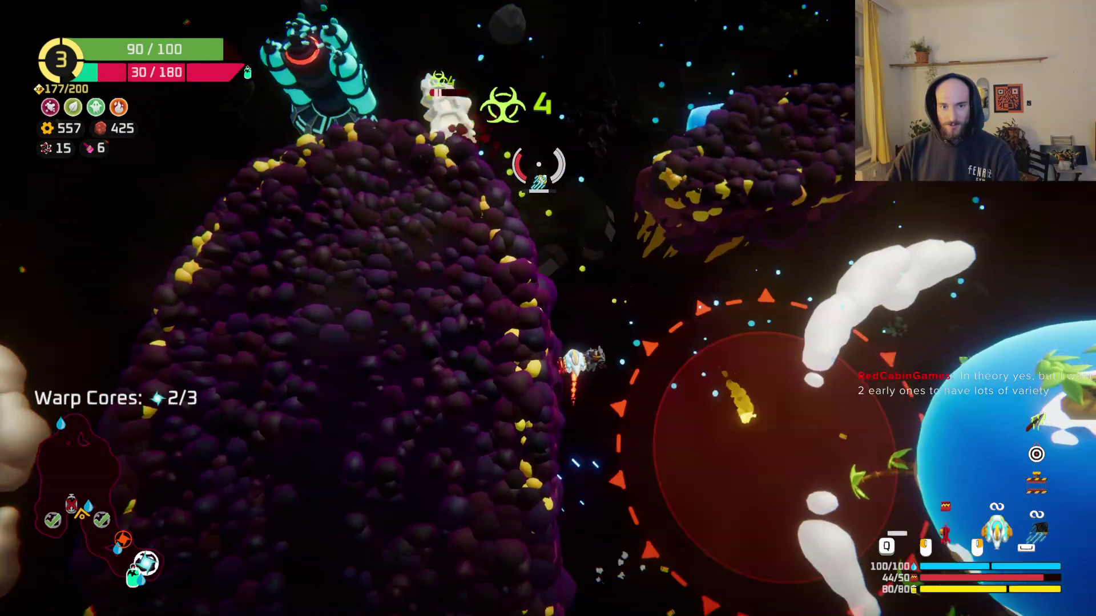
key(w)
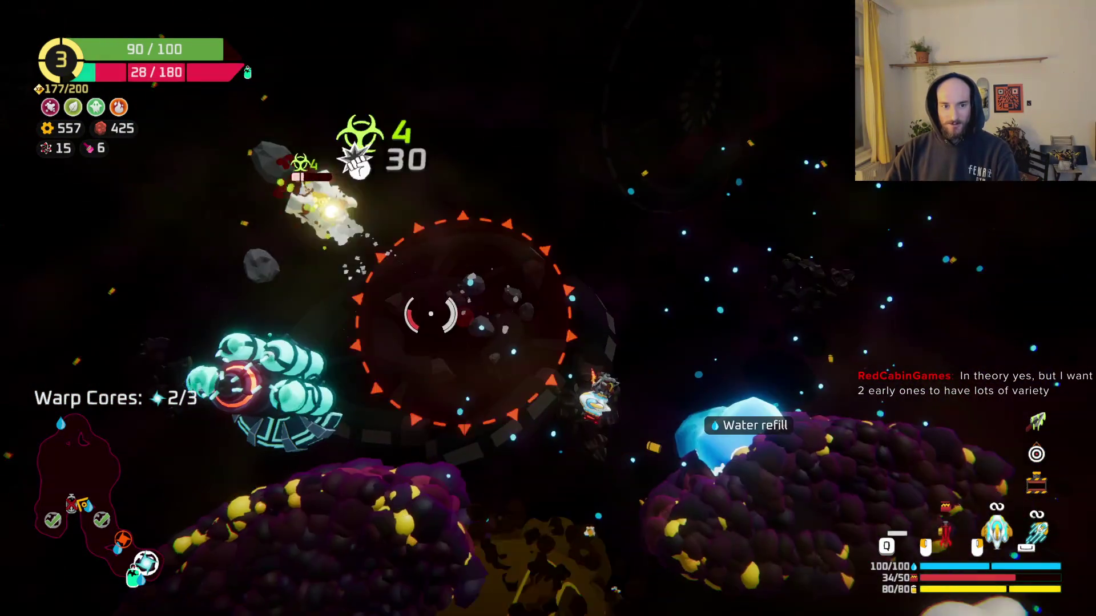
key(s)
key(d)
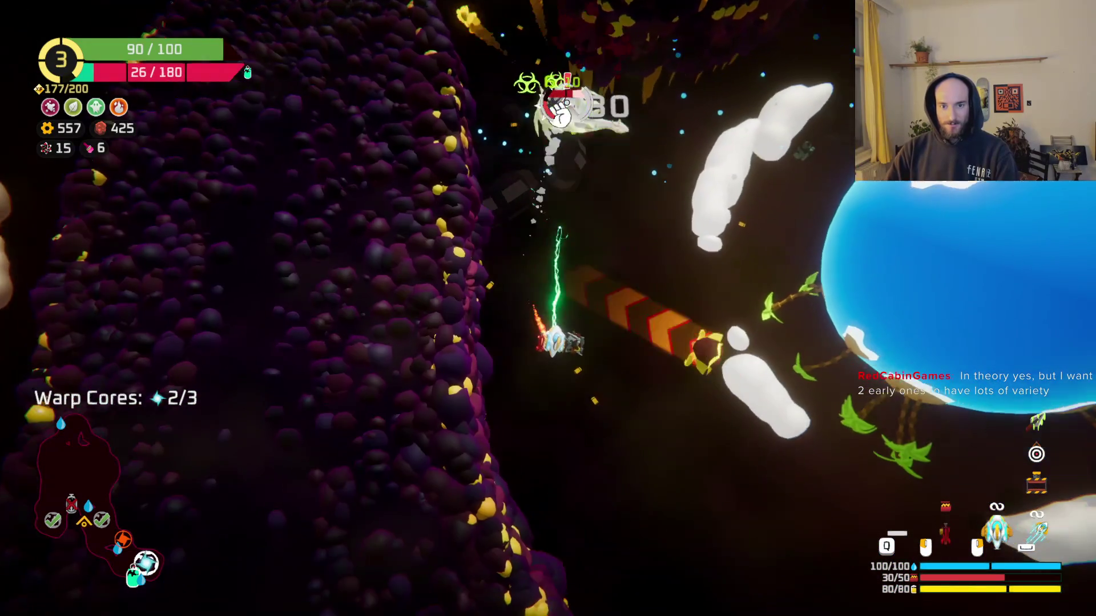
Fly toward the red warp portal and pick up the dropped Spare Parts.
key(s)
key(d)
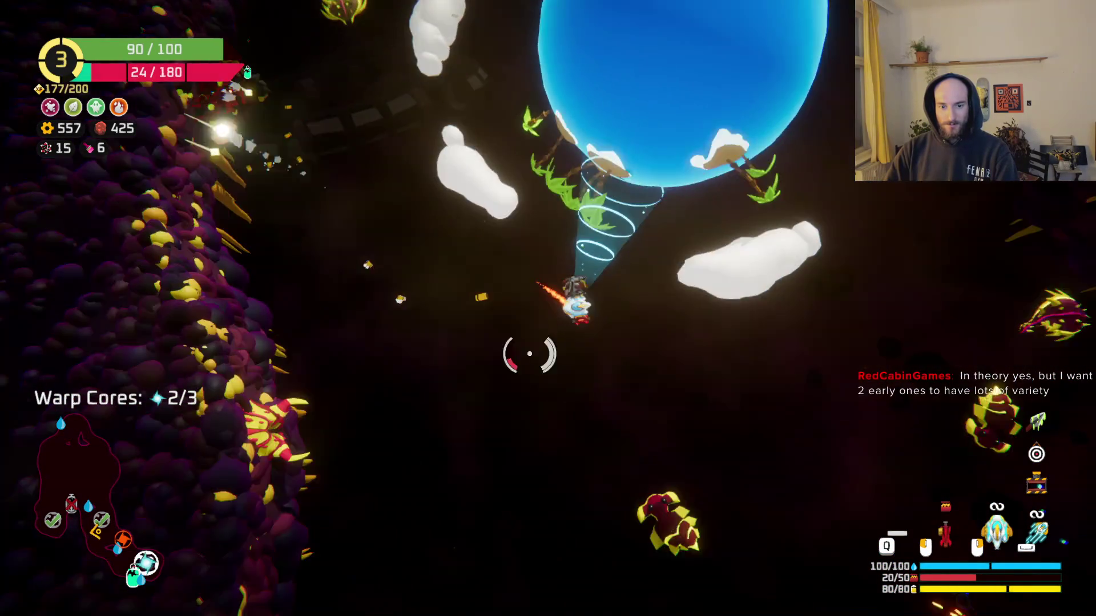
key(s)
key(d)
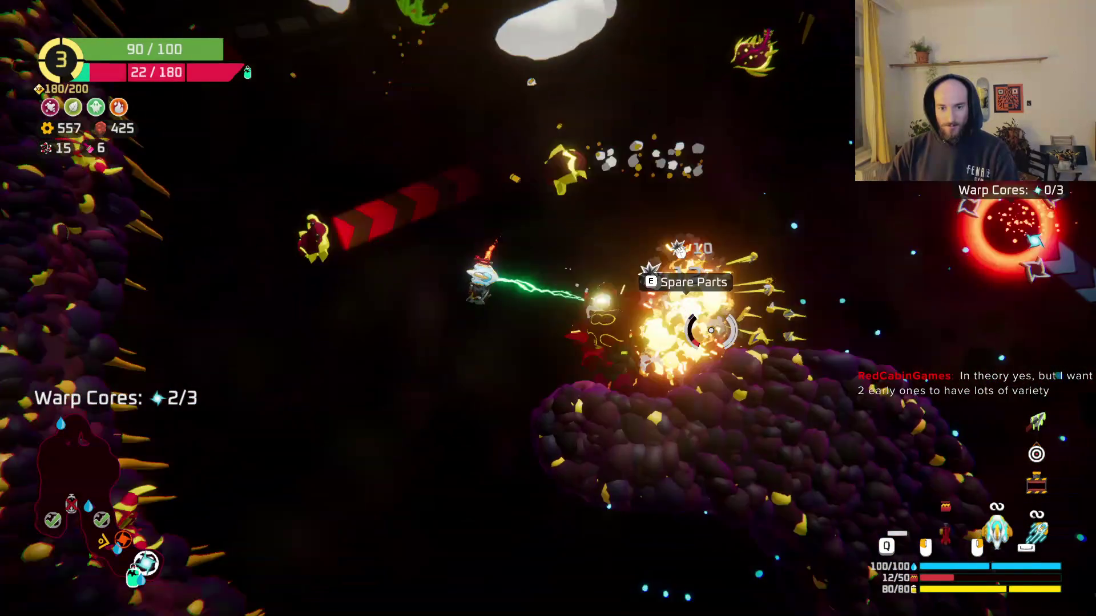
scroll(573, 299, up, 5)
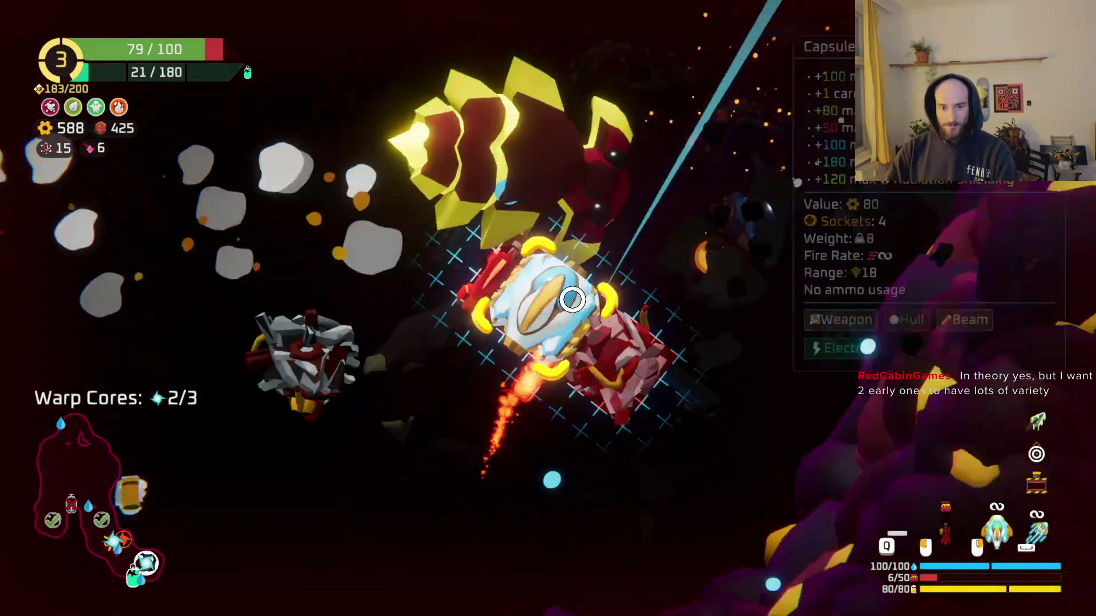
mouse_move(247, 330)
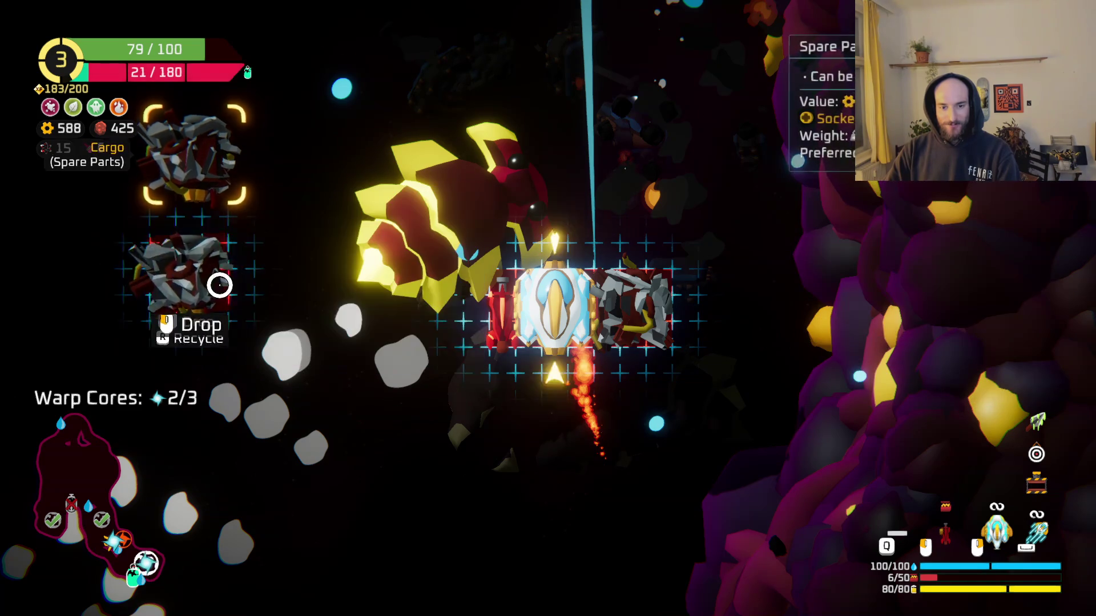
Move the second spare part out of cargo, then fly on toward the warp portal.
drag(184, 272, 609, 318)
key(Tab)
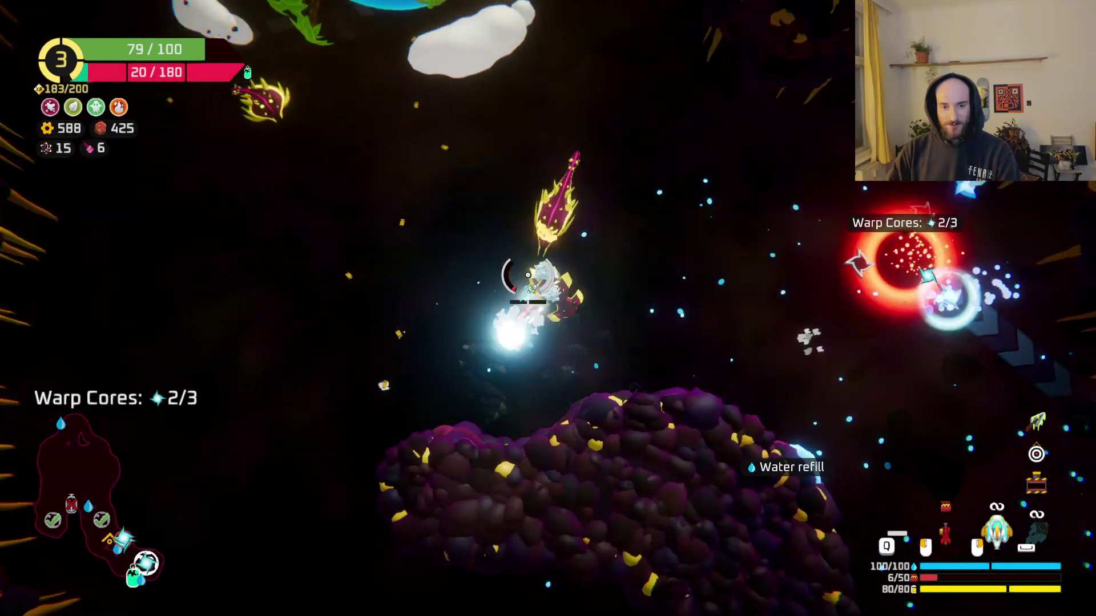
key(w)
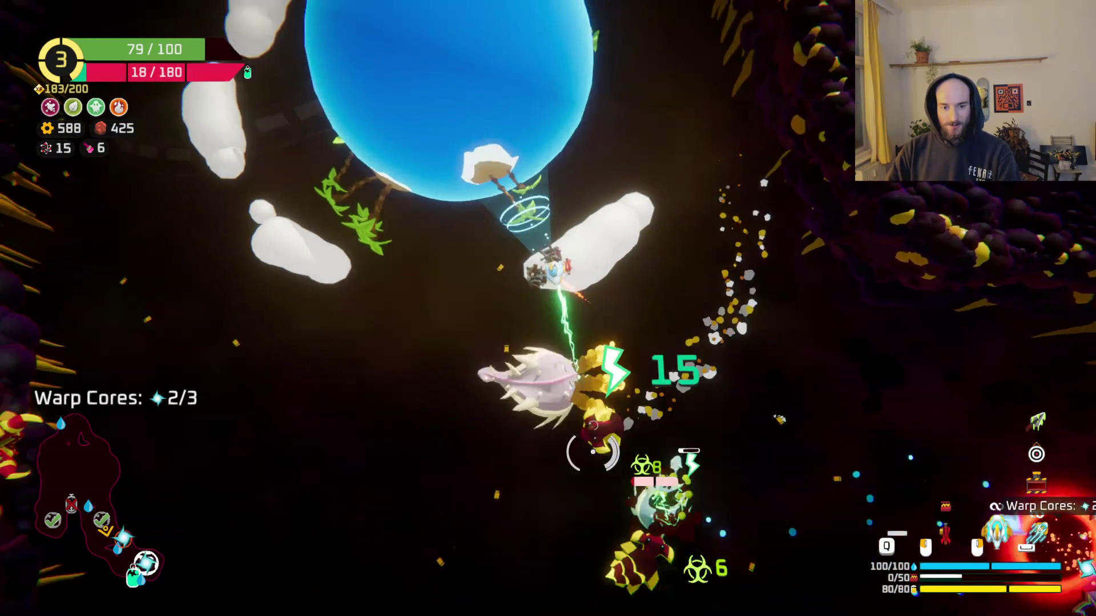
key(a)
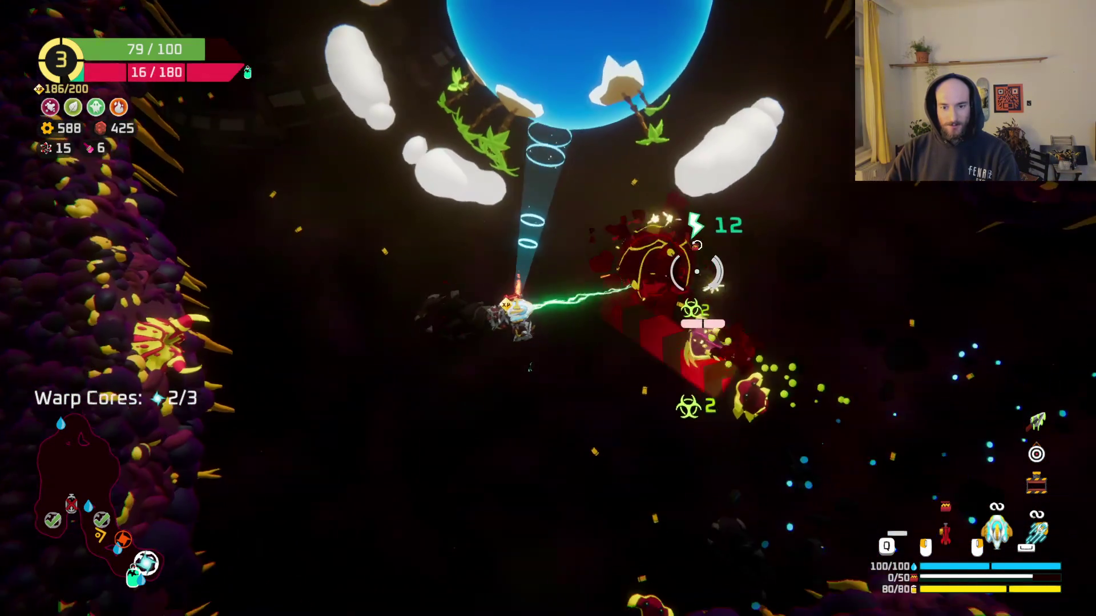
key(d)
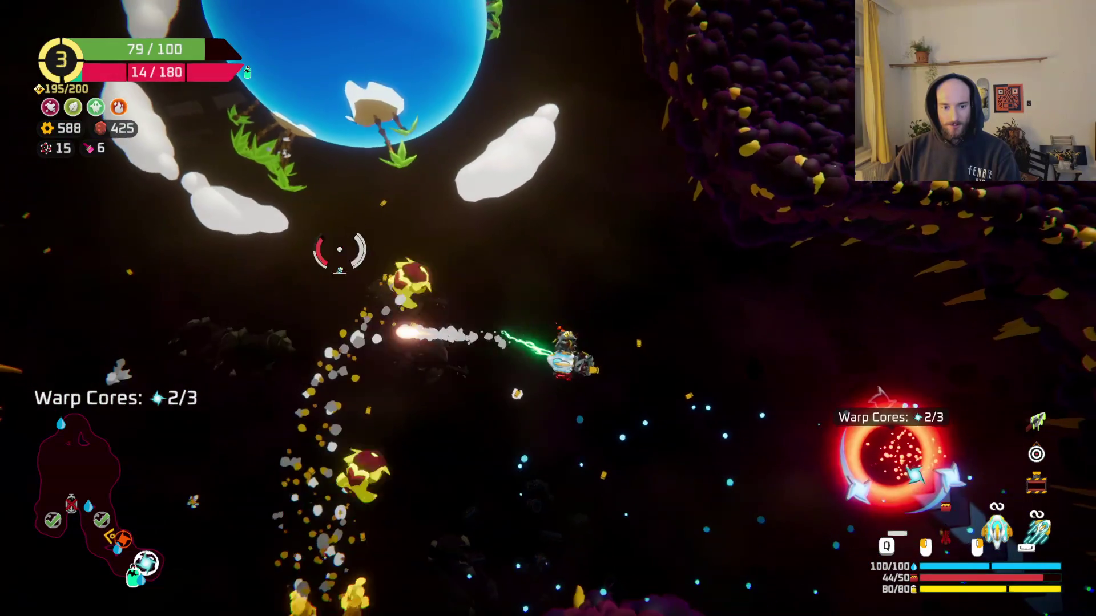
key(d)
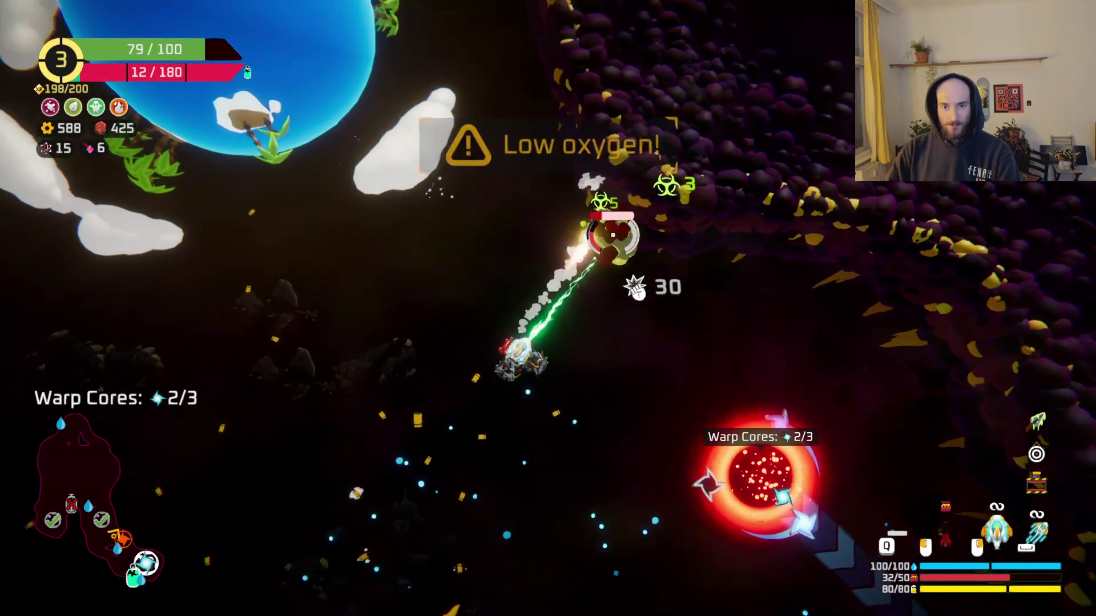
key(a)
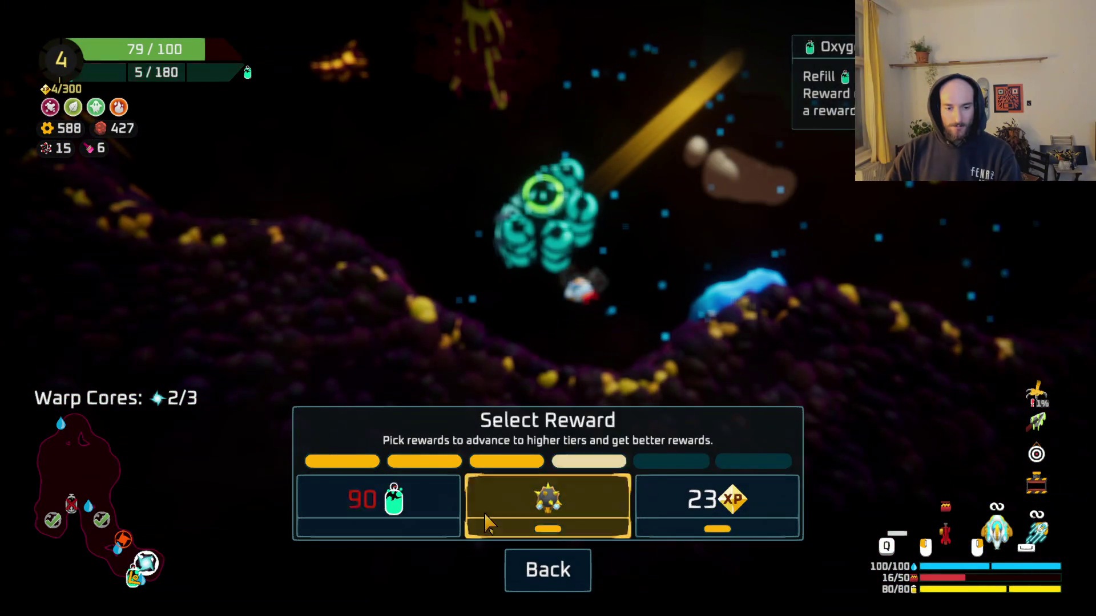
Take the 90-oxygen reward, mine the grey asteroid for the last warp core, and warp out.
click(435, 484)
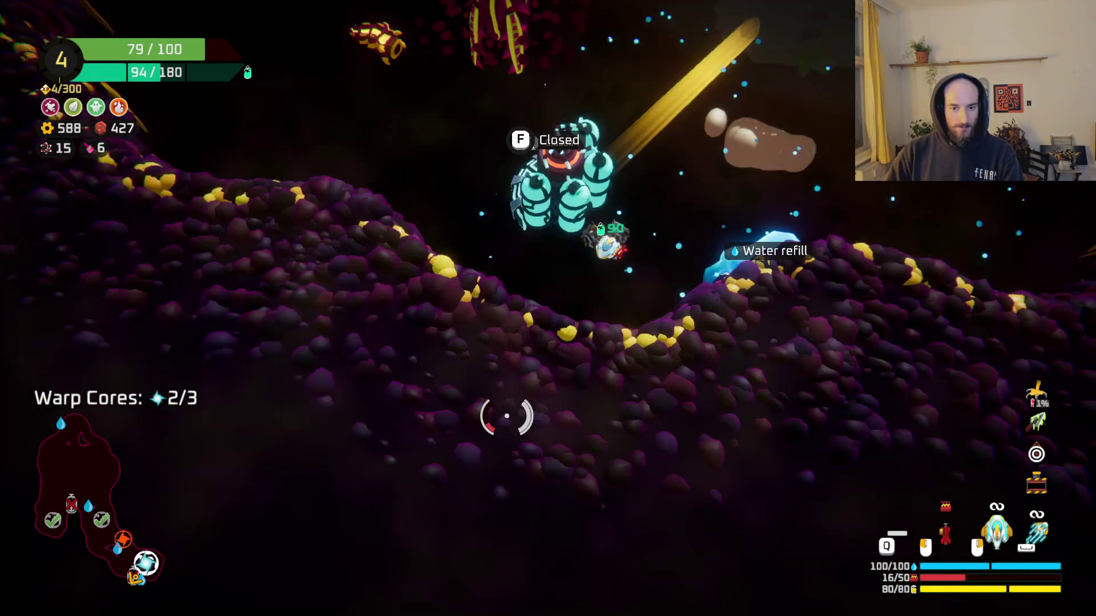
key(s)
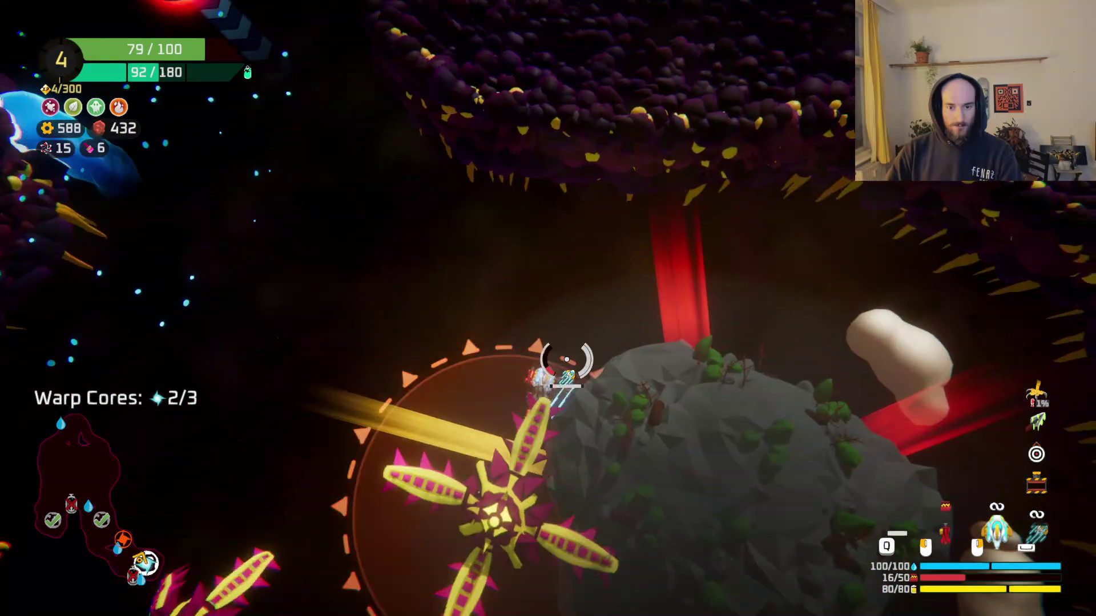
key(w)
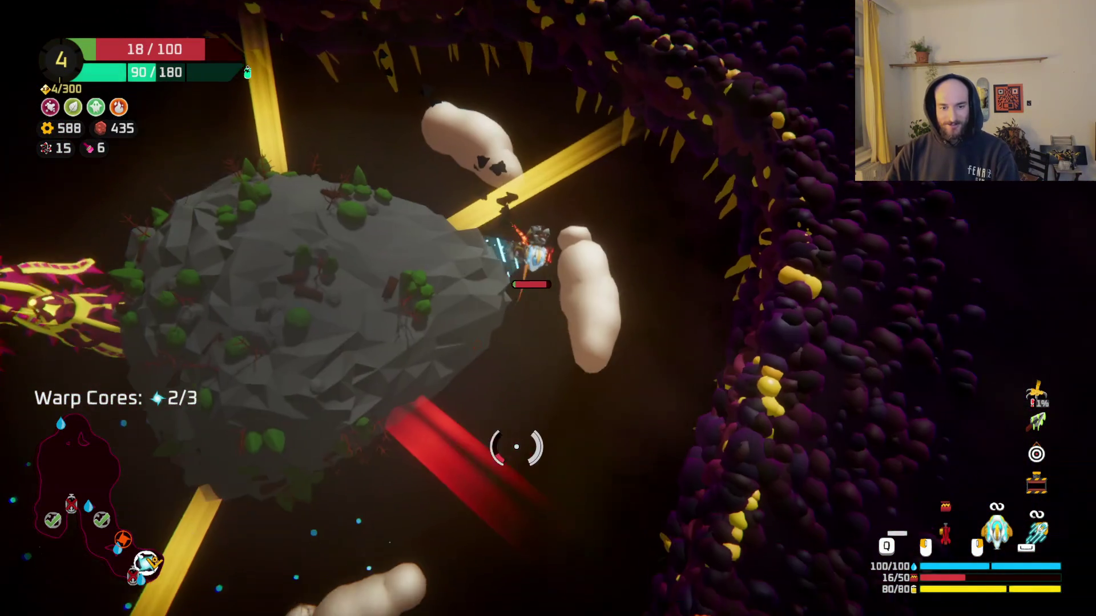
mouse_move(516, 447)
mouse_down()
mouse_move(484, 440)
mouse_move(447, 354)
mouse_move(372, 433)
mouse_move(382, 455)
mouse_move(722, 502)
mouse_move(640, 480)
mouse_up()
key(w)
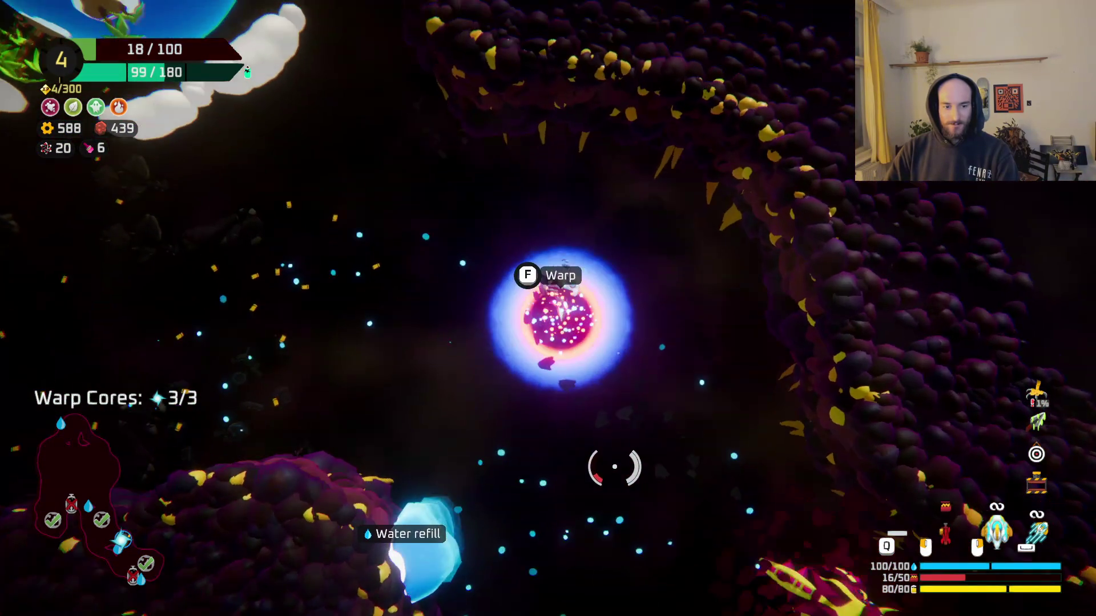
key(f)
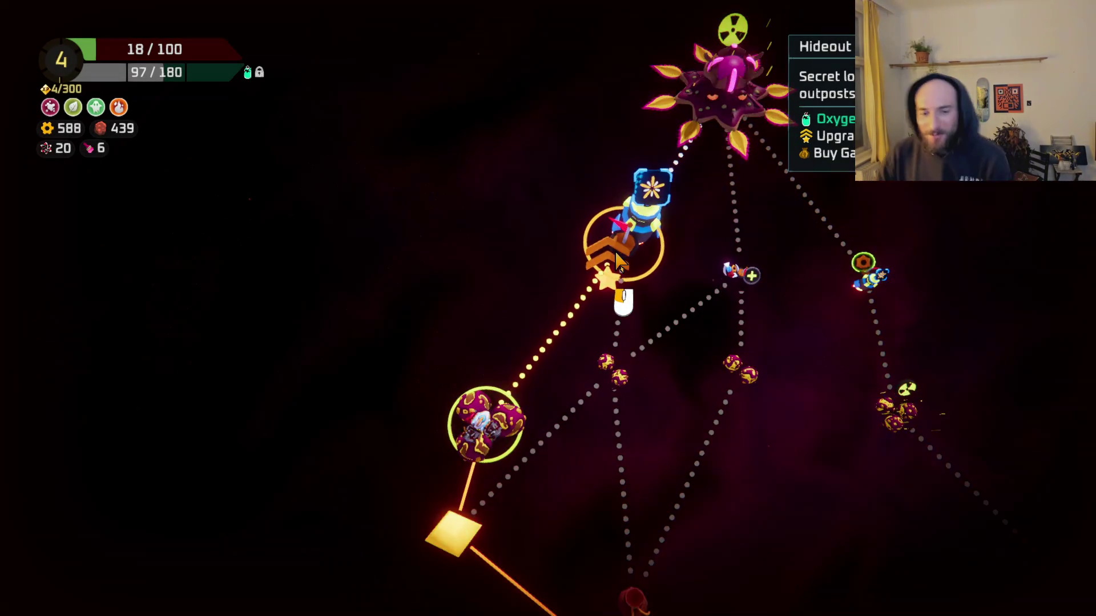
Pick the Hideout node on the sector route map to travel there.
click(617, 254)
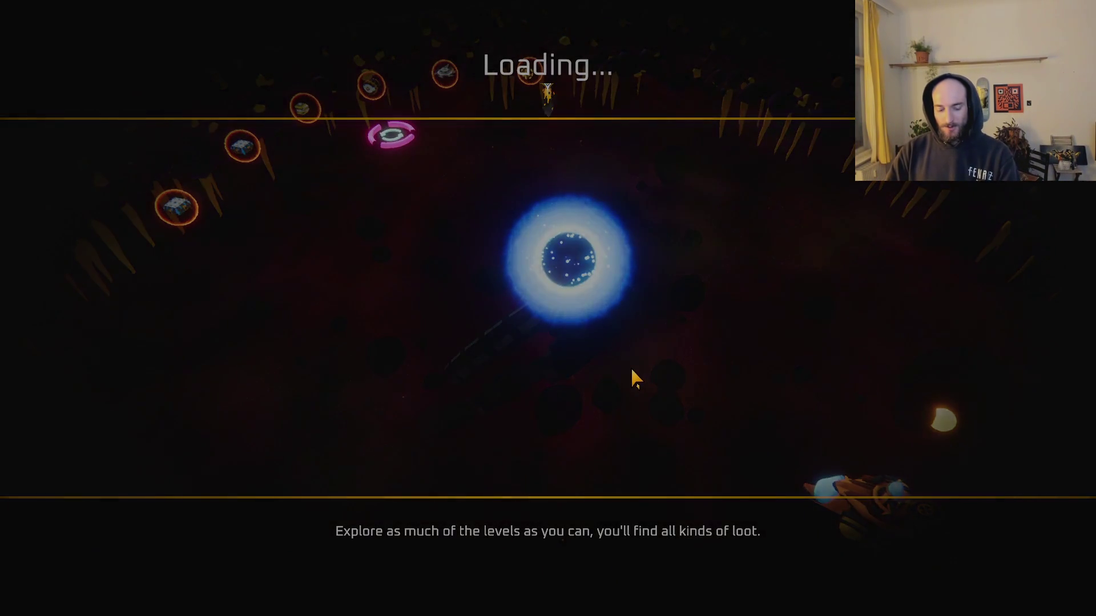
Fly toward the shop row and grab the spare cargo part in the ship editor.
key(w)
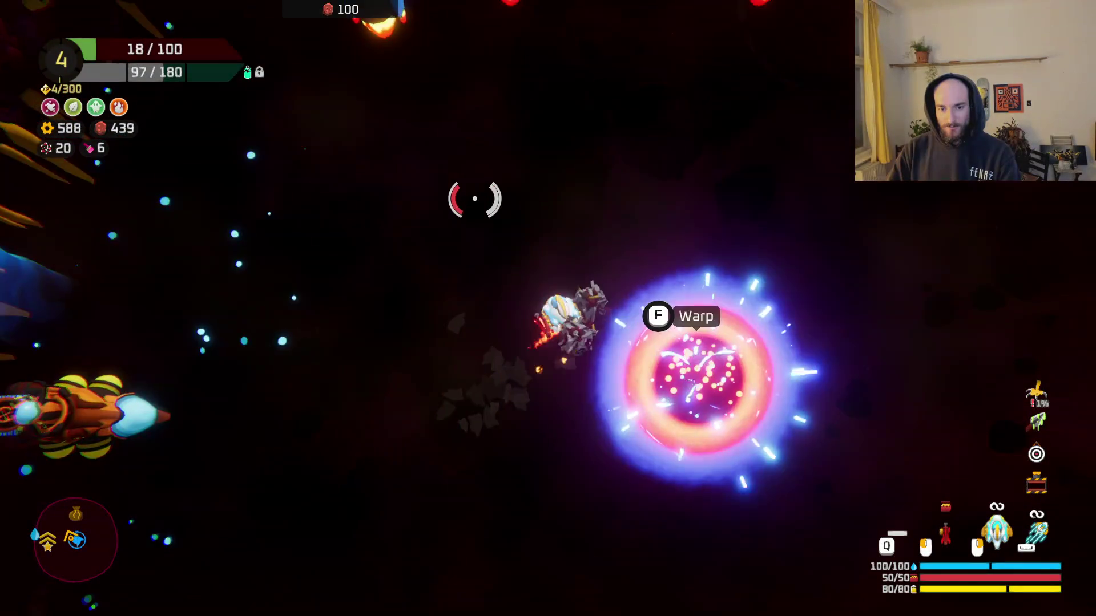
key(d)
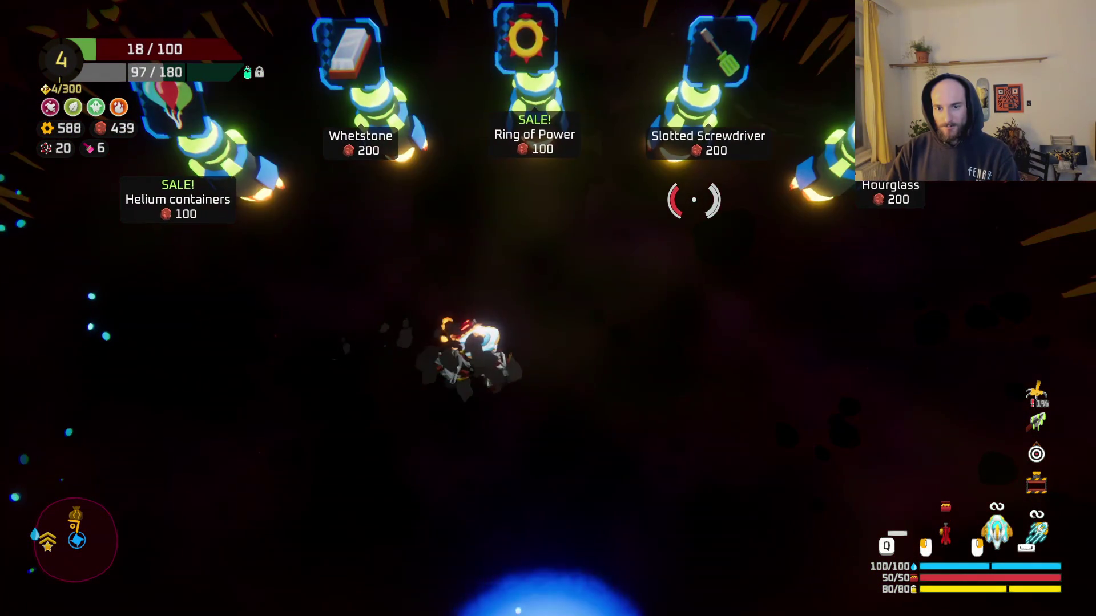
key(Tab)
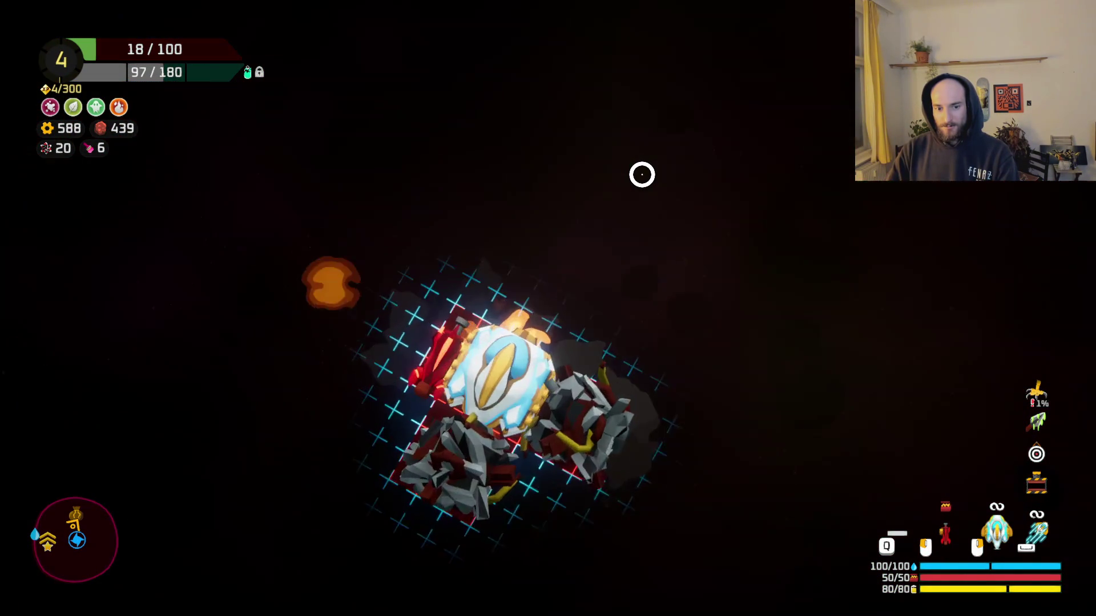
click(170, 293)
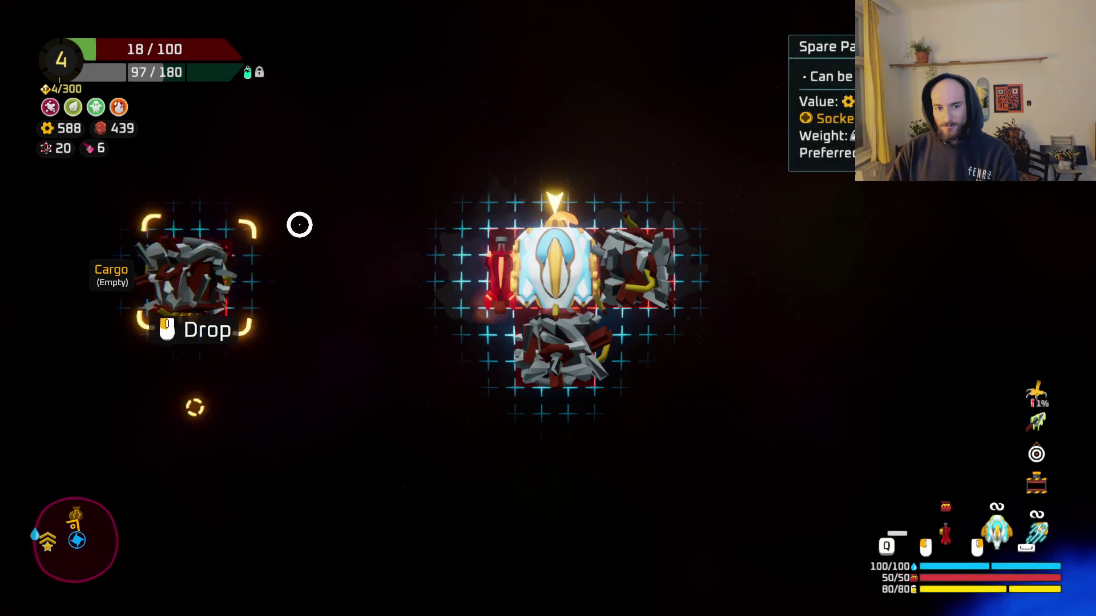
key(Tab)
Tour the shop stands past the warp portal, briefly checking the ship editor.
key(d)
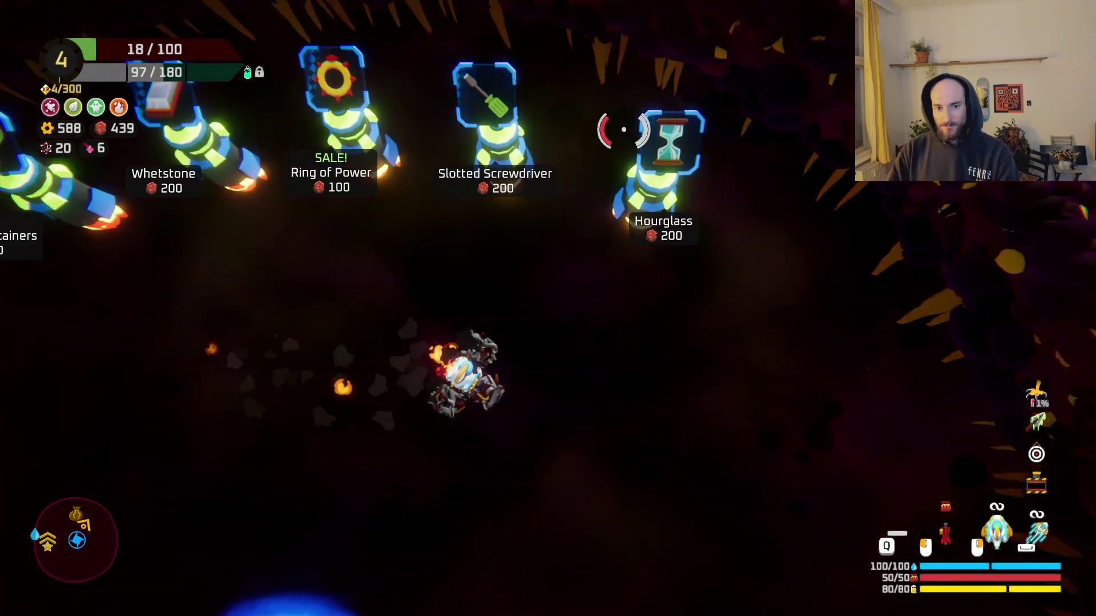
key(a)
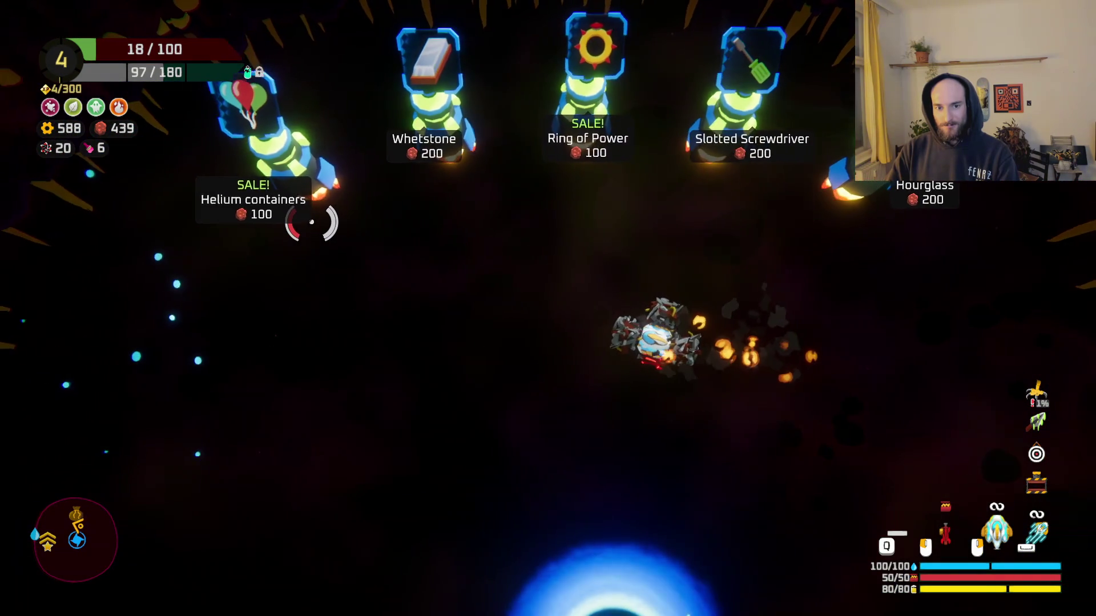
key(s)
key(a)
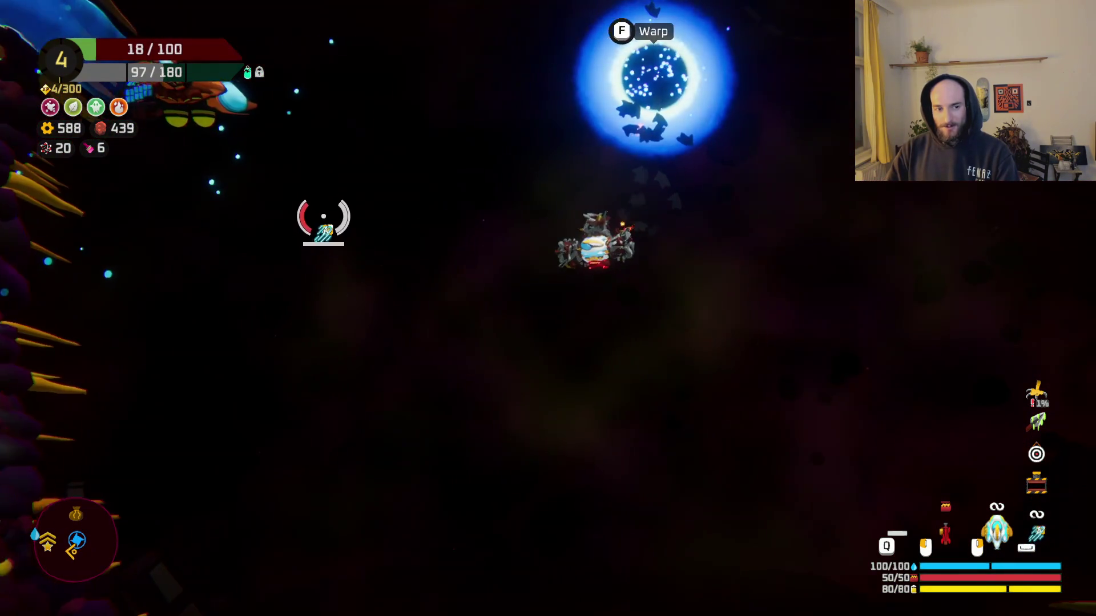
key(w)
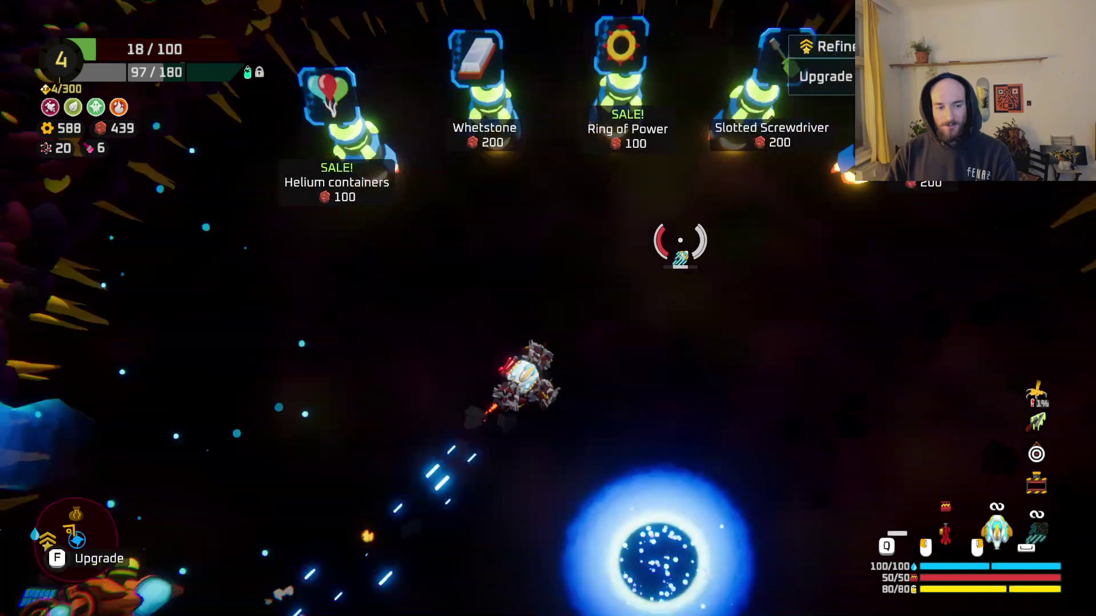
key(d)
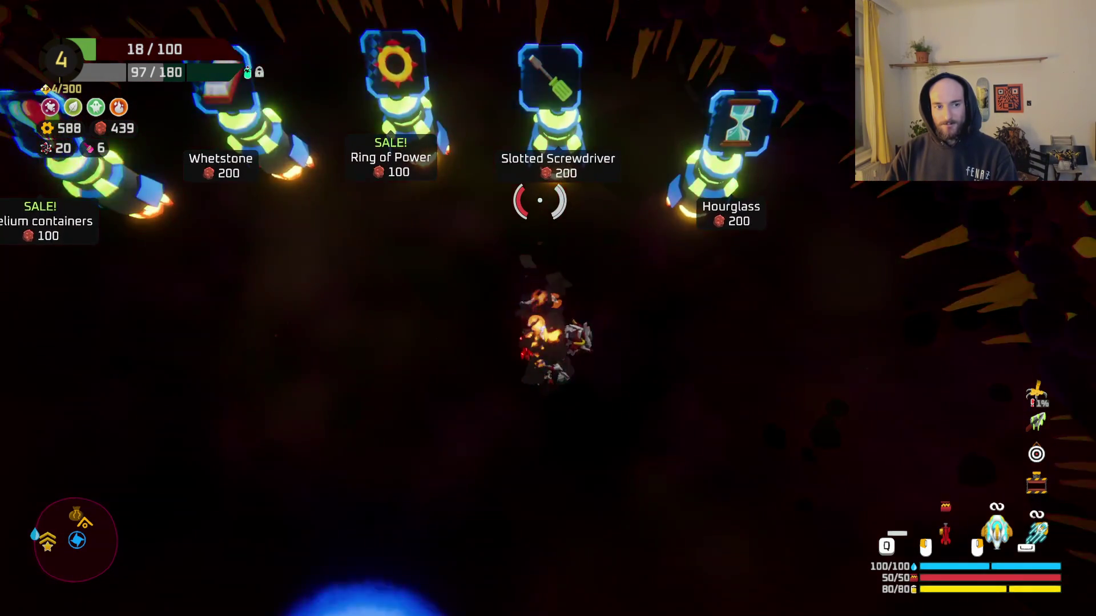
key(Tab)
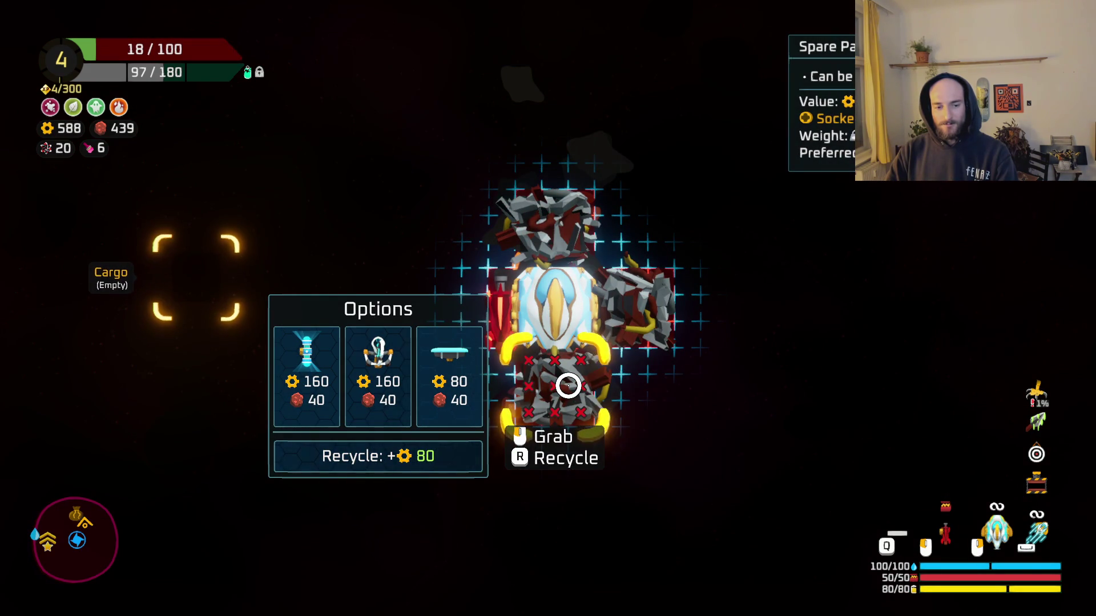
key(Escape)
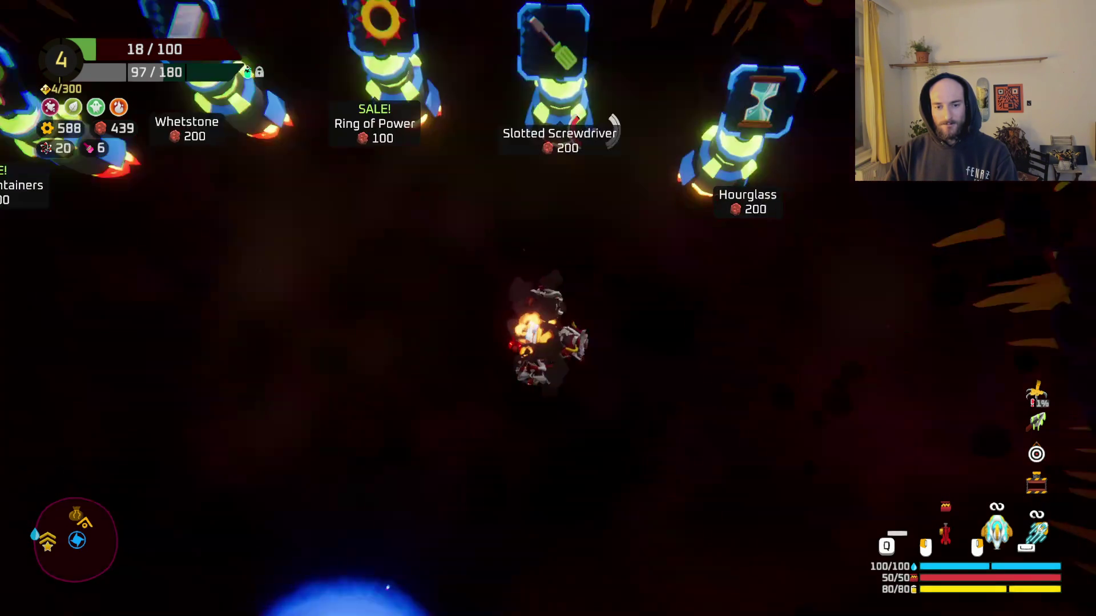
Read the Hourglass and Slotted Screwdriver stats, then bring up the spare part's options.
key(w)
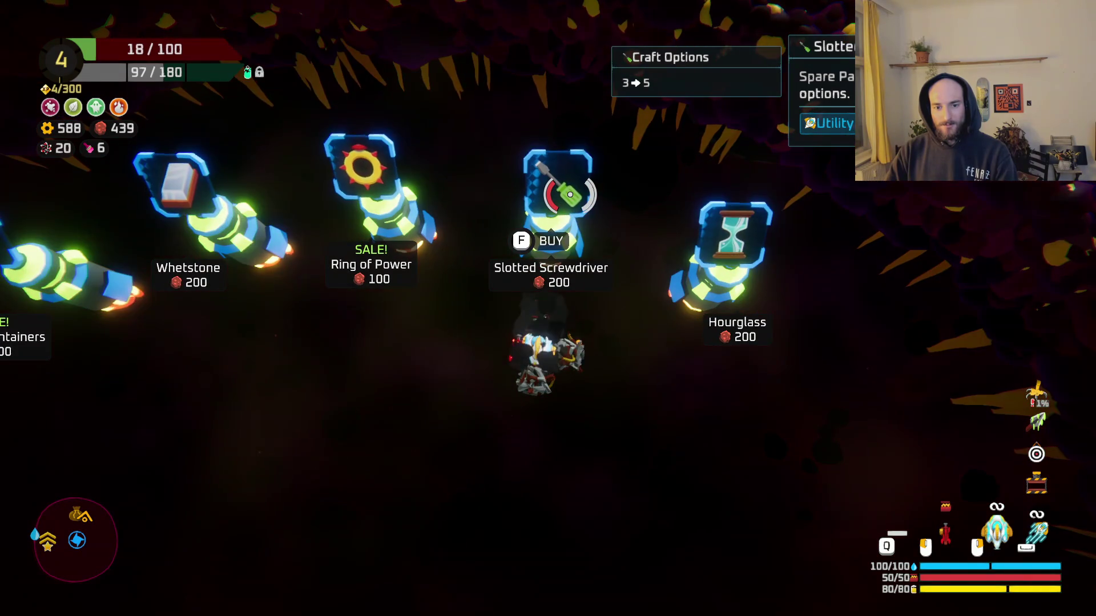
key(d)
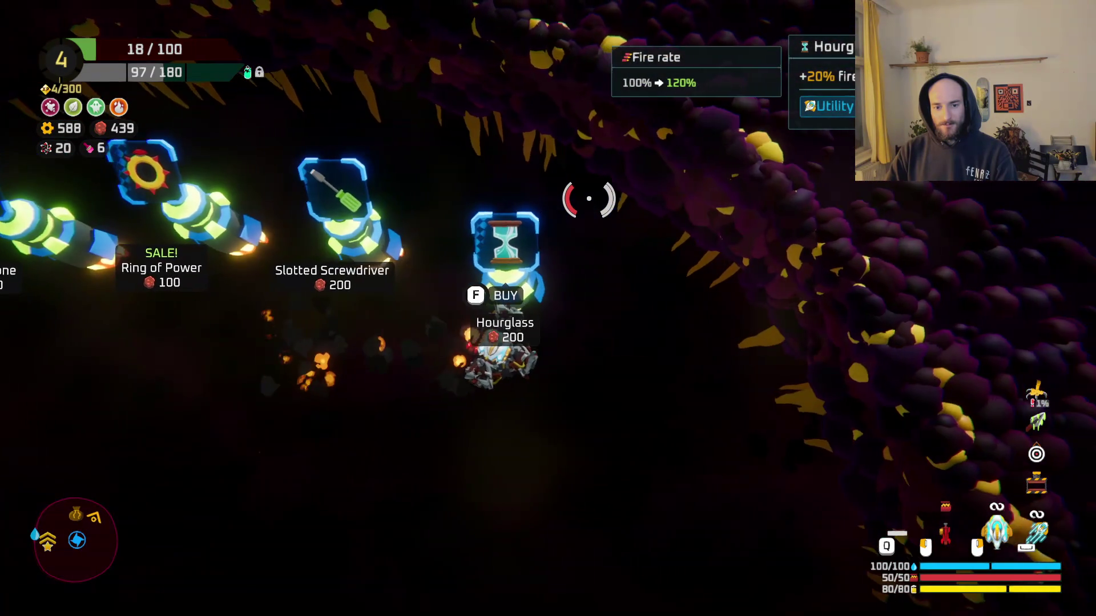
key(a)
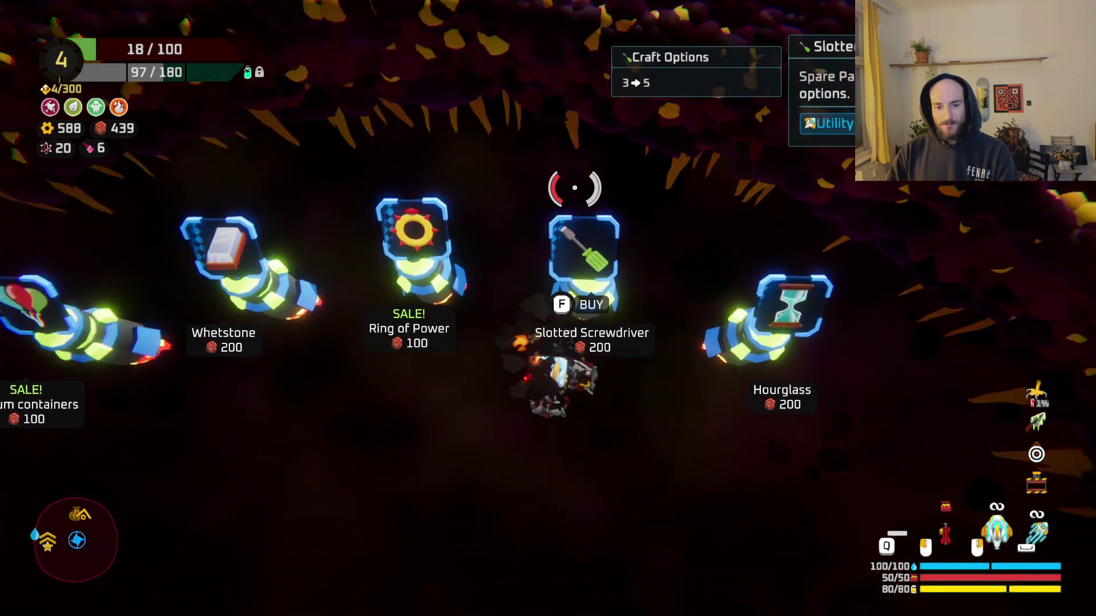
key(s)
key(Tab)
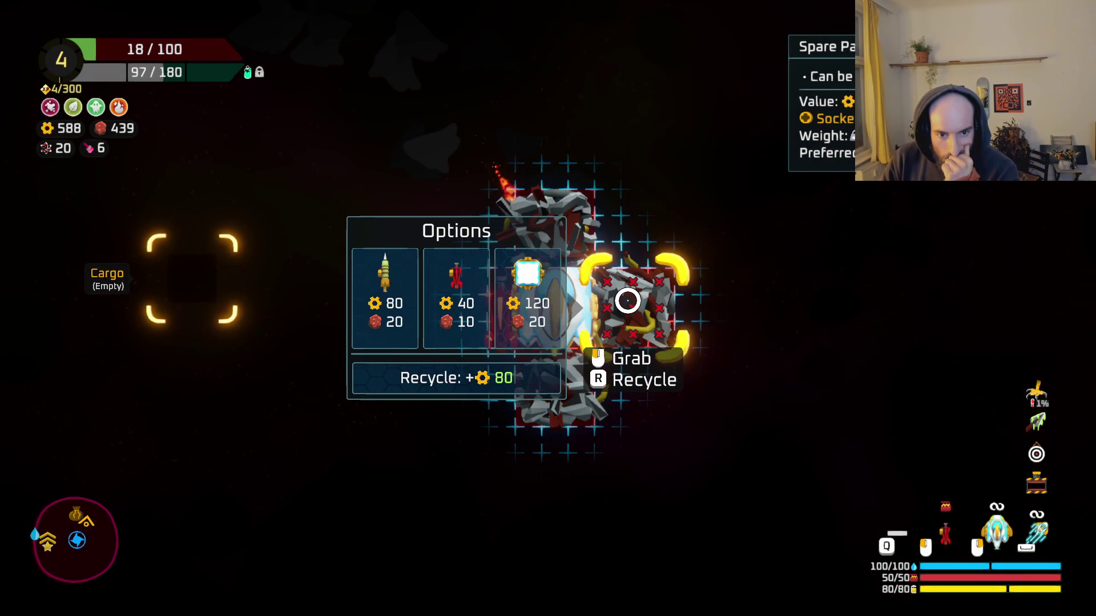
Recycle the 120/20 capsule part, buy the Zap Anchor for the front, and resume flying.
click(610, 308)
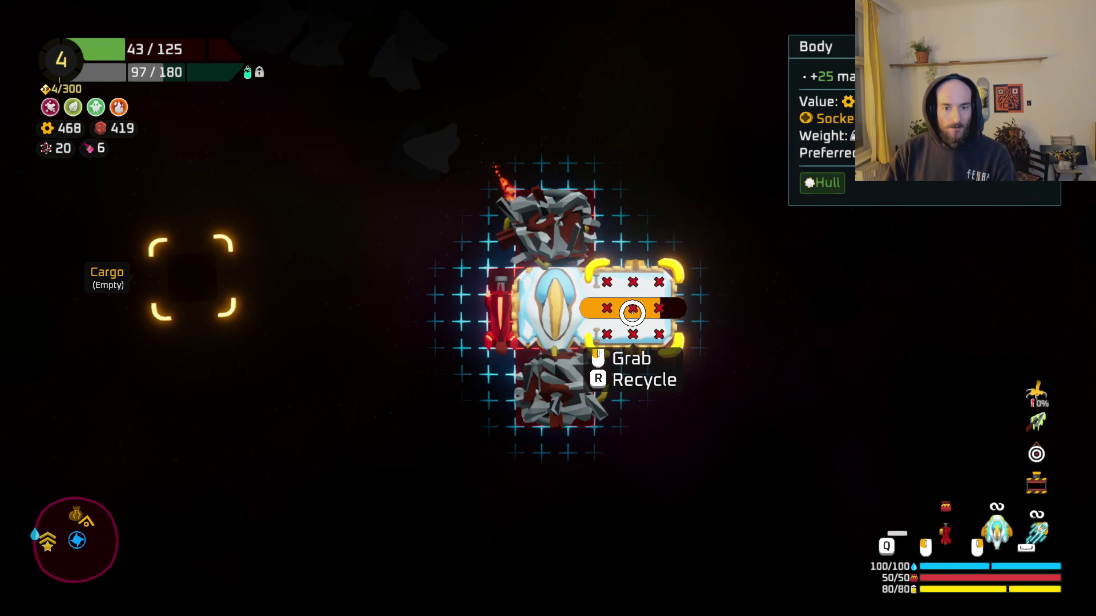
key(r)
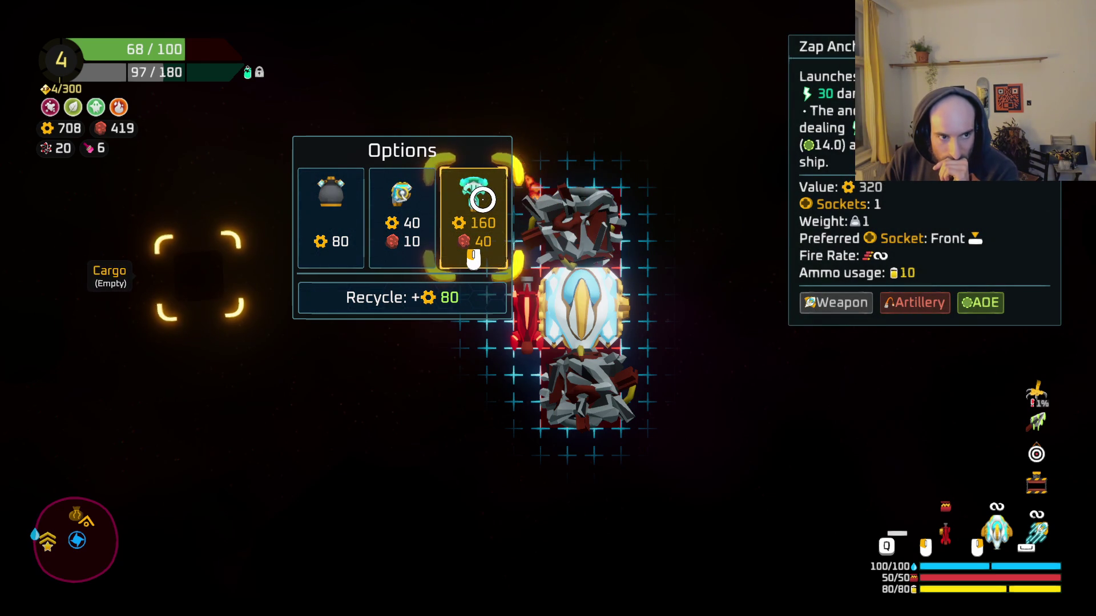
click(480, 199)
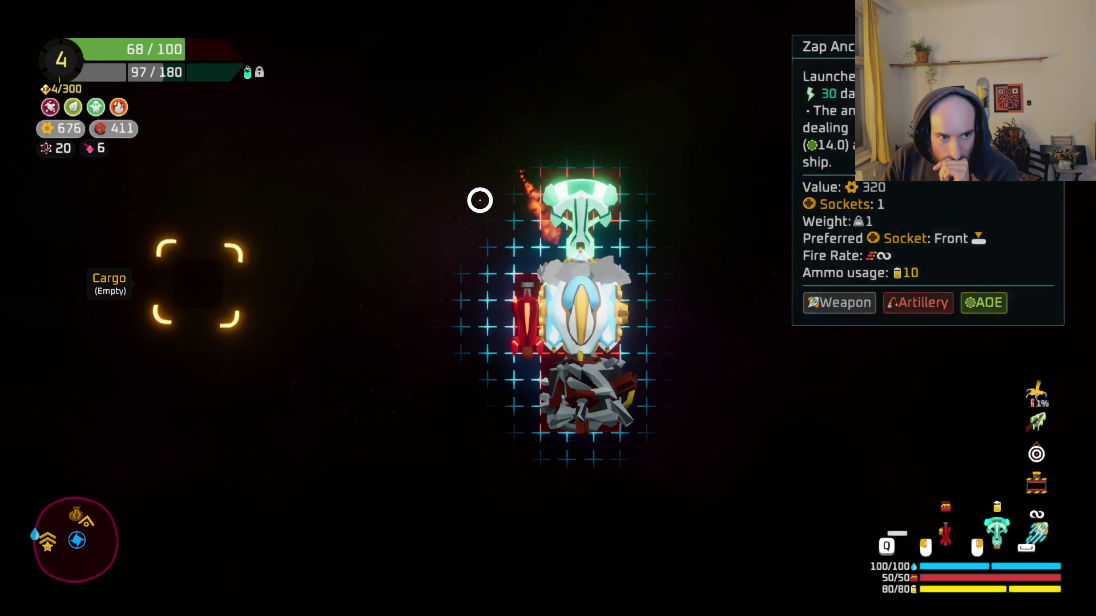
mouse_move(585, 390)
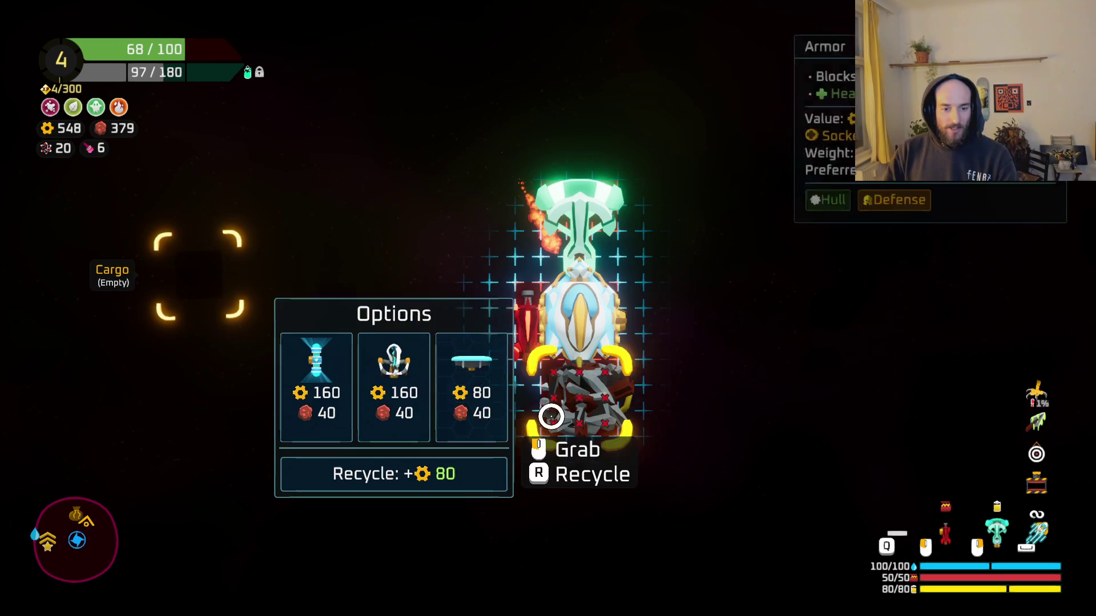
key(Tab)
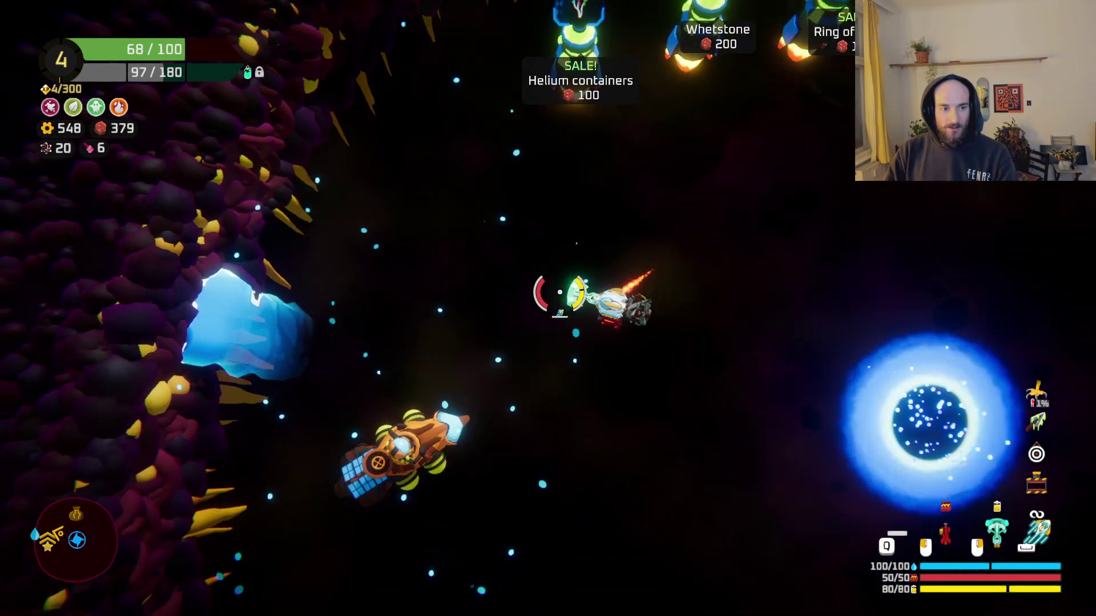
Upgrade the red gun module with Double Barrel at the upgrade station.
key(e)
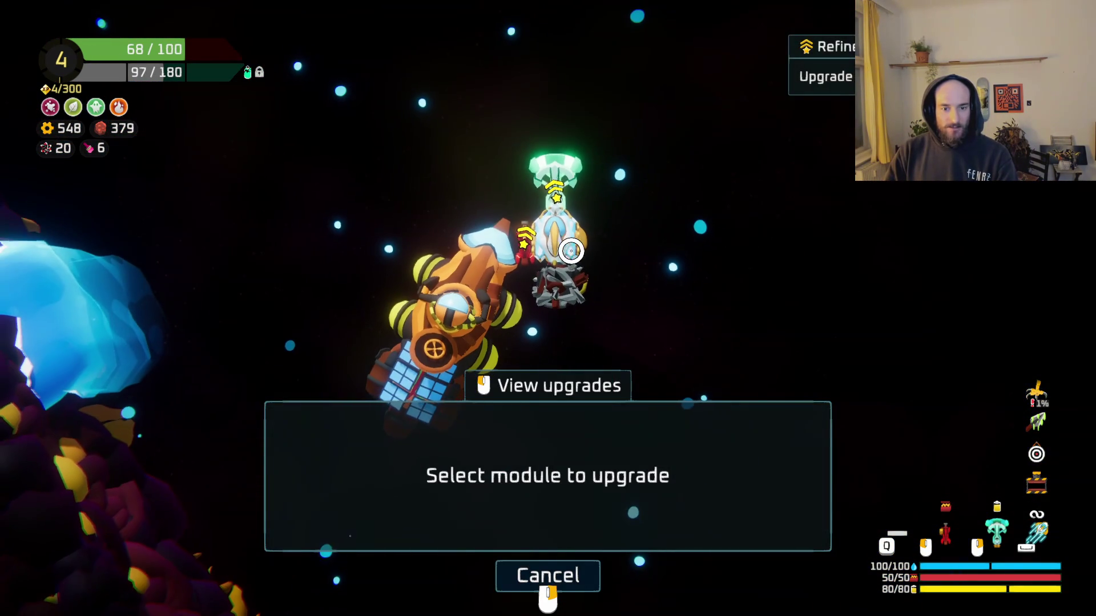
click(521, 239)
click(658, 483)
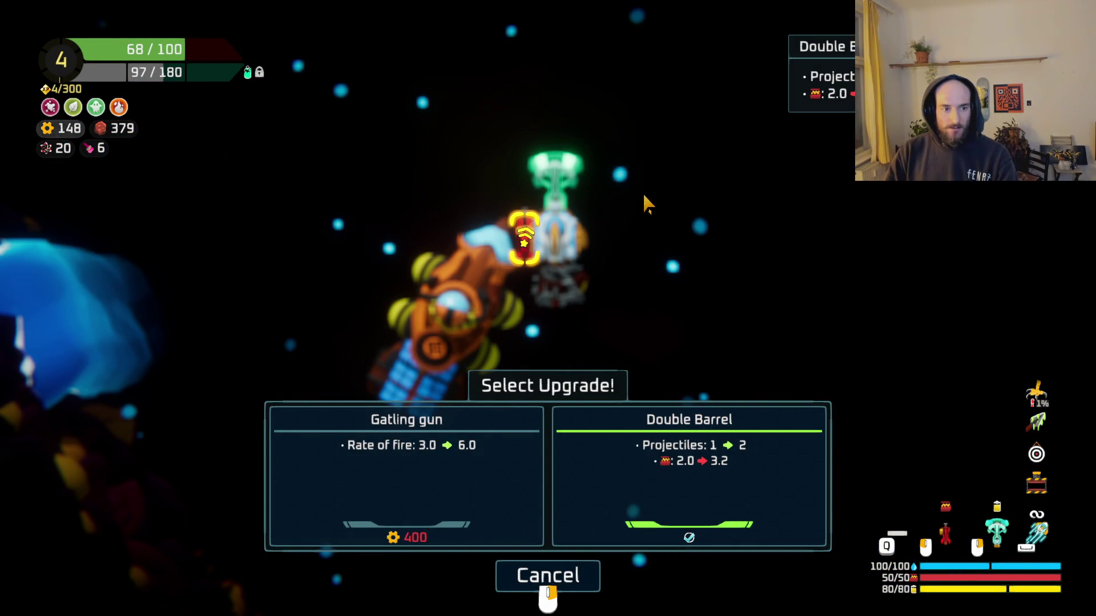
key(Escape)
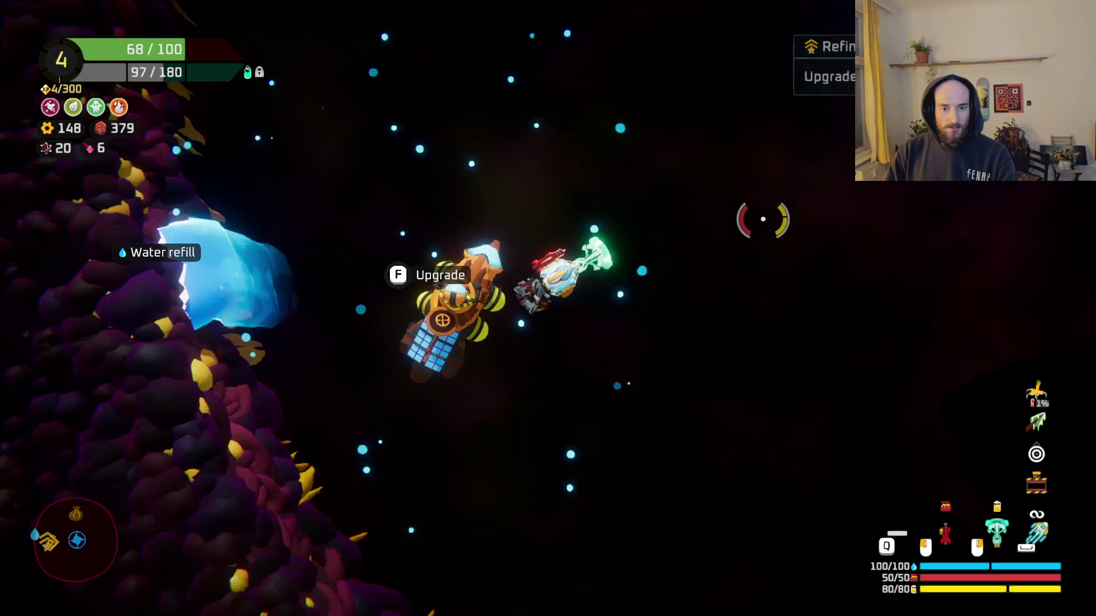
Buy the Ring of Power and the Hourglass from the shop stands.
key(w)
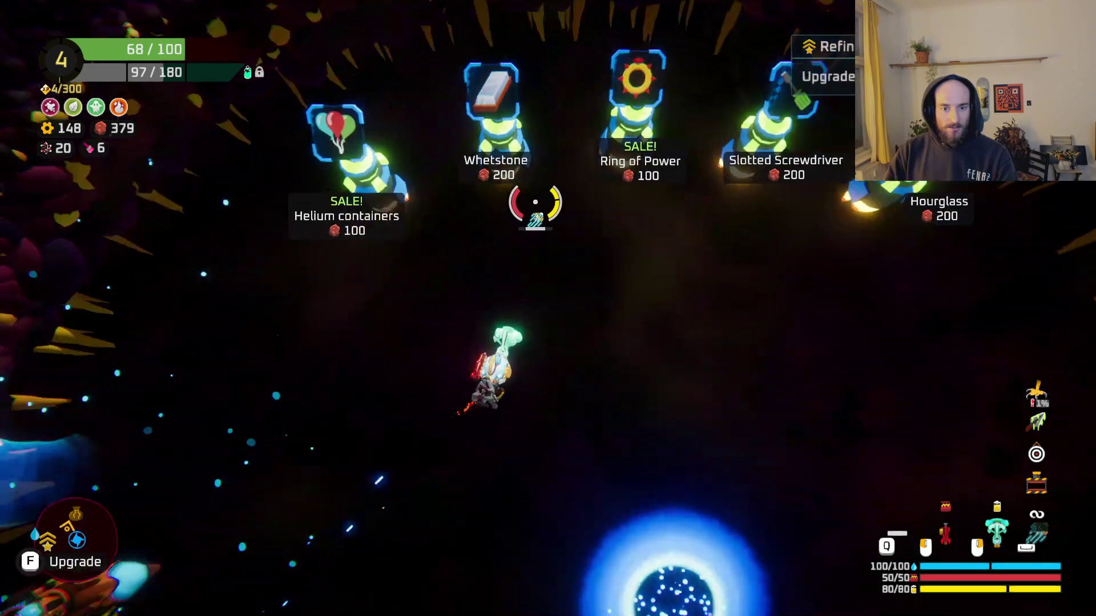
key(d)
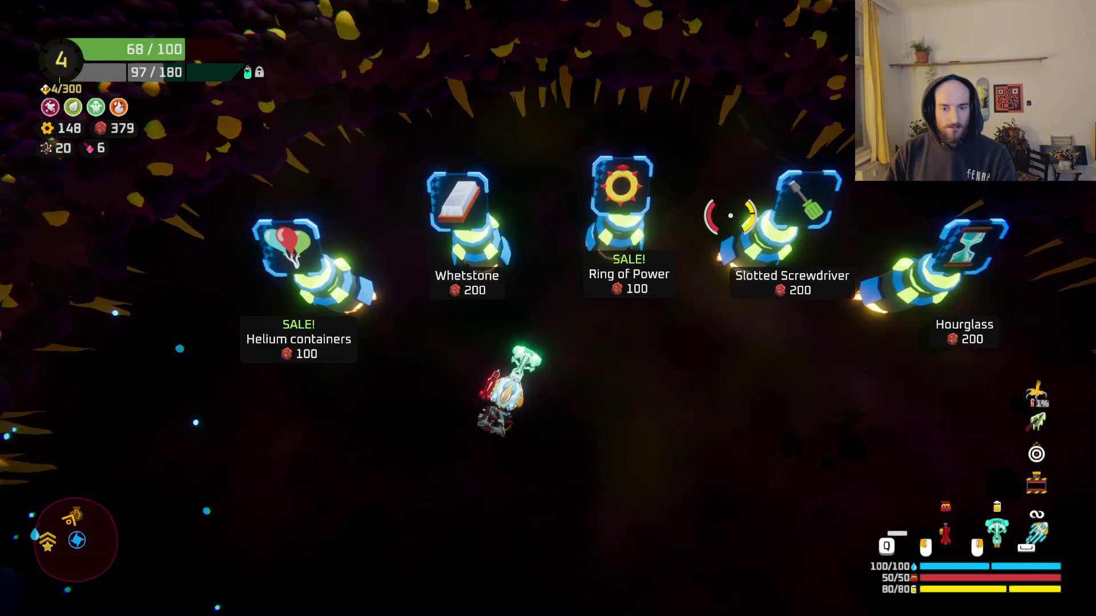
key(d)
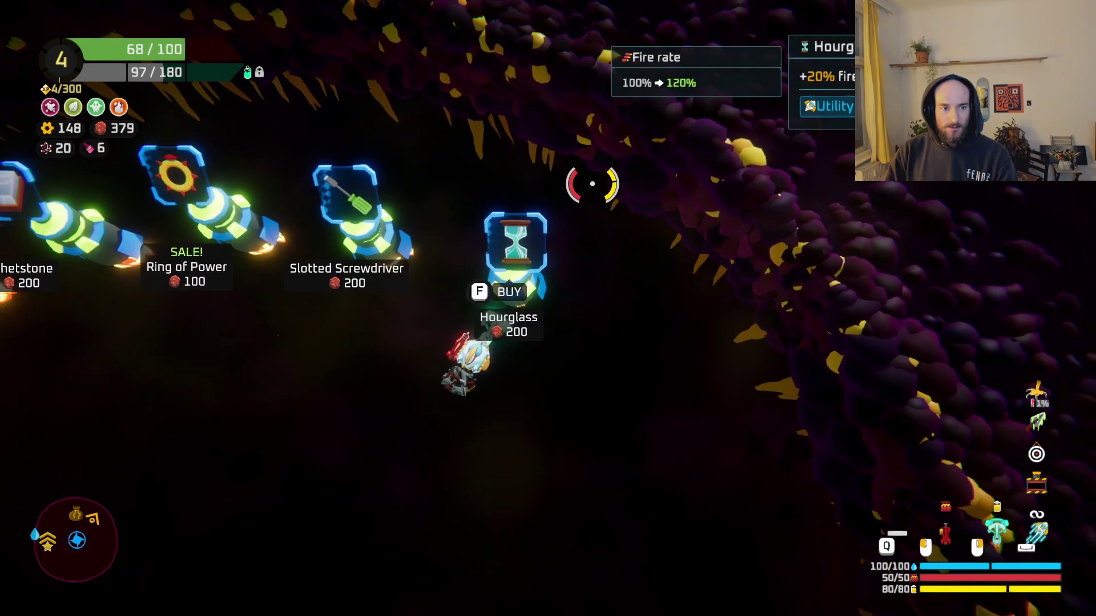
key(a)
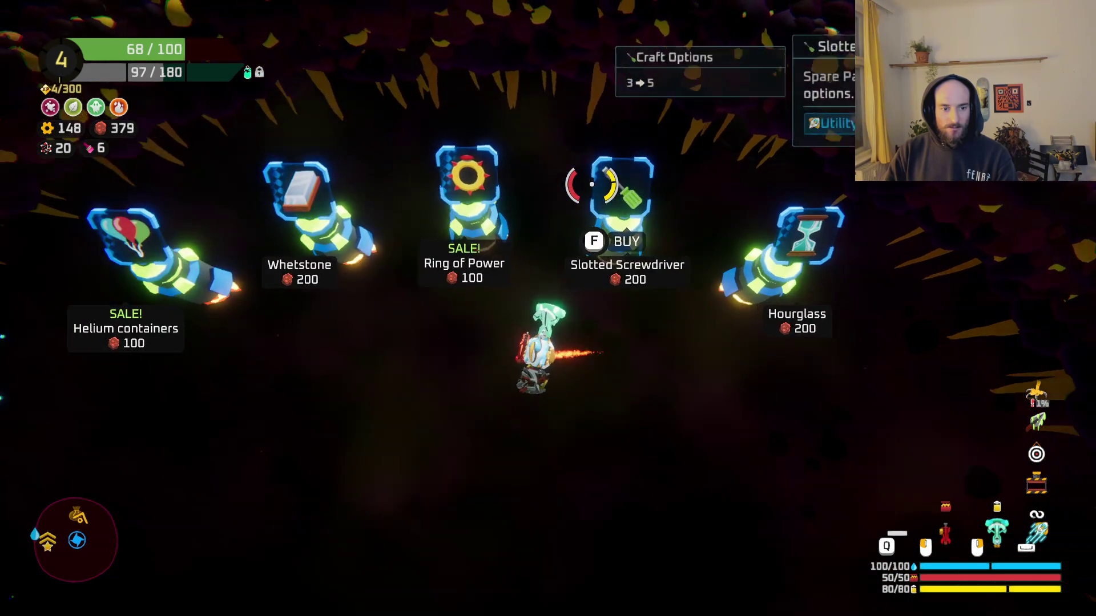
key(w)
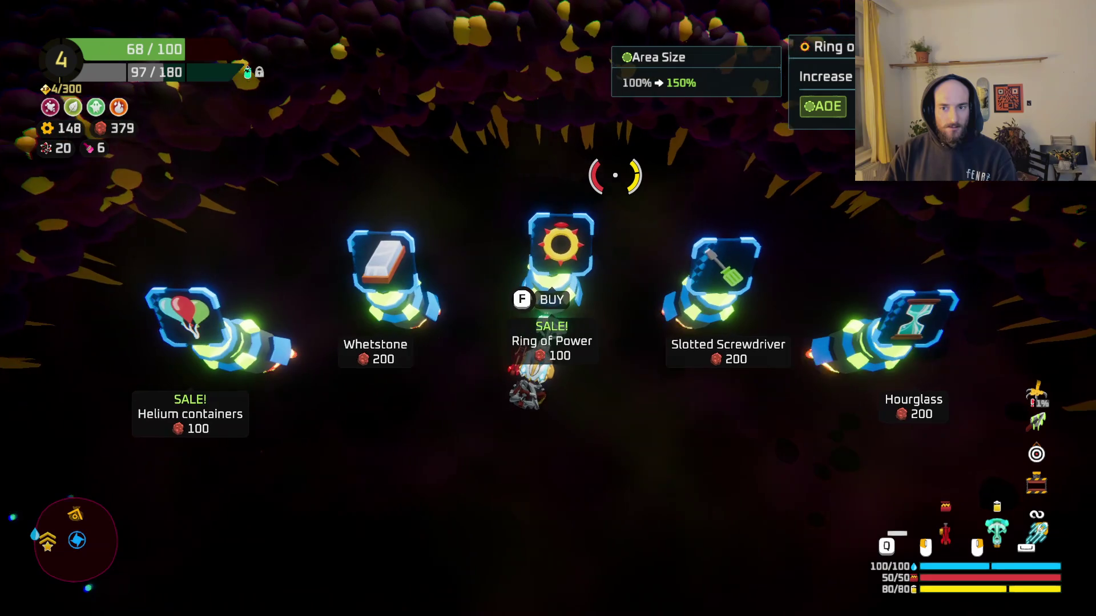
key(f)
key(d)
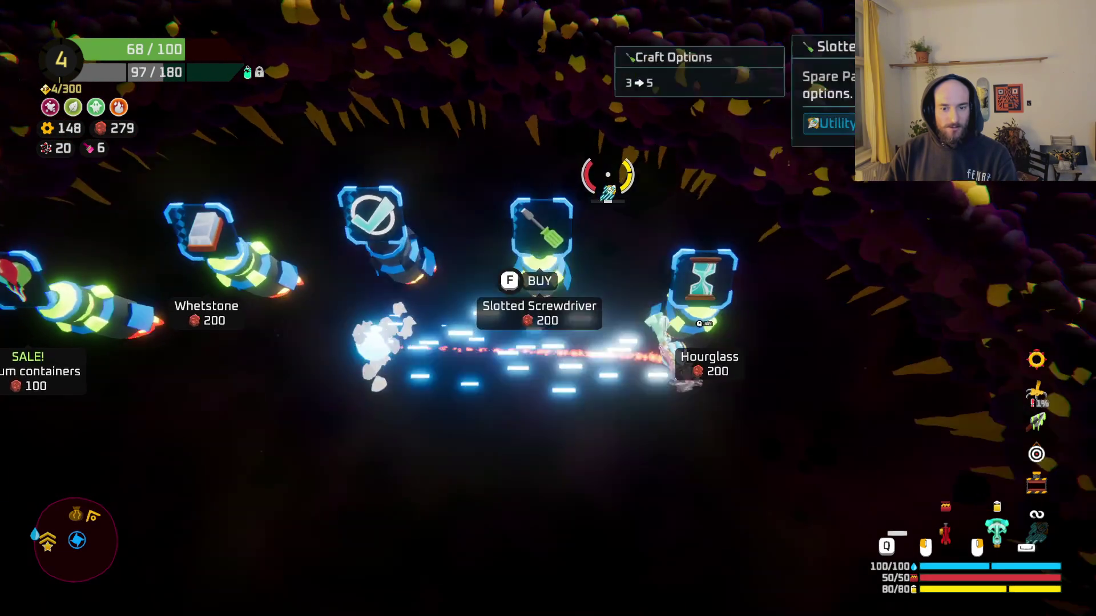
key(f)
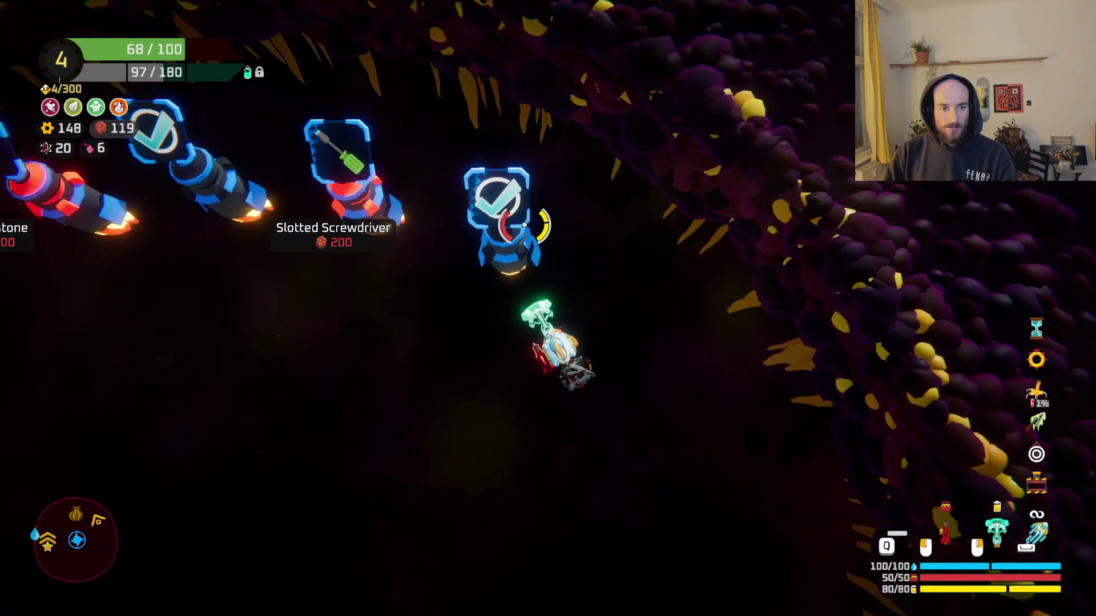
key(s)
key(Tab)
key(Tab)
key(Tab)
Craft the spare part into a blue base plate and review the ship and Capsule stats.
mouse_move(605, 395)
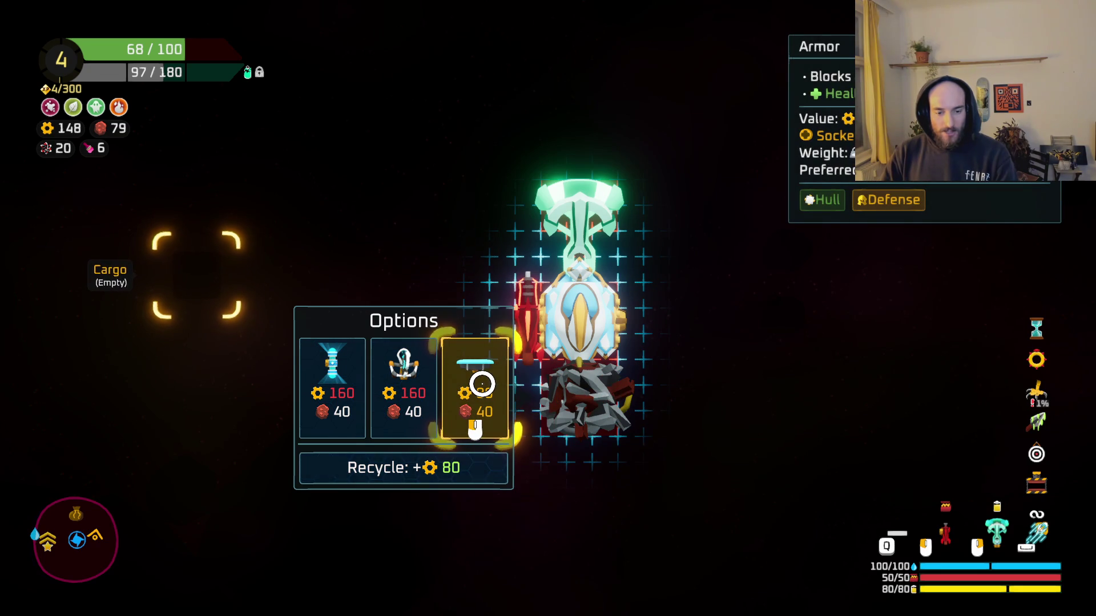
click(478, 374)
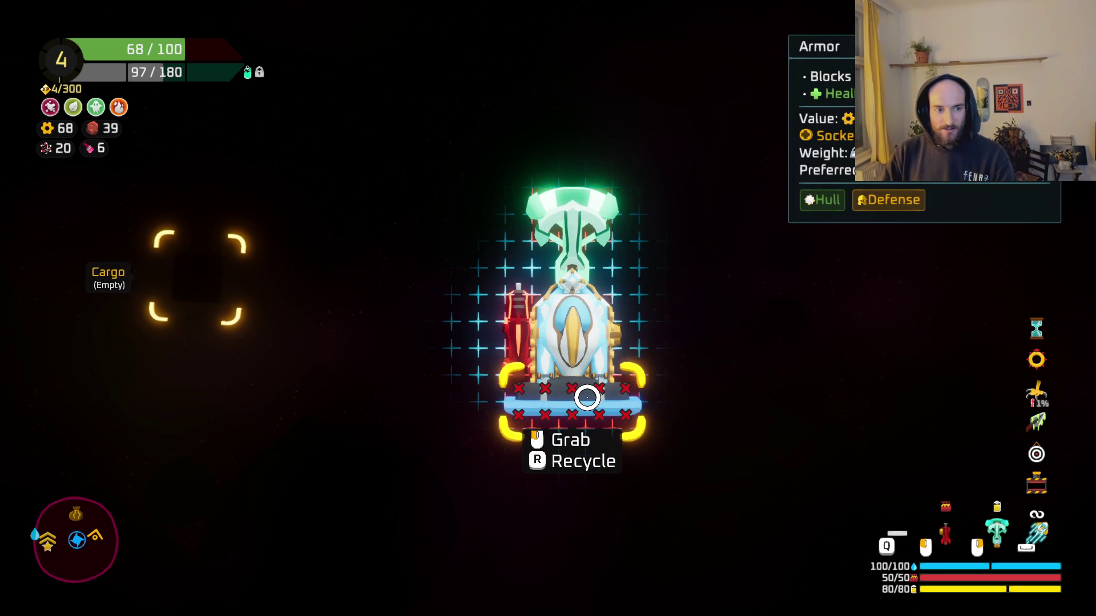
key(Tab)
key(Tab)
key(Tab)
mouse_move(830, 539)
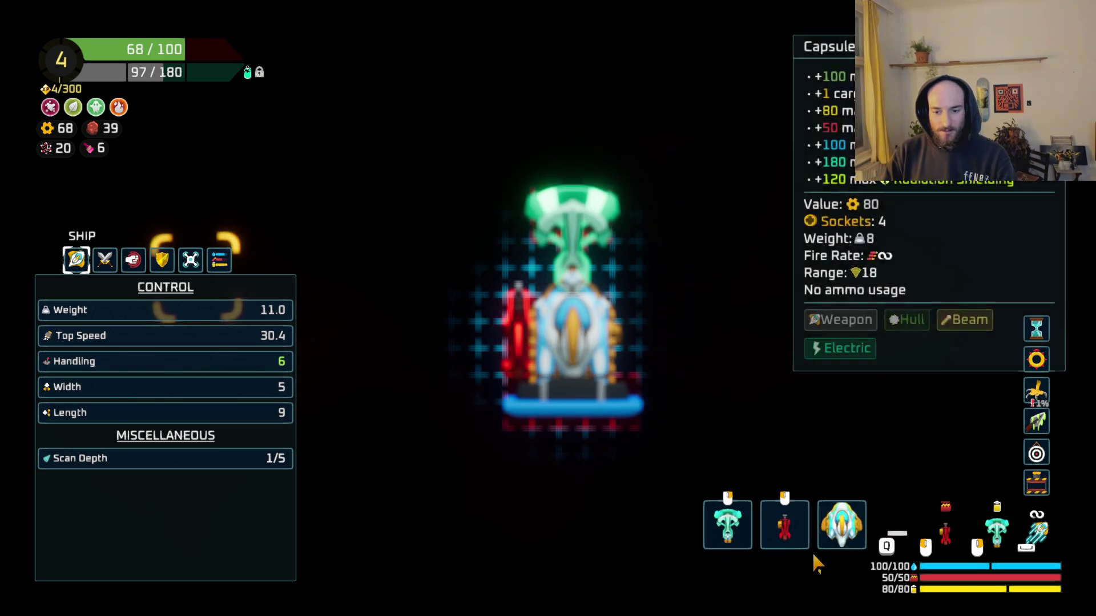
key(Tab)
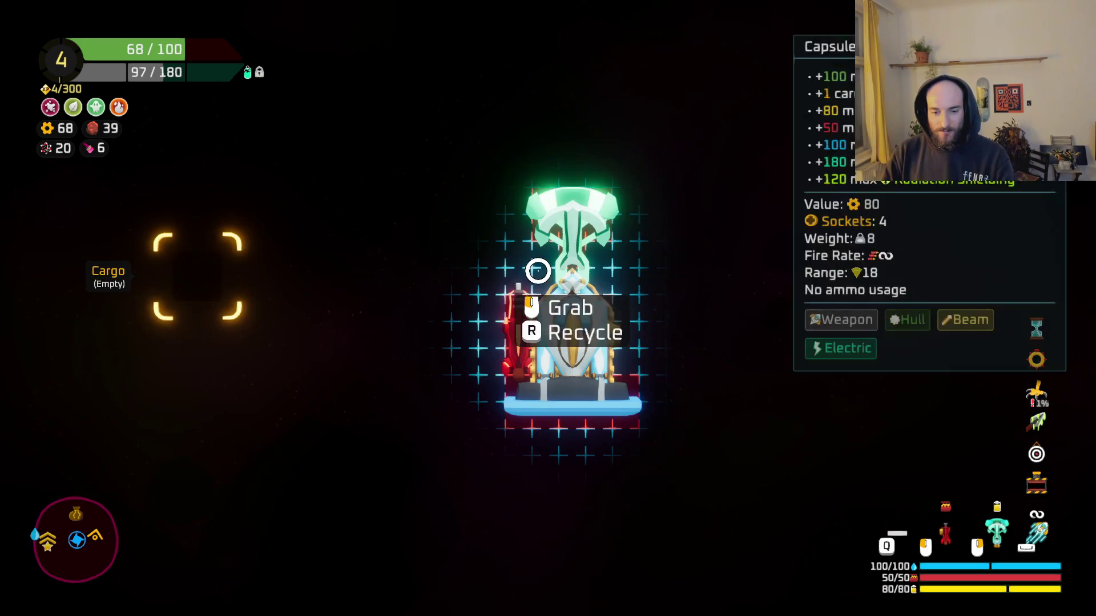
Fly into the blue wormhole and warp to The Mother boss fight.
key(a)
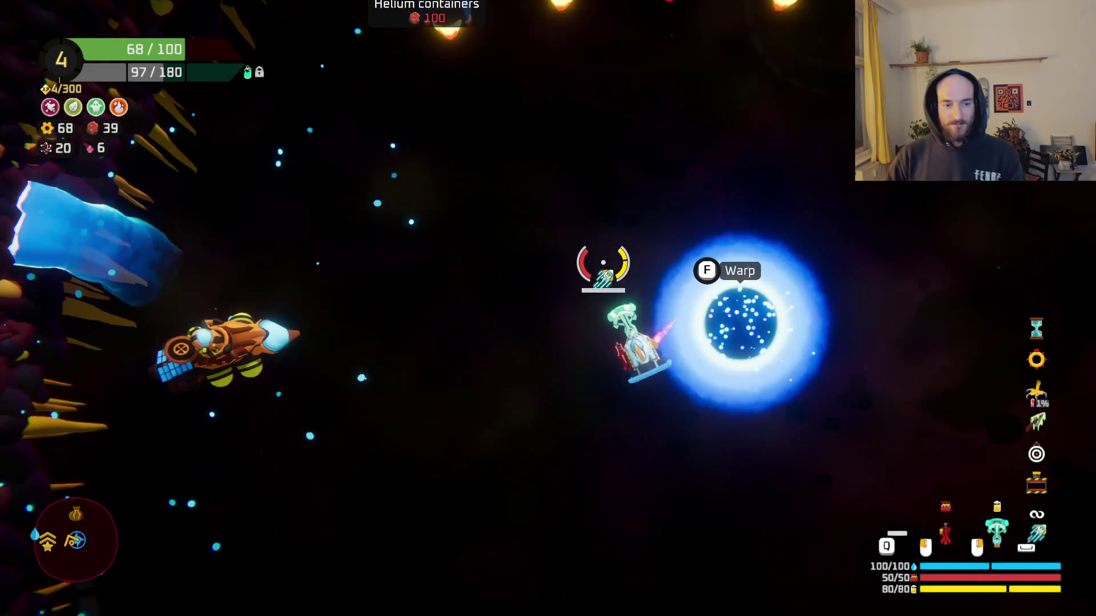
key(d)
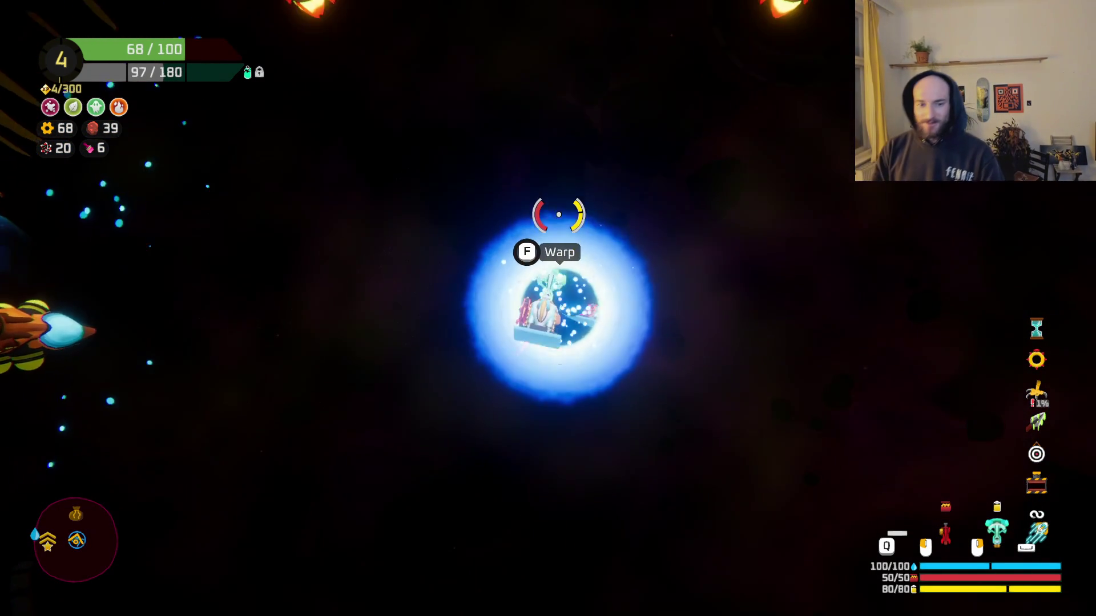
key(d)
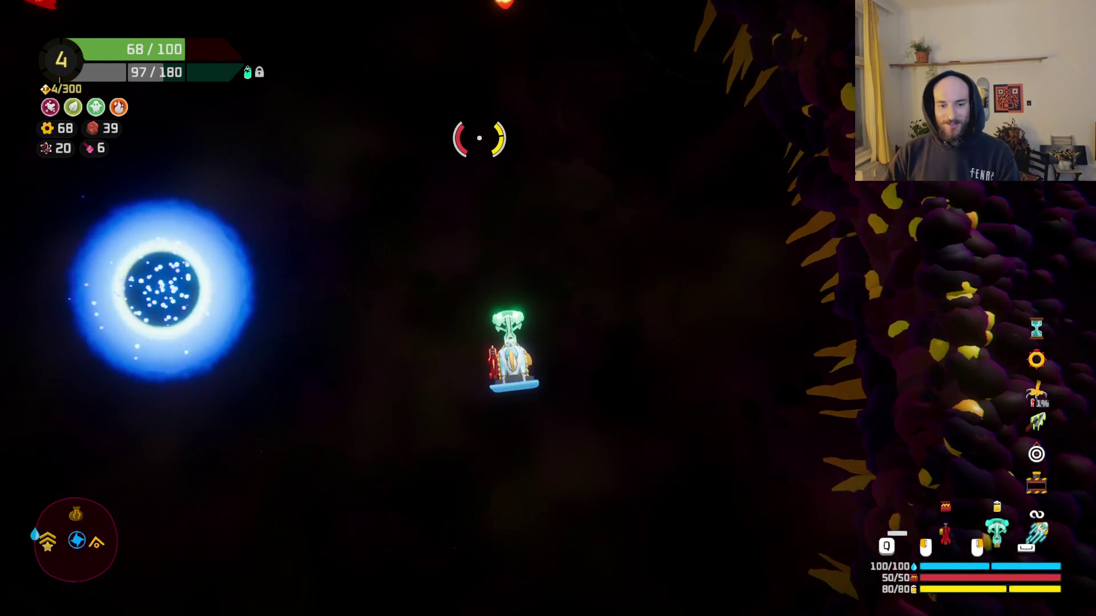
key(a)
key(d)
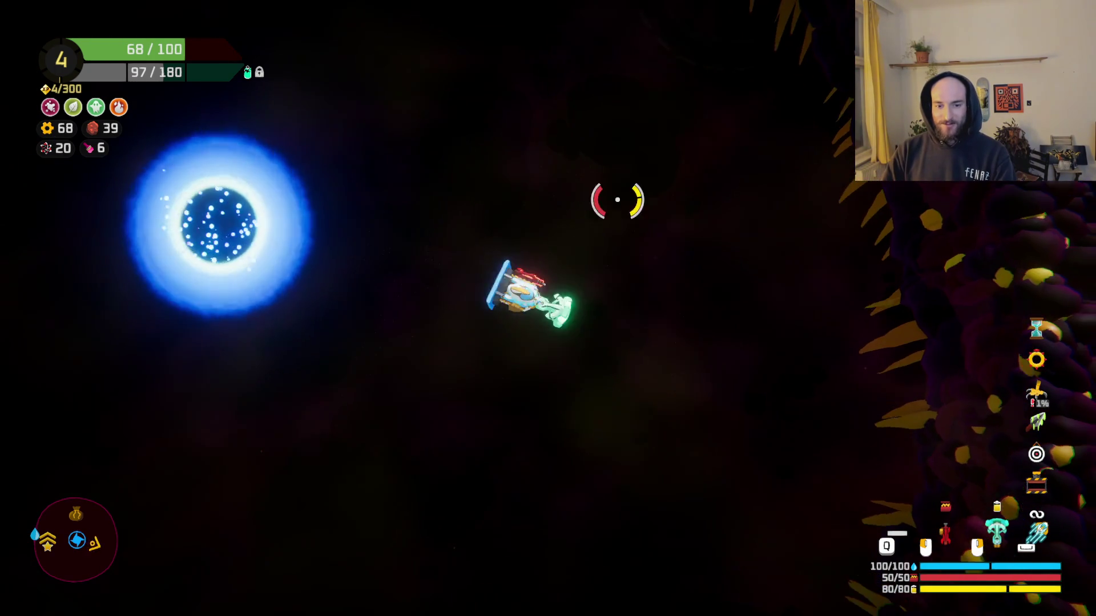
key(a)
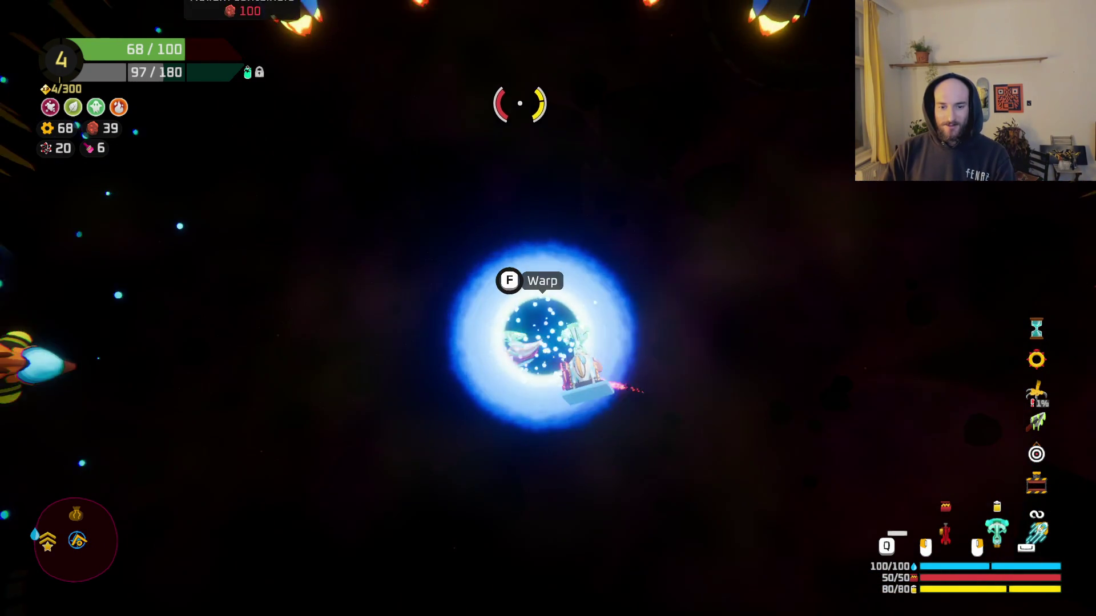
key(f)
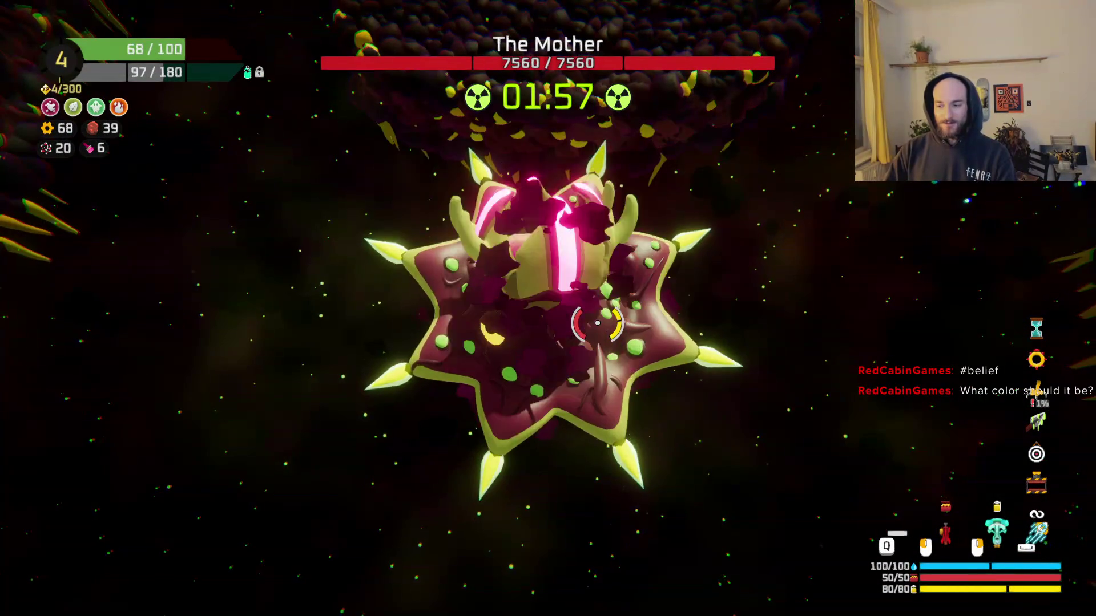
Fire at The Mother while repositioning, bringing its health down to 2310/7560.
mouse_move(585, 272)
mouse_down()
mouse_move(650, 246)
mouse_move(717, 282)
mouse_up()
drag(715, 339, 730, 400)
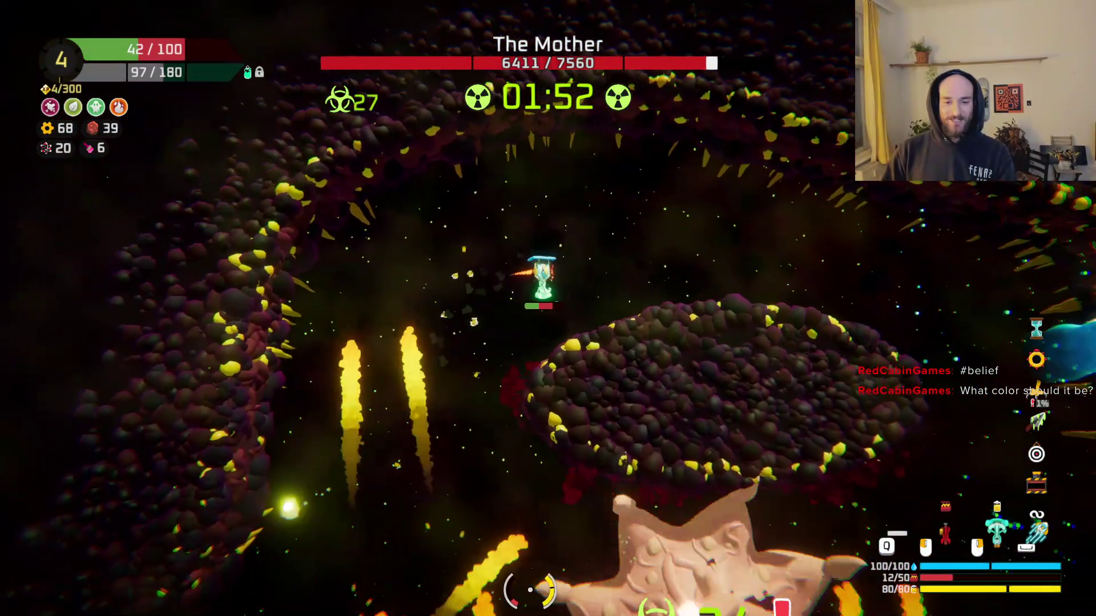
mouse_move(530, 590)
mouse_down()
mouse_move(565, 514)
mouse_move(542, 516)
mouse_move(562, 505)
mouse_move(579, 520)
mouse_move(759, 458)
mouse_up()
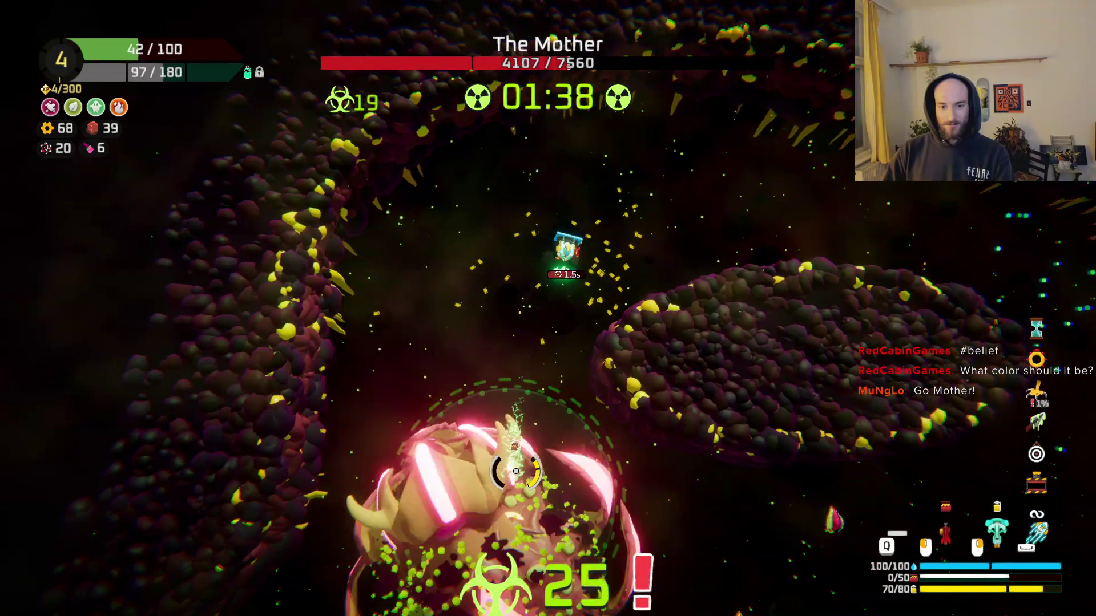
key(d)
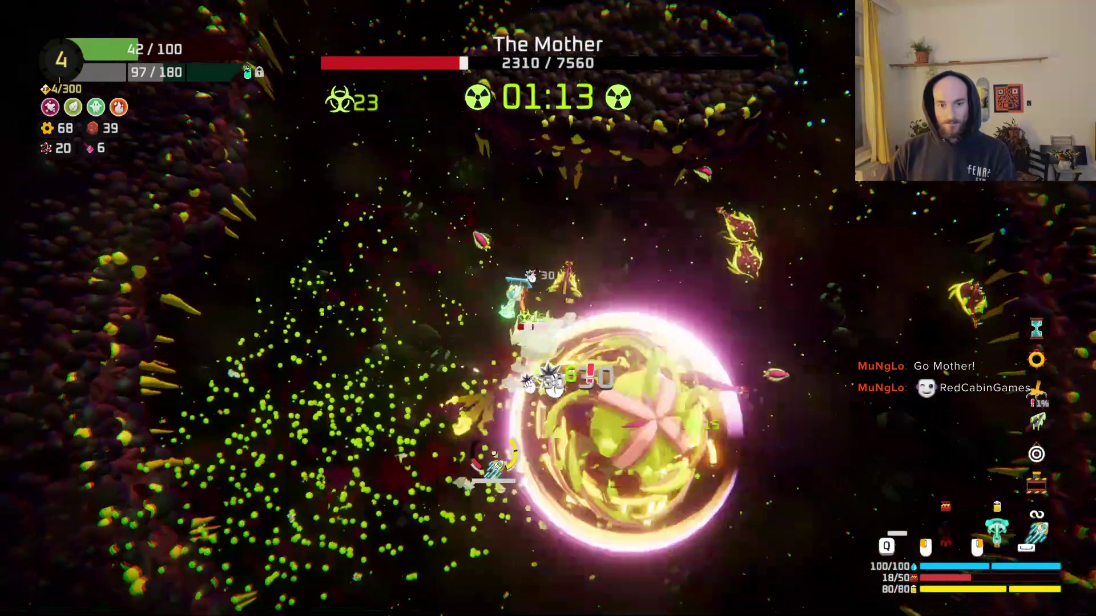
drag(493, 453, 646, 435)
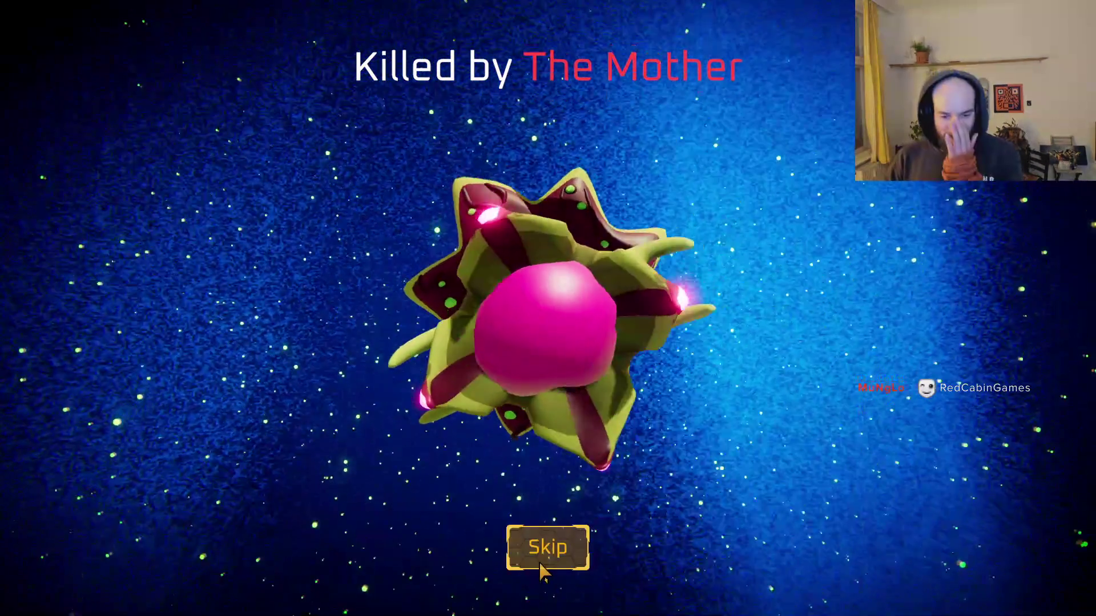
Skip the 'Killed by The Mother' screen to show the run Summary with 7,903 total damage.
click(562, 557)
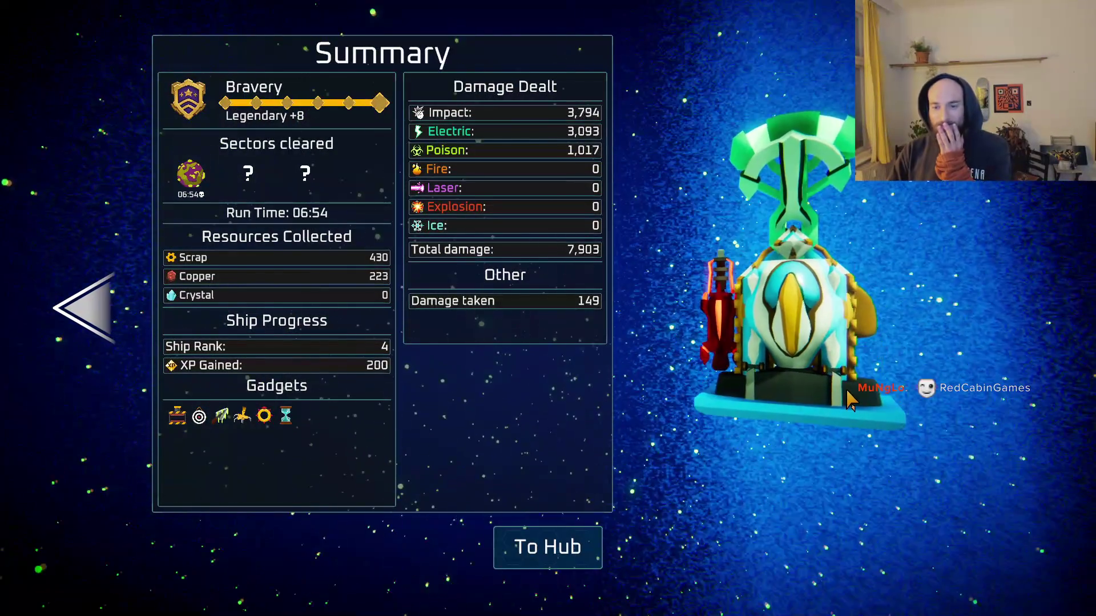